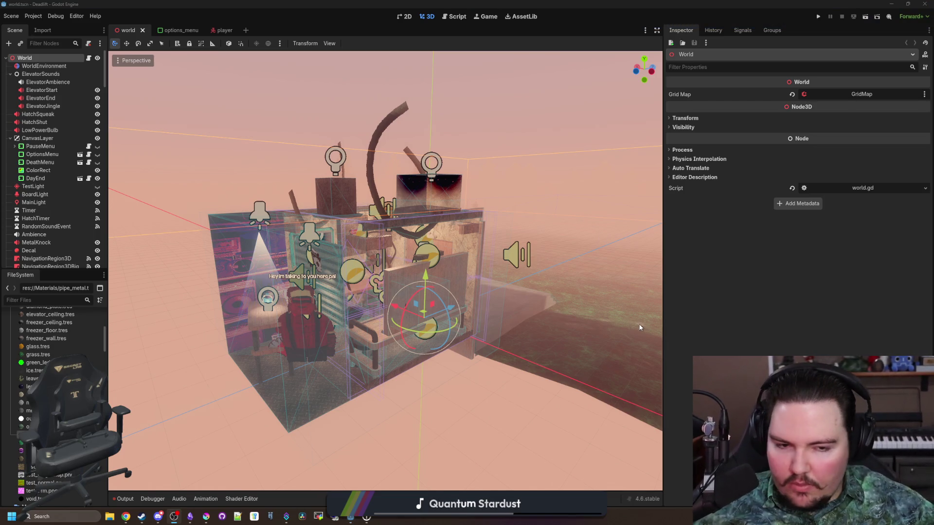
- Fly the viewport around the elevator model and pull back to see it from outside
{"action": "key", "text": "s"}
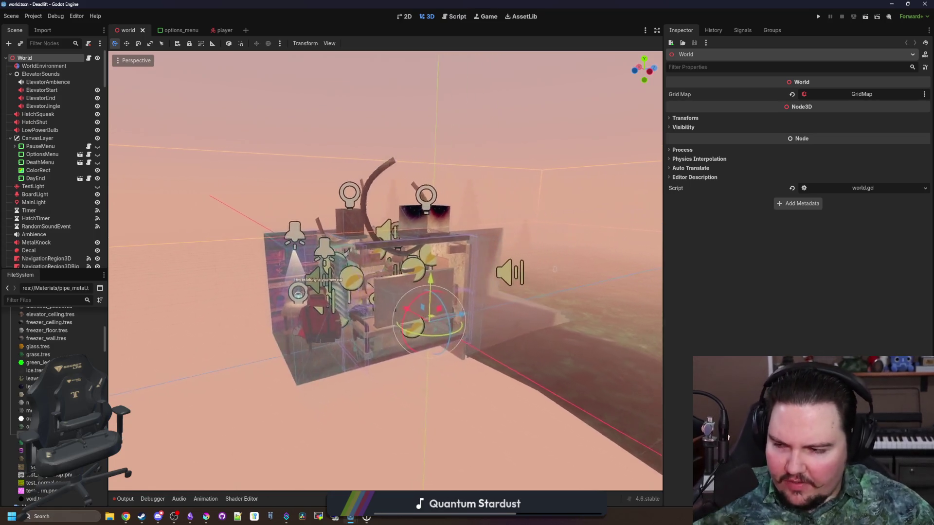
{"action": "scroll", "coordinate": [529, 256], "scroll_direction": "up", "scroll_amount": 3}
{"action": "key", "text": "w"}
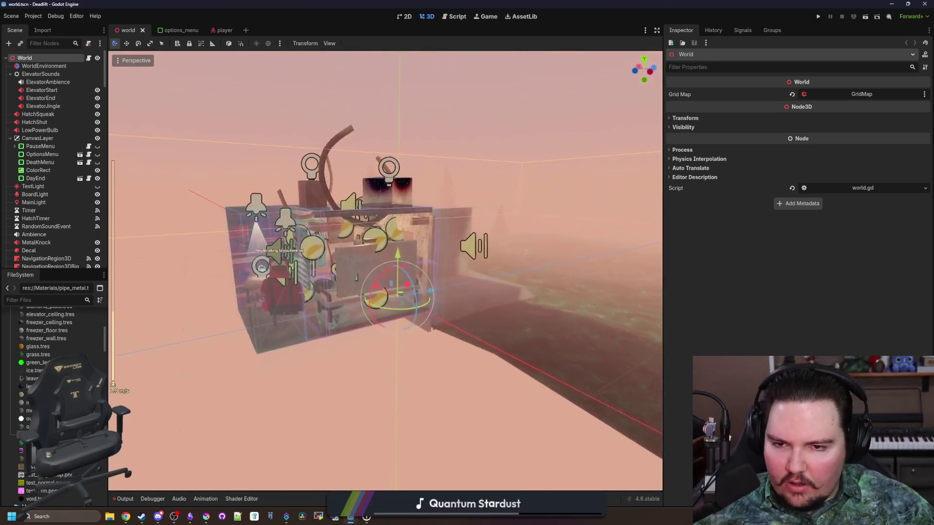
{"action": "key", "text": "w"}
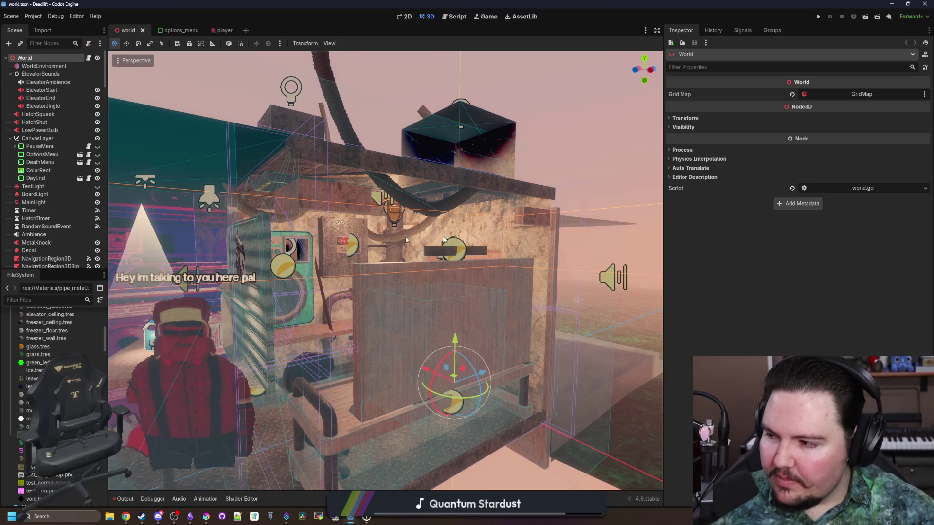
{"action": "left_click", "coordinate": [174, 517]}
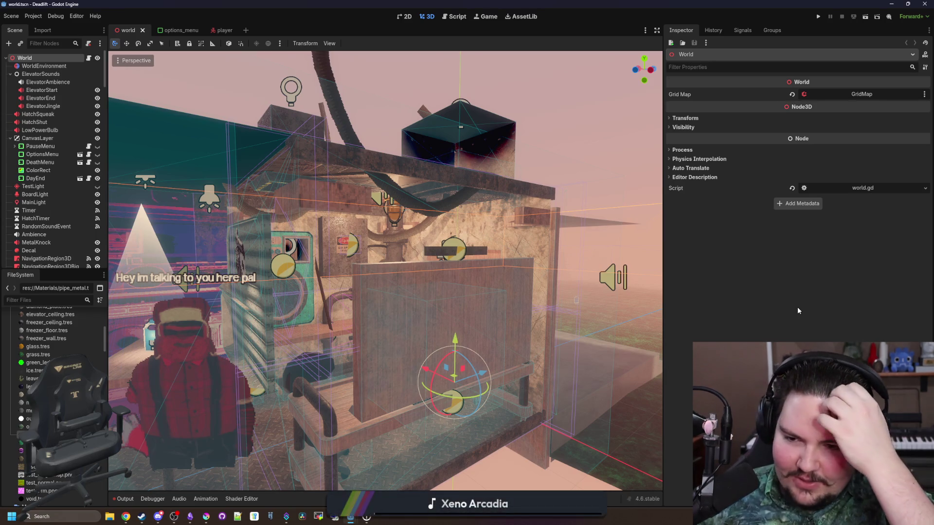
{"action": "mouse_move", "coordinate": [384, 272]}
{"action": "left_mouse_down"}
{"action": "mouse_move", "coordinate": [341, 274]}
{"action": "mouse_move", "coordinate": [324, 246]}
{"action": "mouse_move", "coordinate": [304, 246]}
{"action": "mouse_move", "coordinate": [304, 273]}
{"action": "mouse_move", "coordinate": [306, 224]}
{"action": "mouse_move", "coordinate": [343, 227]}
{"action": "left_mouse_up"}
{"action": "scroll", "coordinate": [324, 245], "scroll_direction": "up", "scroll_amount": 1}
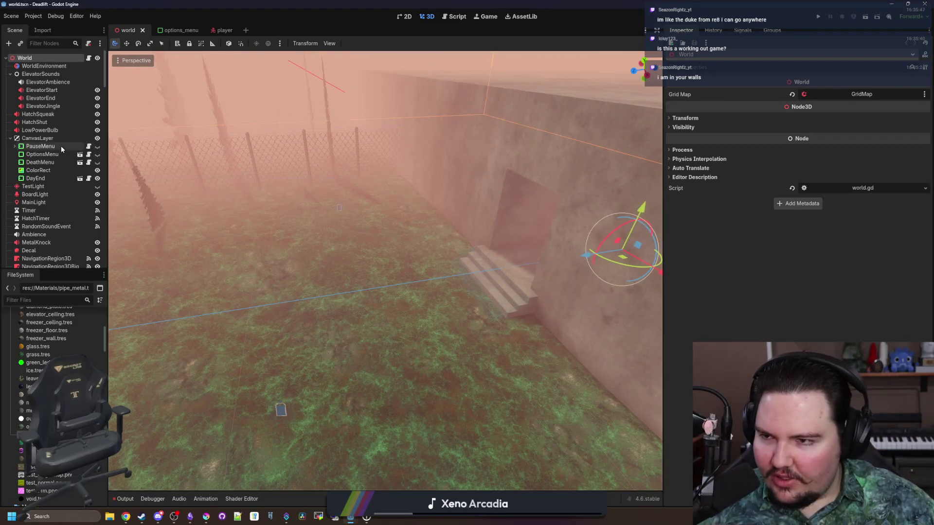
- Add a Decal child node under the World node
{"action": "right_click", "coordinate": [34, 57]}
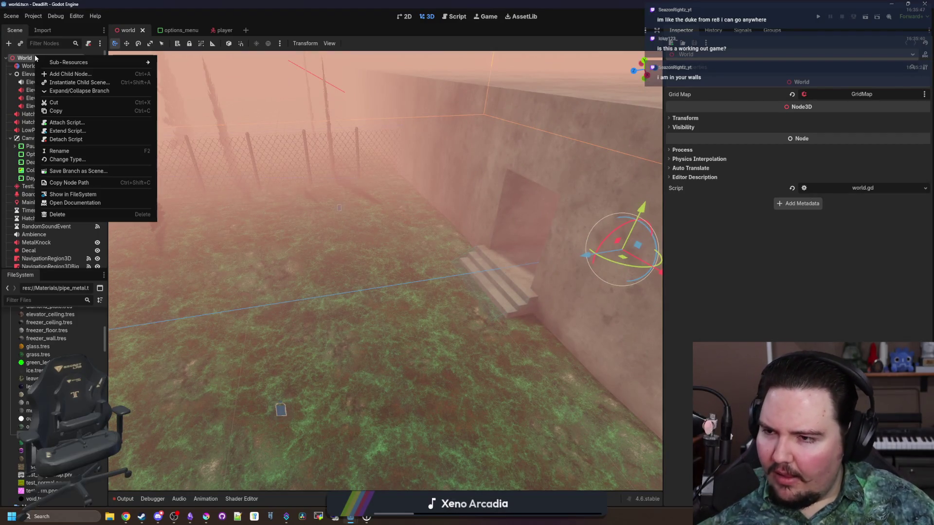
{"action": "left_click", "coordinate": [68, 72]}
{"action": "type", "text": "deca"}
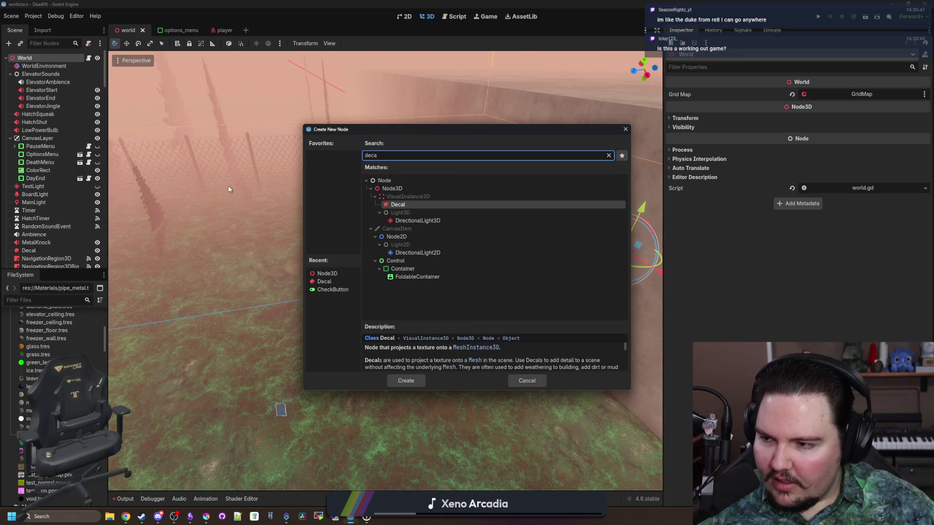
{"action": "double_click", "coordinate": [417, 204]}
- Frame the new Decal2 near the stairs, expand its Textures slots, then bring up Chrome
{"action": "mouse_move", "coordinate": [428, 224]}
{"action": "left_mouse_down"}
{"action": "mouse_move", "coordinate": [529, 254]}
{"action": "mouse_move", "coordinate": [256, 318]}
{"action": "left_mouse_up"}
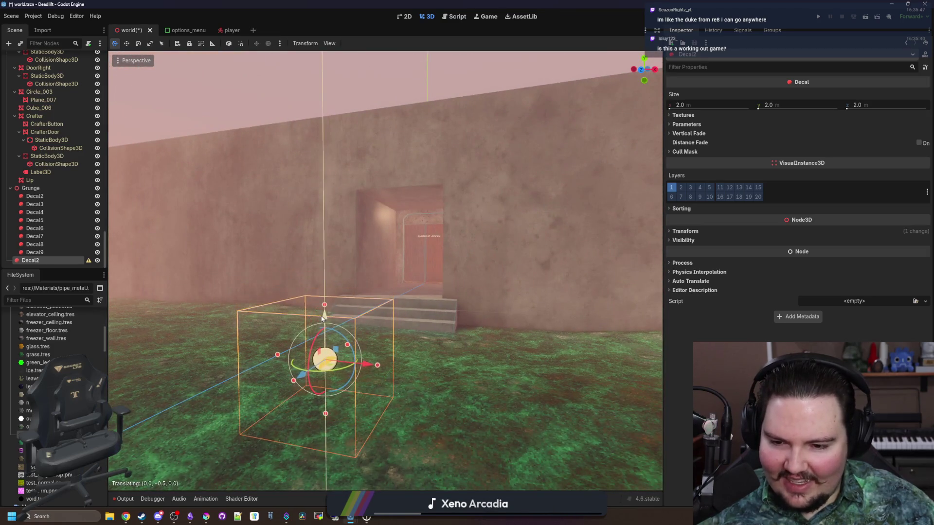
{"action": "scroll", "coordinate": [482, 316], "scroll_direction": "down", "scroll_amount": 10}
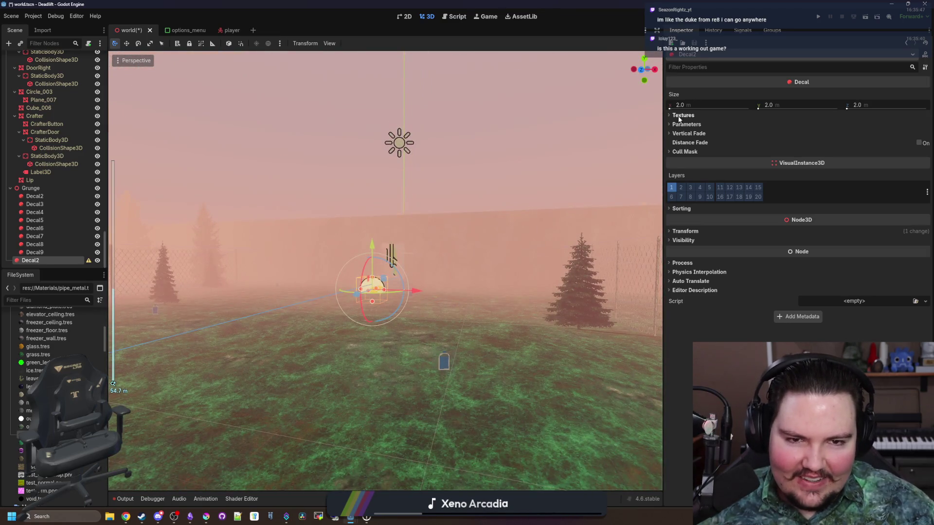
{"action": "left_click", "coordinate": [680, 116]}
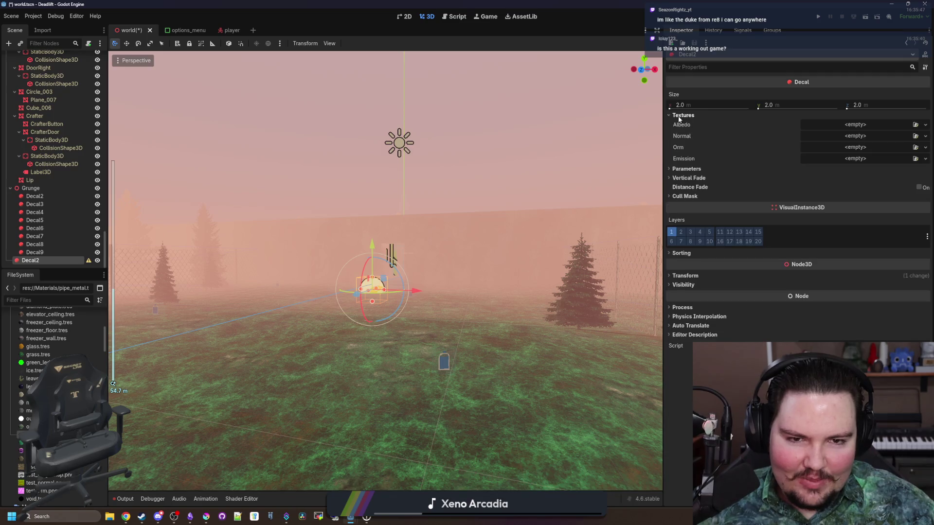
{"action": "scroll", "coordinate": [385, 292], "scroll_direction": "up", "scroll_amount": 3}
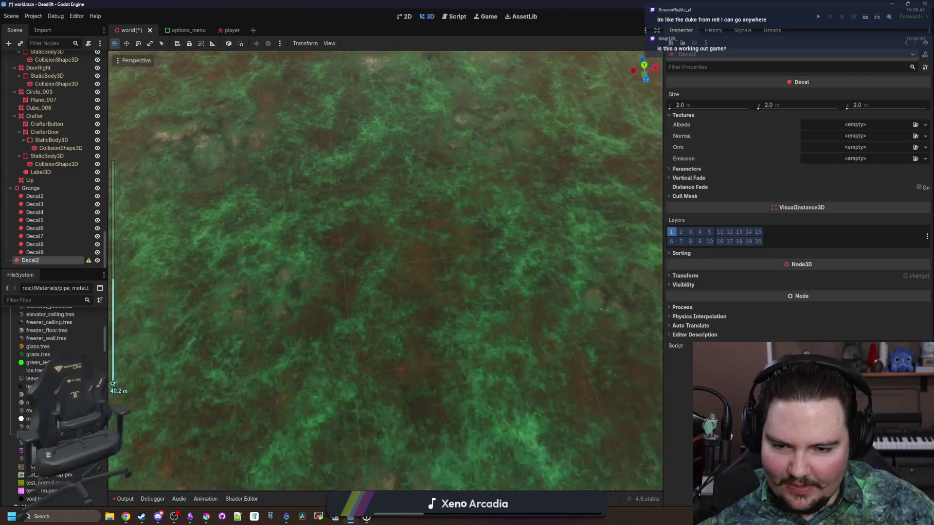
{"action": "key", "text": "f"}
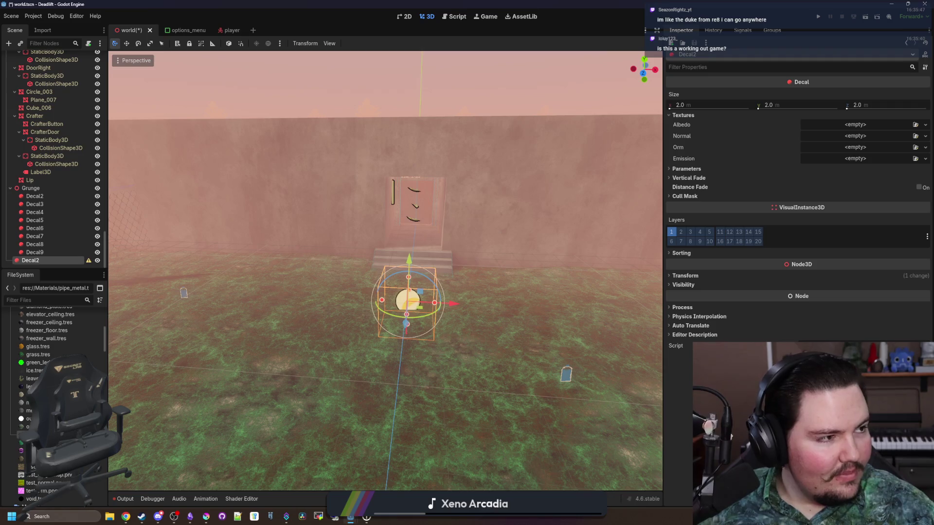
{"action": "left_click", "coordinate": [125, 517]}
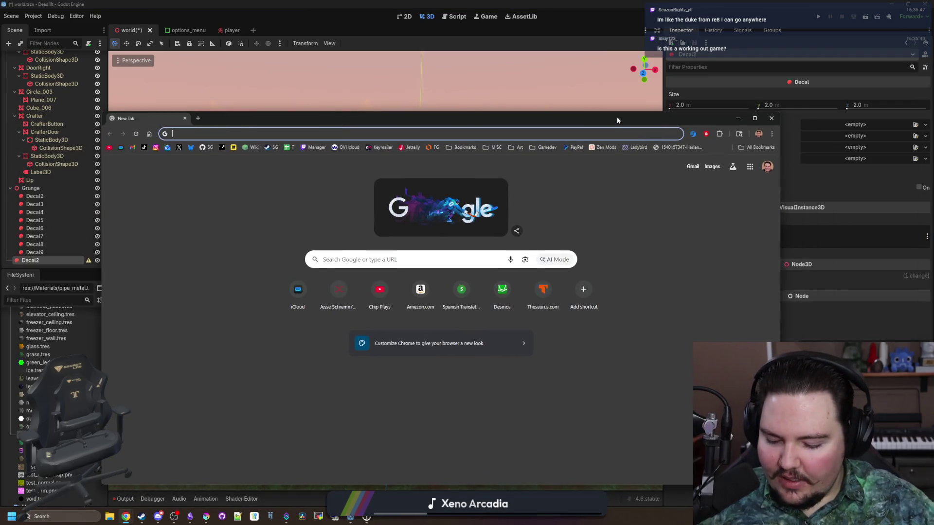
- Load filterforge.com in the browser and maximize the window
{"action": "type", "text": "filterforge.com"}
{"action": "key", "text": "Return"}
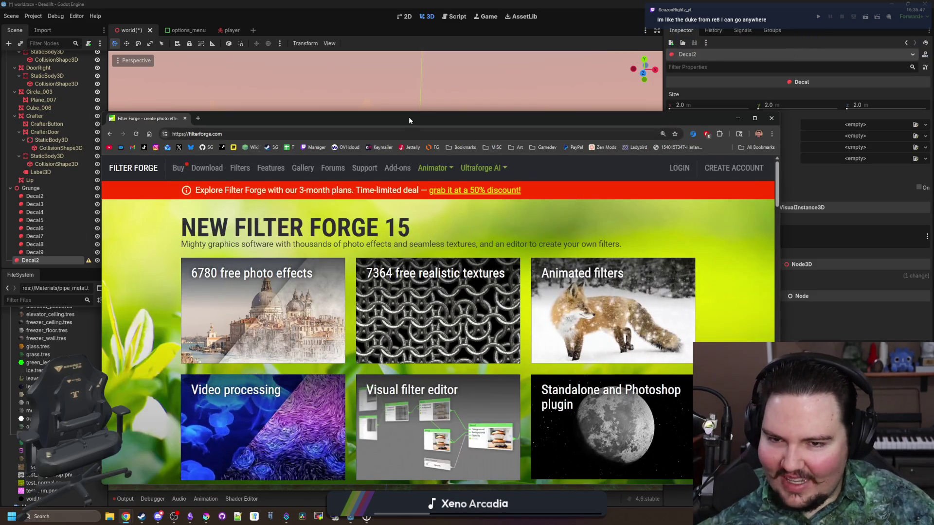
{"action": "left_click_drag", "start_coordinate": [408, 118], "coordinate": [453, 19]}
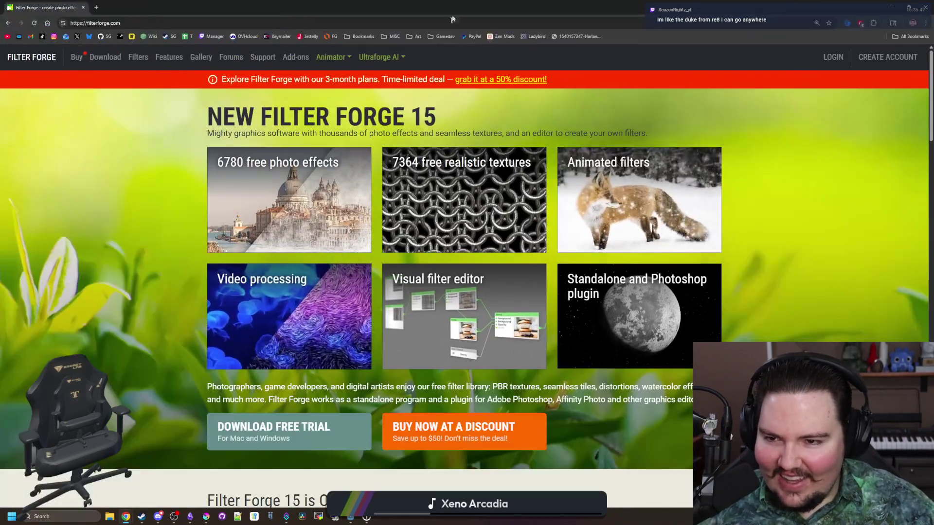
- Go to the Filter Library page, browse it, and focus its search field
{"action": "left_click", "coordinate": [138, 57]}
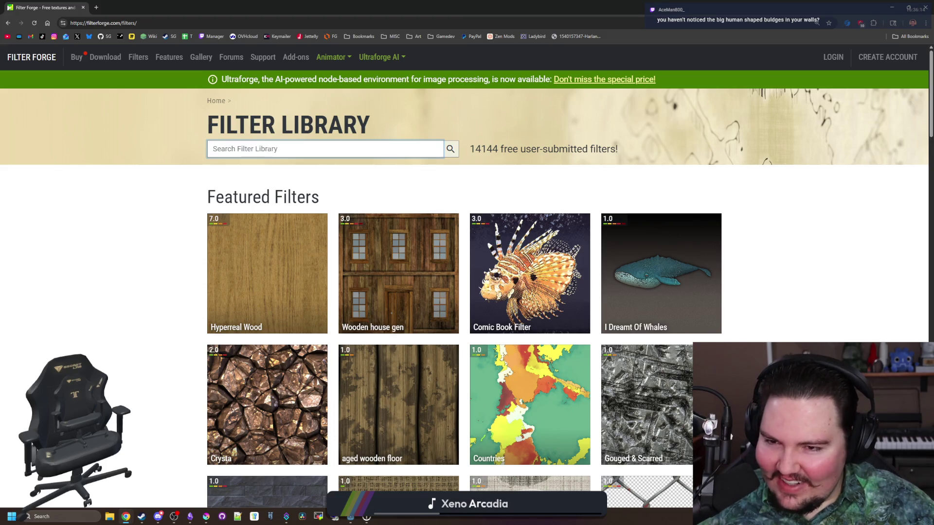
{"action": "scroll", "coordinate": [176, 259], "scroll_direction": "down", "scroll_amount": 4}
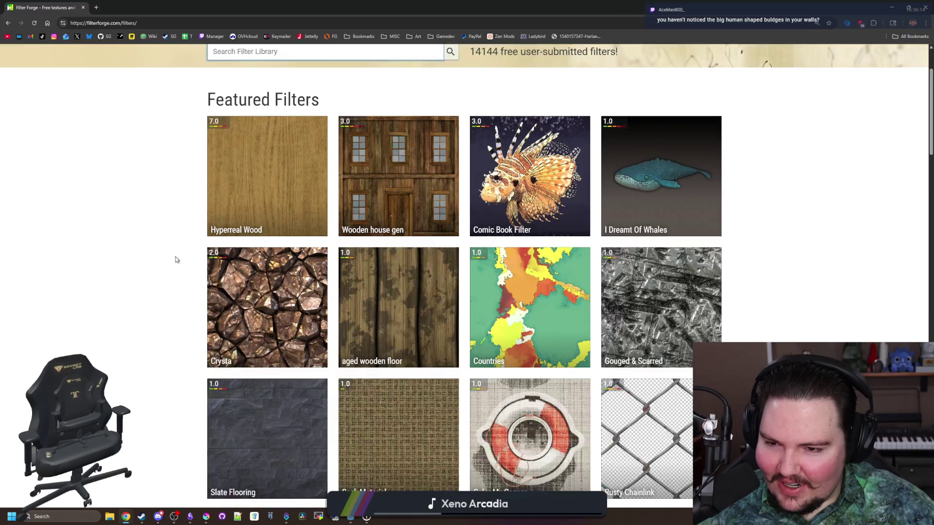
{"action": "scroll", "coordinate": [177, 259], "scroll_direction": "down", "scroll_amount": 8}
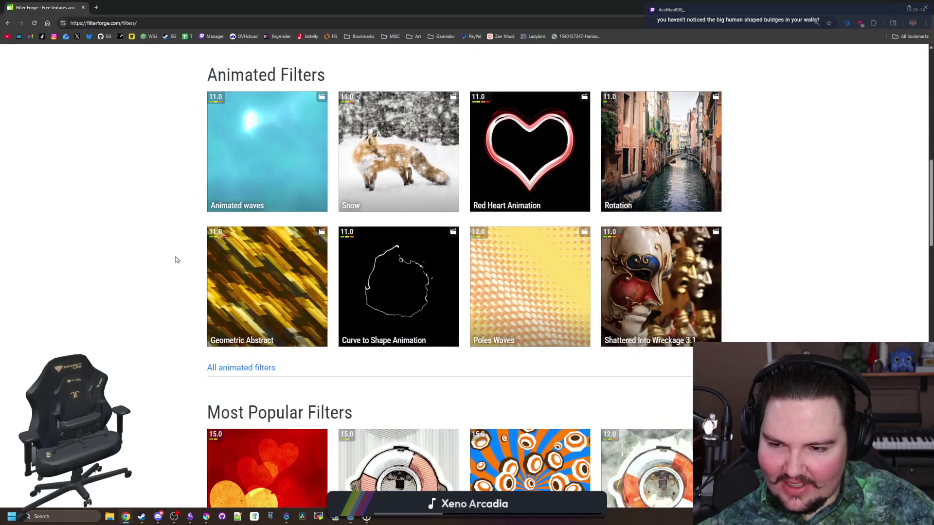
{"action": "scroll", "coordinate": [176, 259], "scroll_direction": "down", "scroll_amount": 10}
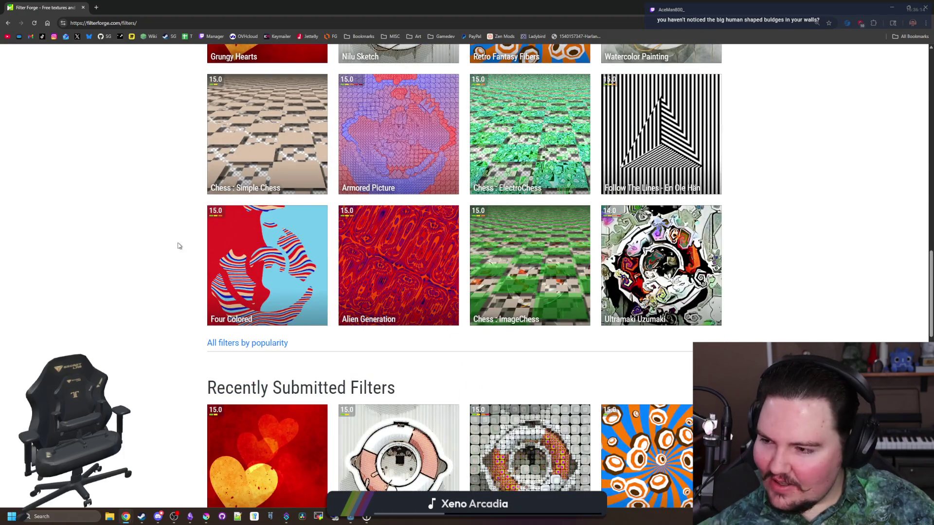
{"action": "scroll", "coordinate": [112, 208], "scroll_direction": "up", "scroll_amount": 20}
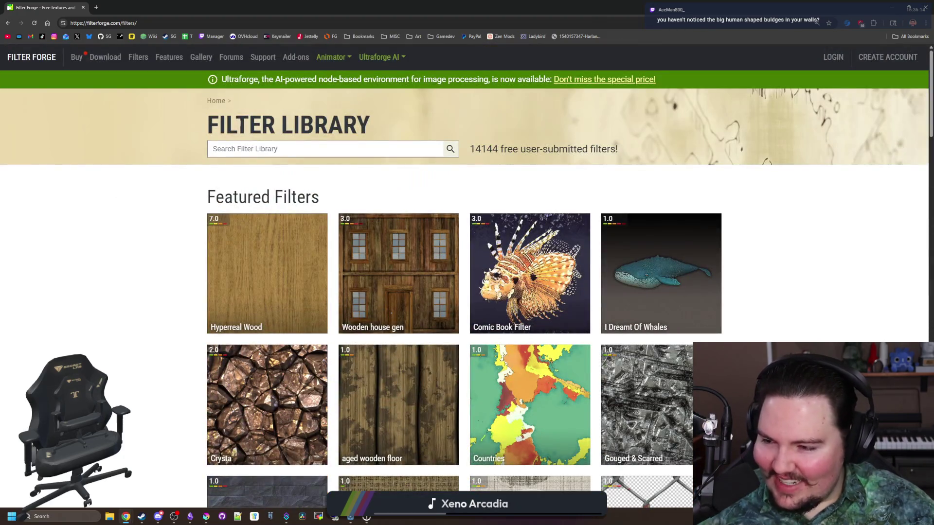
{"action": "left_click", "coordinate": [297, 142]}
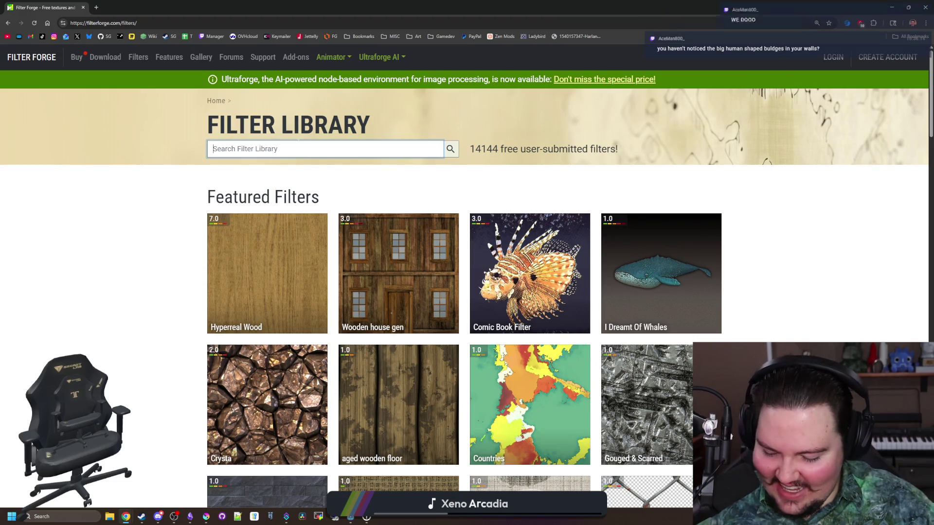
- Search the filter library for dirt and scroll through the first results page
{"action": "type", "text": "di"}
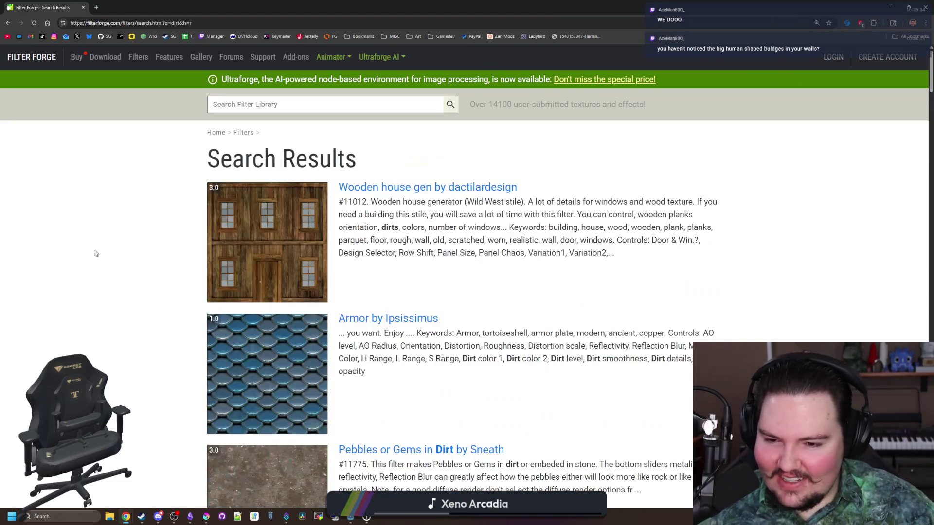
{"action": "scroll", "coordinate": [156, 252], "scroll_direction": "down", "scroll_amount": 3}
{"action": "scroll", "coordinate": [156, 253], "scroll_direction": "down", "scroll_amount": 3}
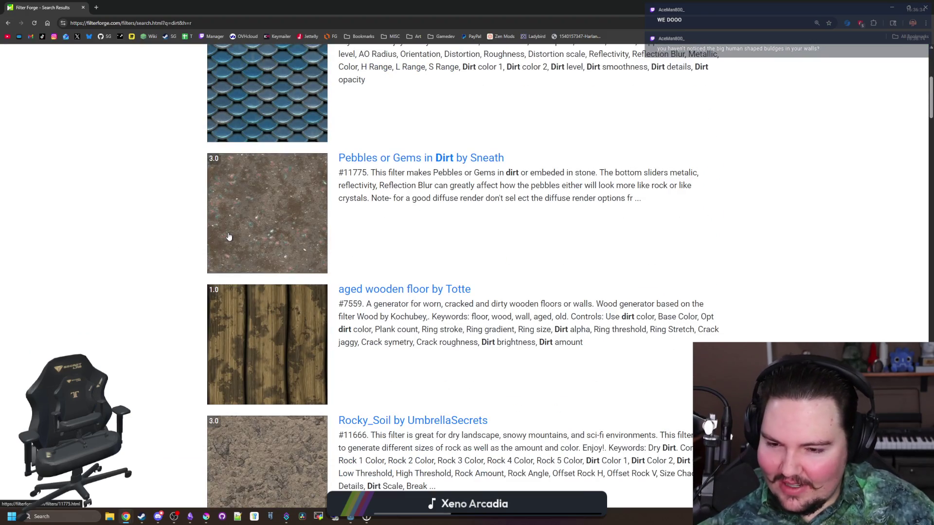
{"action": "scroll", "coordinate": [263, 243], "scroll_direction": "down", "scroll_amount": 13}
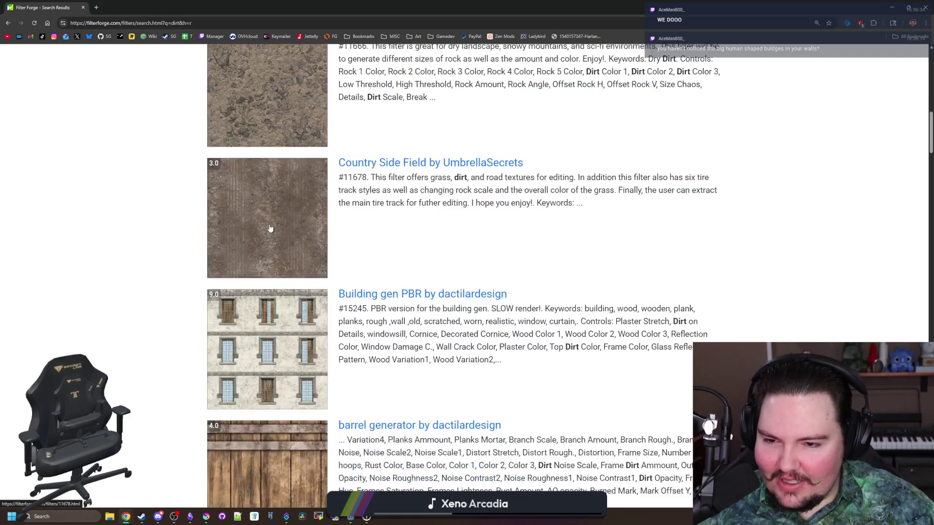
{"action": "scroll", "coordinate": [271, 229], "scroll_direction": "down", "scroll_amount": 6}
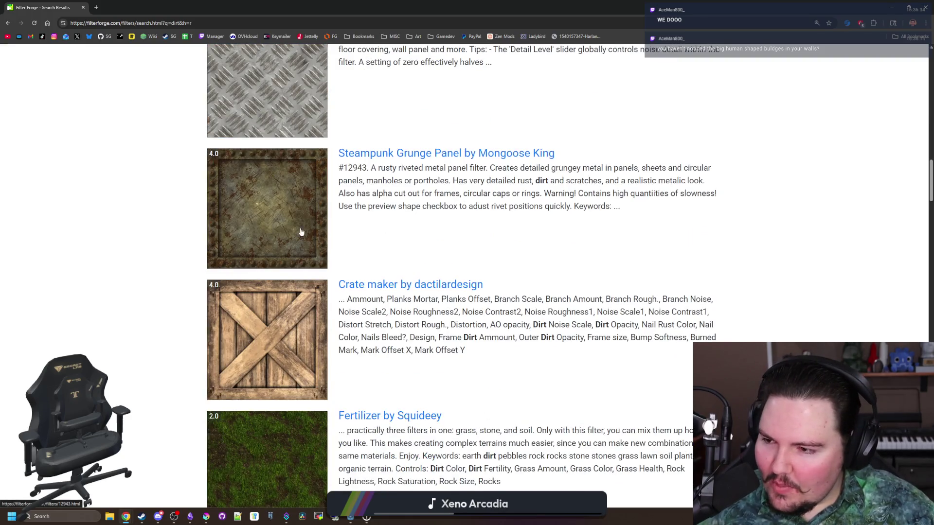
{"action": "key", "text": "Home"}
{"action": "scroll", "coordinate": [144, 263], "scroll_direction": "down", "scroll_amount": 8}
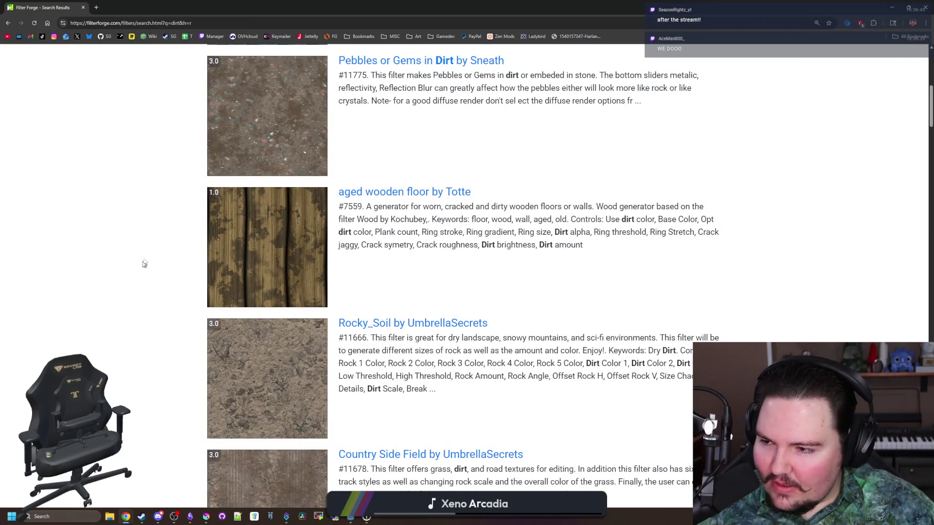
{"action": "scroll", "coordinate": [146, 258], "scroll_direction": "down", "scroll_amount": 18}
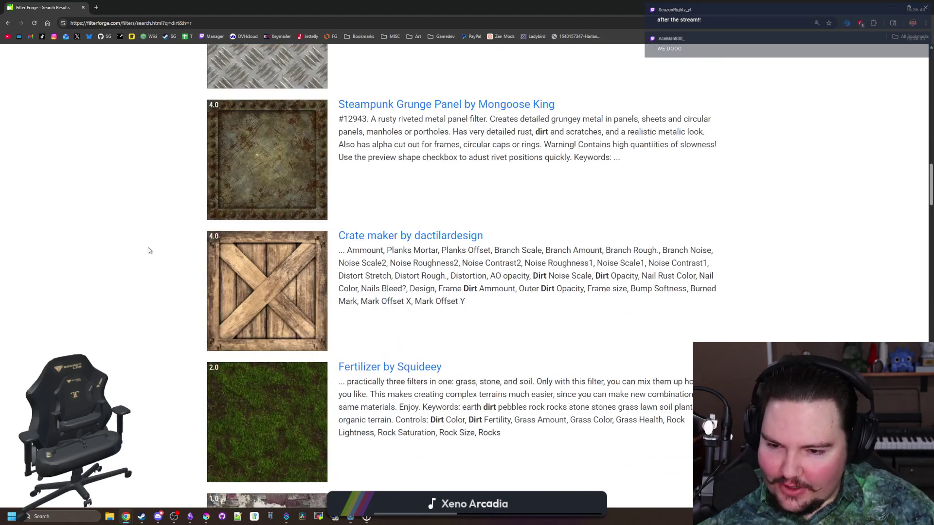
{"action": "scroll", "coordinate": [150, 250], "scroll_direction": "down", "scroll_amount": 8}
{"action": "scroll", "coordinate": [151, 238], "scroll_direction": "down", "scroll_amount": 18}
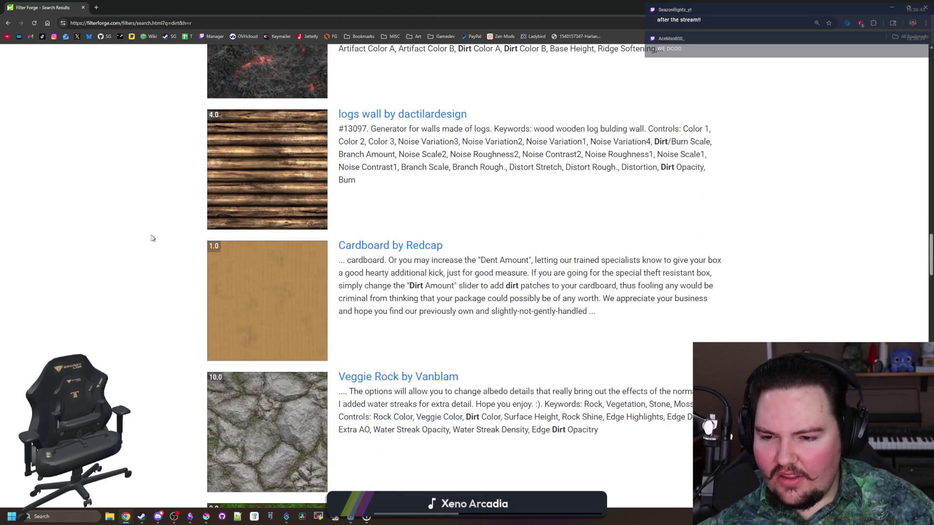
{"action": "scroll", "coordinate": [152, 237], "scroll_direction": "down", "scroll_amount": 18}
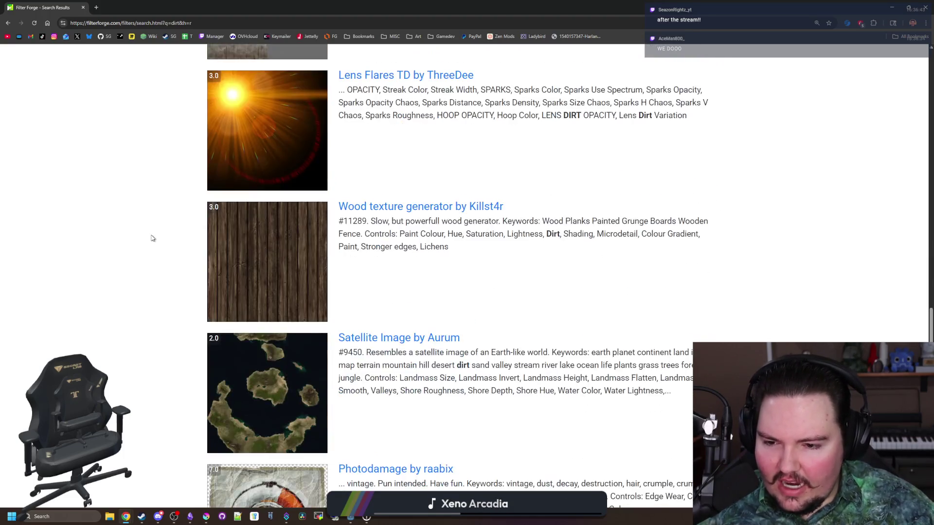
{"action": "scroll", "coordinate": [153, 238], "scroll_direction": "down", "scroll_amount": 18}
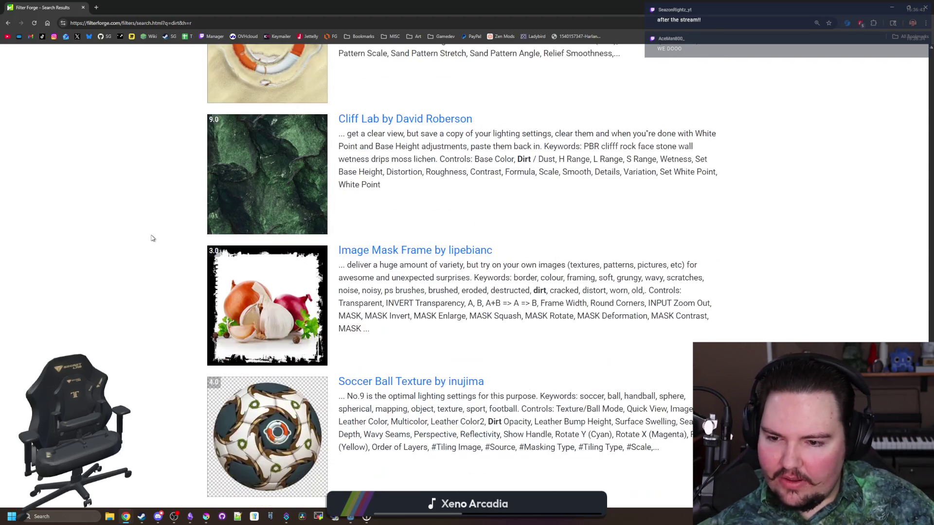
{"action": "scroll", "coordinate": [153, 238], "scroll_direction": "down", "scroll_amount": 1}
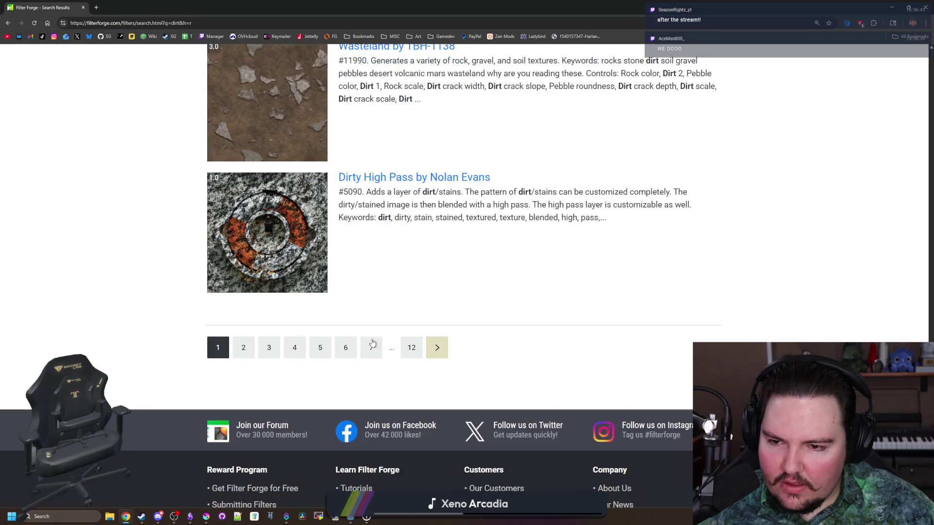
- Go to page 2 of the dirt results and open 'spot of dirt' in a new tab
{"action": "left_click", "coordinate": [437, 347]}
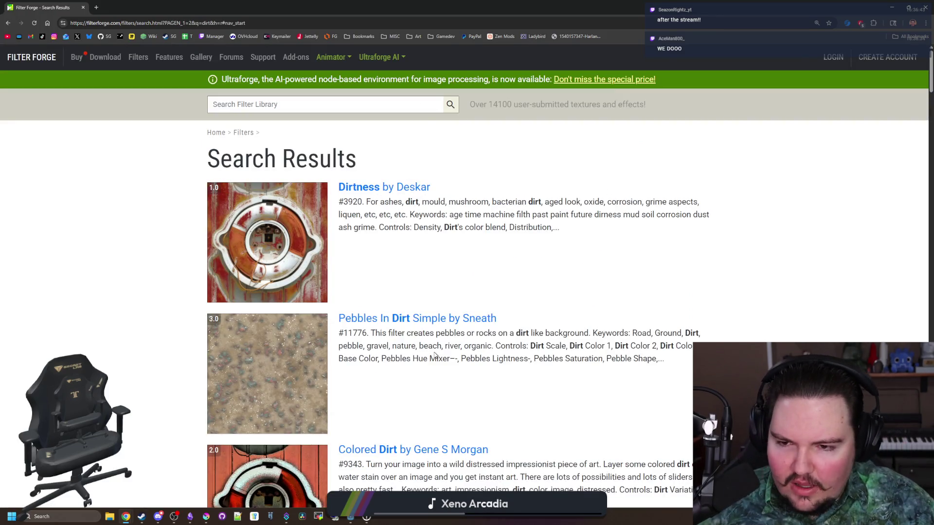
{"action": "scroll", "coordinate": [384, 290], "scroll_direction": "down", "scroll_amount": 20}
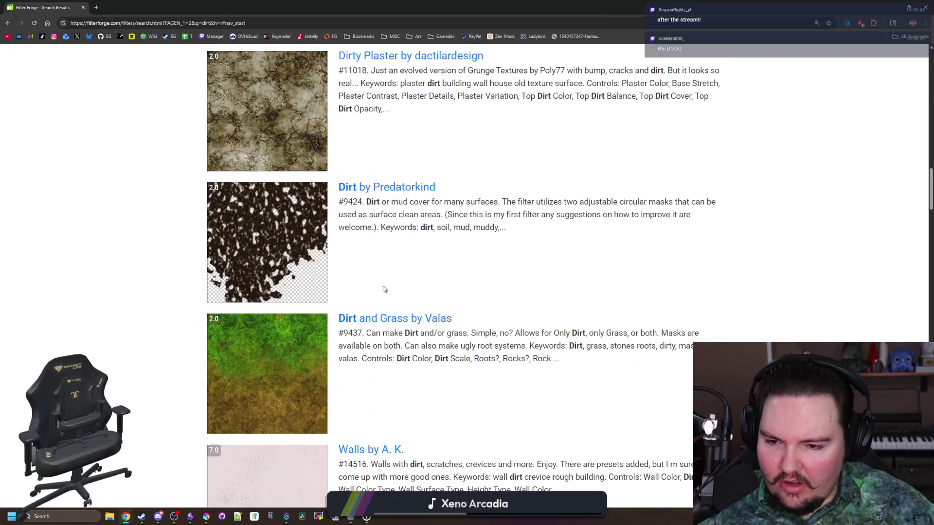
{"action": "scroll", "coordinate": [384, 290], "scroll_direction": "down", "scroll_amount": 20}
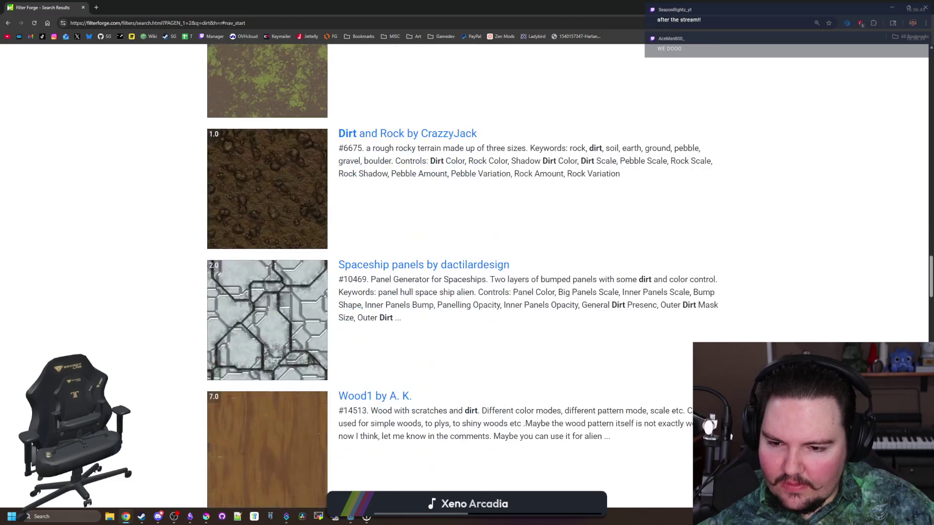
{"action": "scroll", "coordinate": [385, 289], "scroll_direction": "down", "scroll_amount": 20}
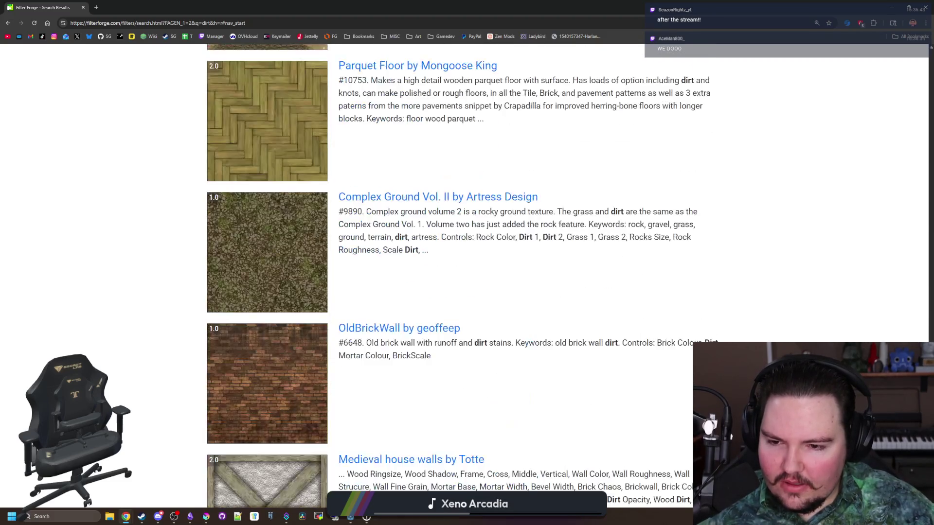
{"action": "scroll", "coordinate": [238, 260], "scroll_direction": "down", "scroll_amount": 16}
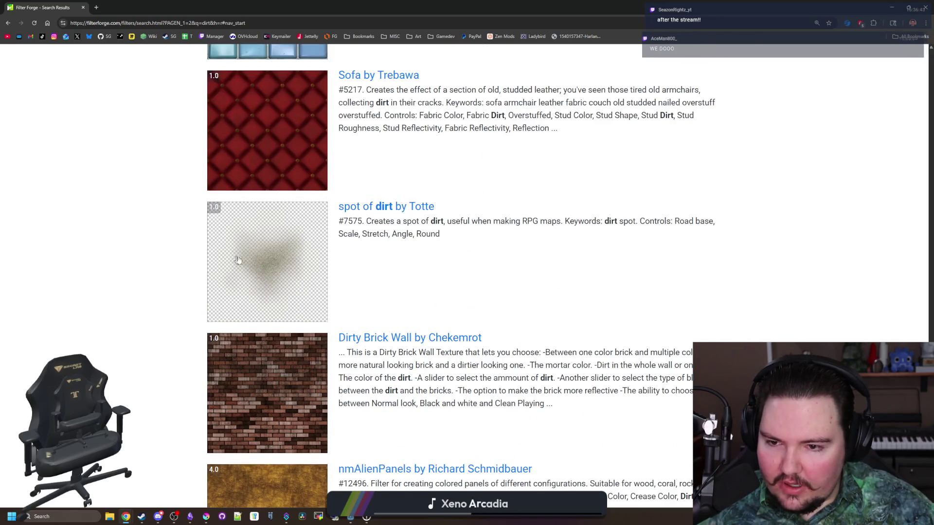
{"action": "middle_click", "coordinate": [239, 260]}
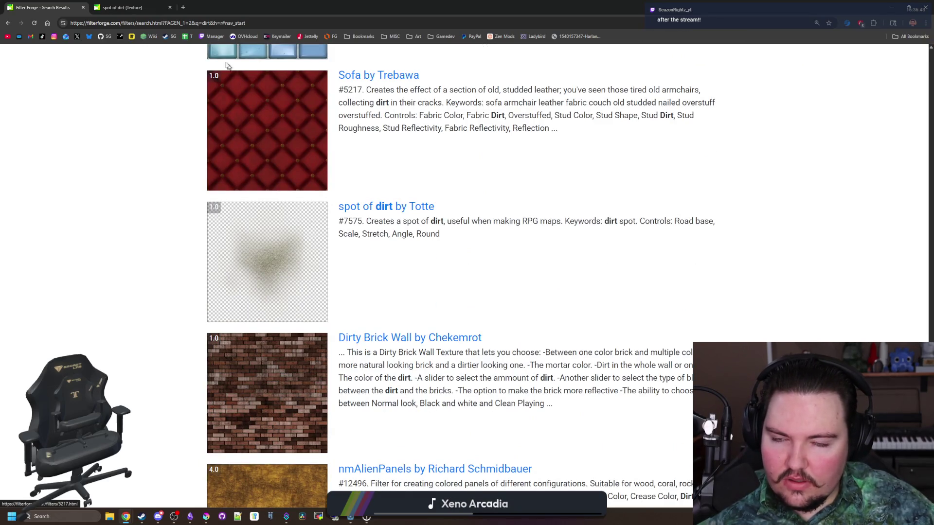
- Look over the spot of dirt filter page, then return to the dirt results
{"action": "key", "text": "ctrl+Tab"}
{"action": "scroll", "coordinate": [405, 336], "scroll_direction": "down", "scroll_amount": 10}
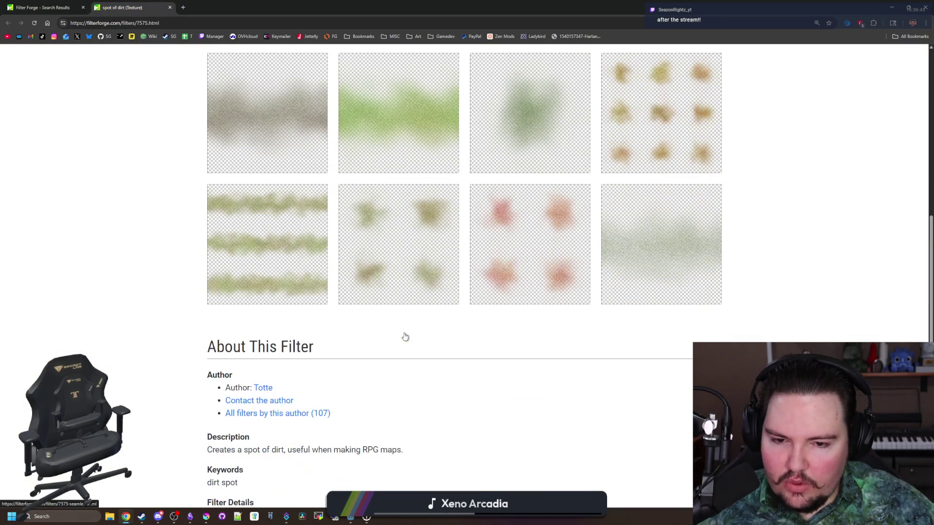
{"action": "scroll", "coordinate": [405, 335], "scroll_direction": "down", "scroll_amount": 4}
{"action": "scroll", "coordinate": [298, 302], "scroll_direction": "up", "scroll_amount": 20}
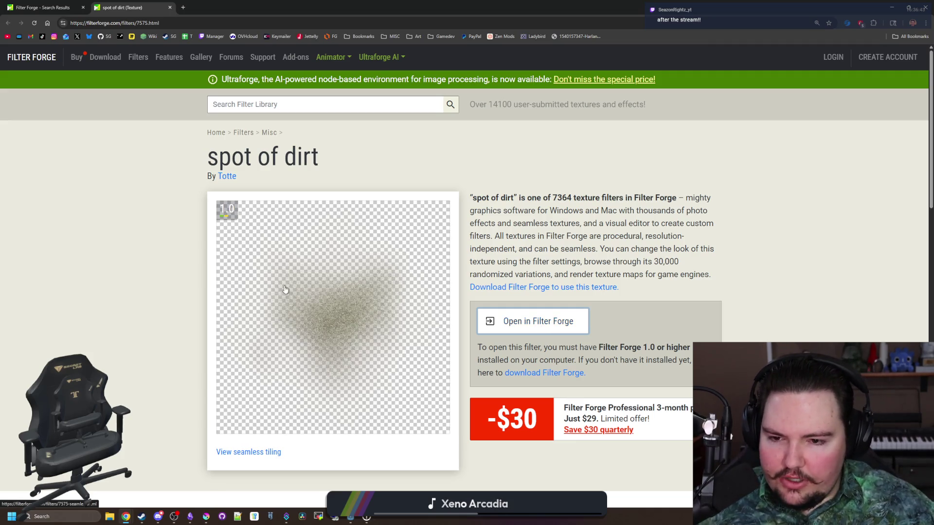
{"action": "key", "text": "ctrl+shift+Tab"}
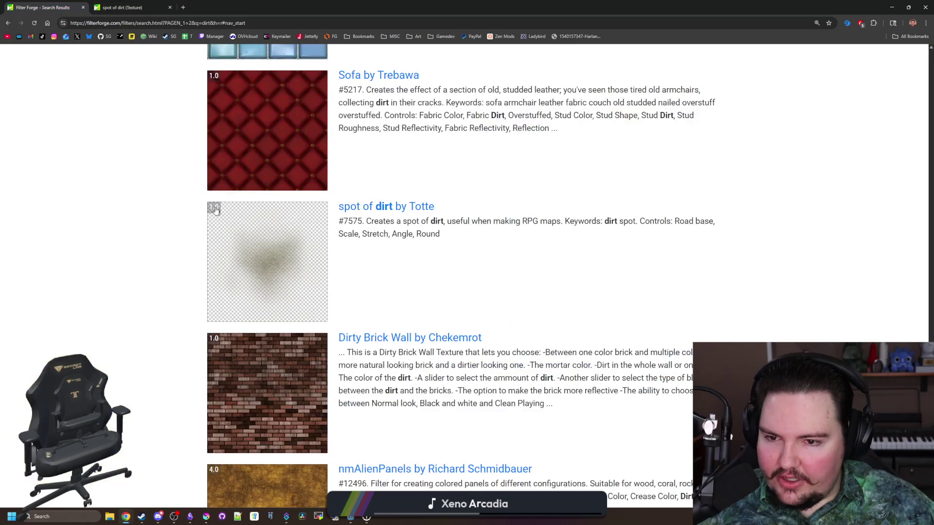
- Browse page 3 of the dirt search results
{"action": "scroll", "coordinate": [284, 345], "scroll_direction": "down", "scroll_amount": 5}
{"action": "left_click", "coordinate": [463, 397]}
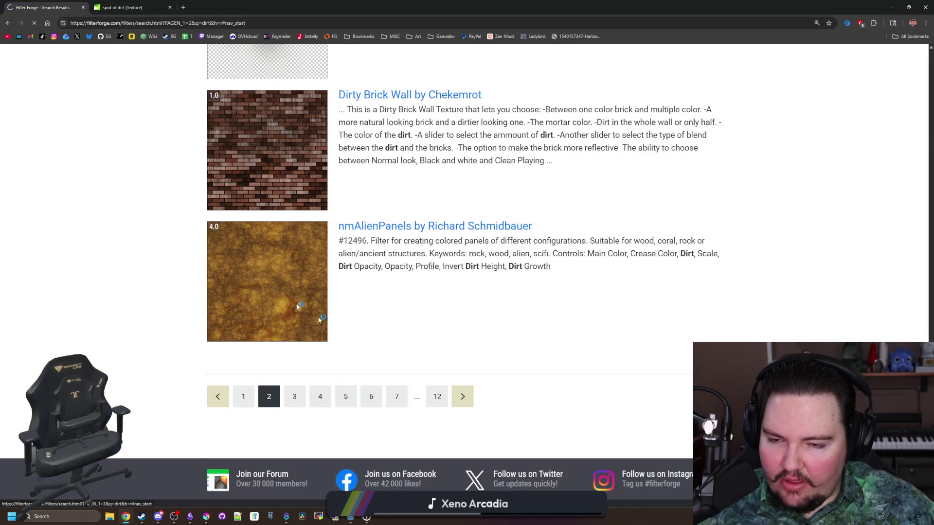
{"action": "scroll", "coordinate": [176, 195], "scroll_direction": "down", "scroll_amount": 10}
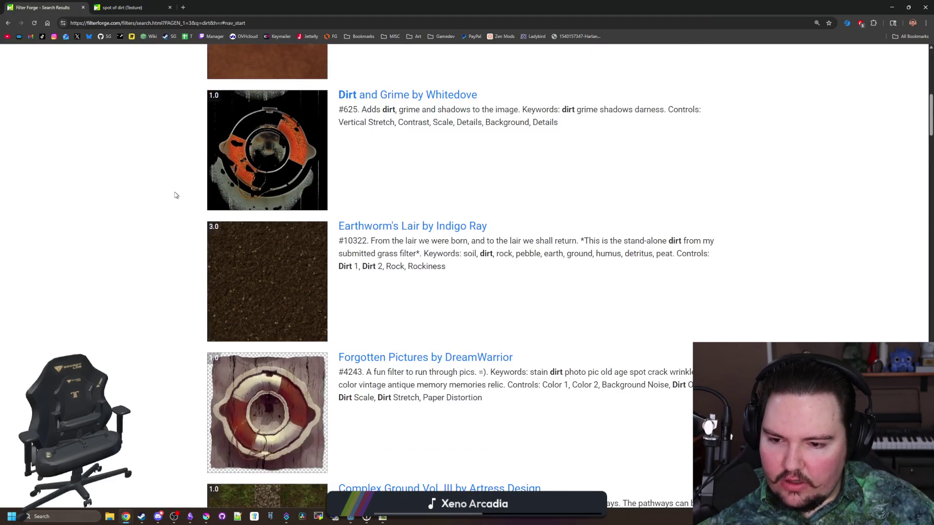
{"action": "scroll", "coordinate": [176, 195], "scroll_direction": "down", "scroll_amount": 10}
{"action": "scroll", "coordinate": [176, 195], "scroll_direction": "down", "scroll_amount": 20}
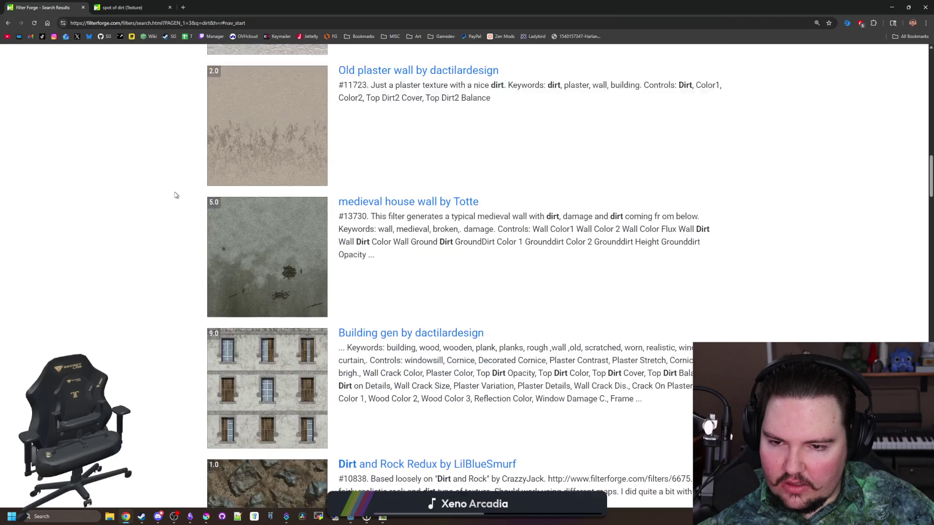
{"action": "scroll", "coordinate": [176, 195], "scroll_direction": "down", "scroll_amount": 13}
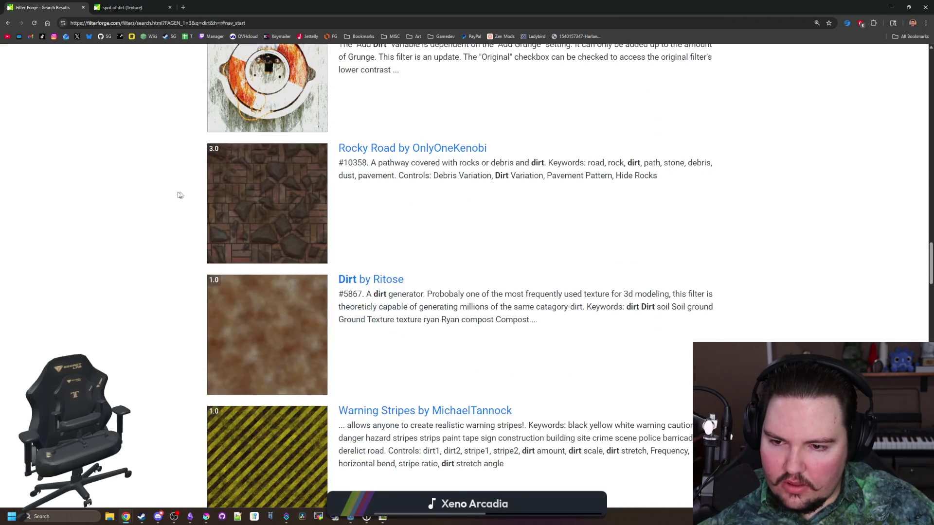
{"action": "scroll", "coordinate": [249, 174], "scroll_direction": "down", "scroll_amount": 20}
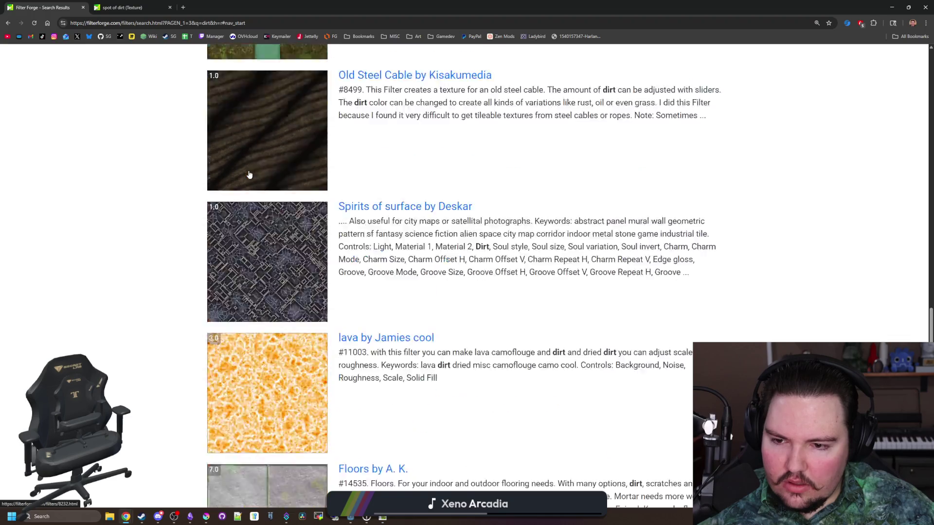
{"action": "scroll", "coordinate": [328, 222], "scroll_direction": "up", "scroll_amount": 20}
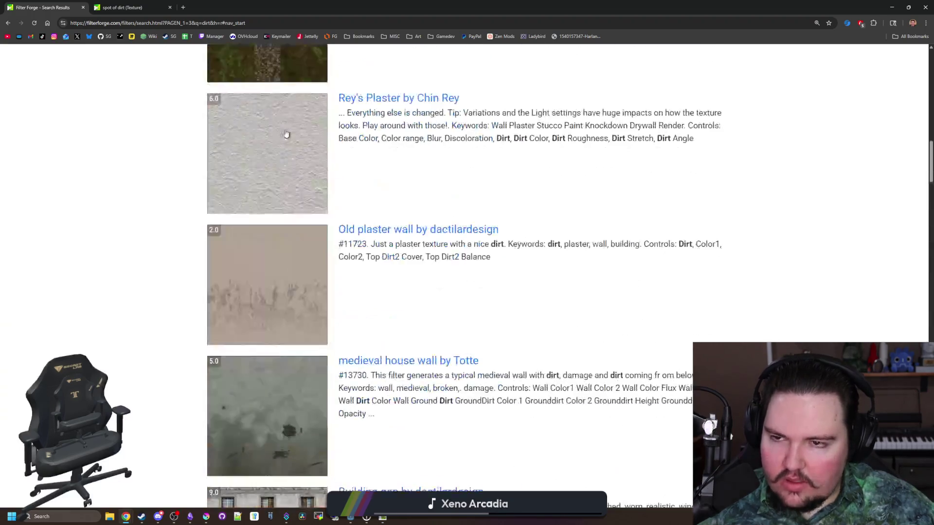
- Search the filter library for 'gravel' and scroll through the results
{"action": "left_click", "coordinate": [301, 103]}
{"action": "type", "text": "gravel"}
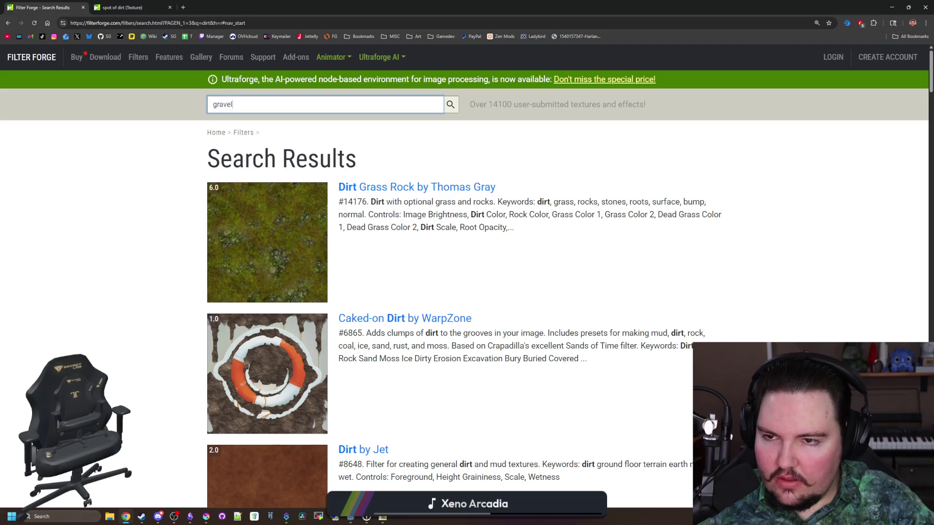
{"action": "key", "text": "Return"}
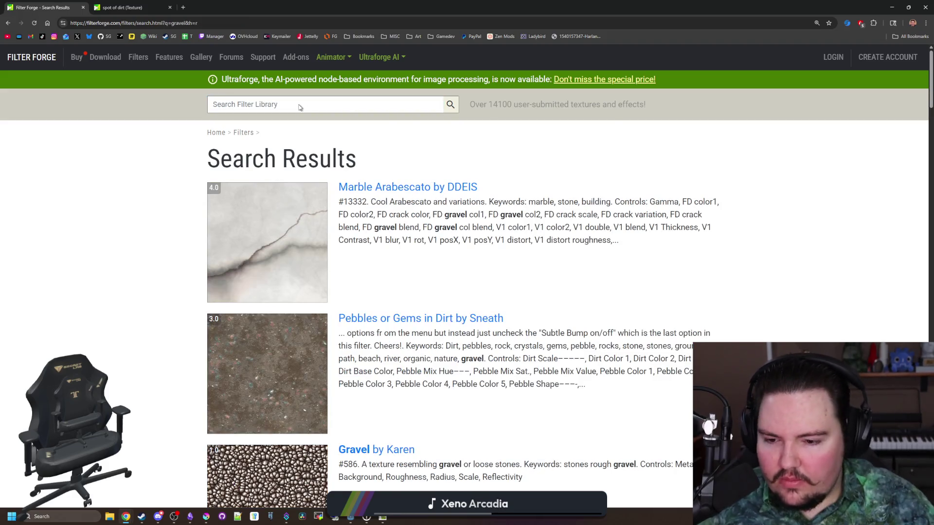
{"action": "scroll", "coordinate": [289, 267], "scroll_direction": "down", "scroll_amount": 10}
{"action": "scroll", "coordinate": [289, 267], "scroll_direction": "down", "scroll_amount": 20}
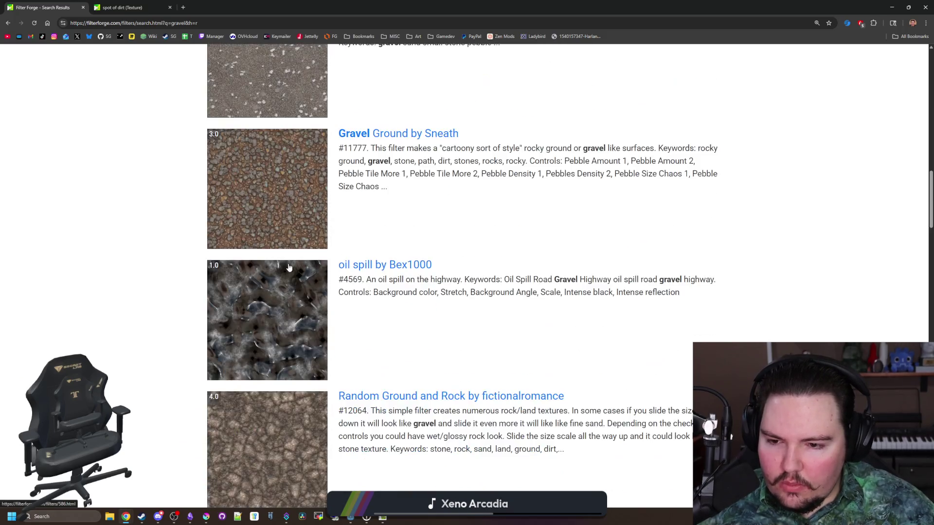
{"action": "scroll", "coordinate": [314, 266], "scroll_direction": "down", "scroll_amount": 20}
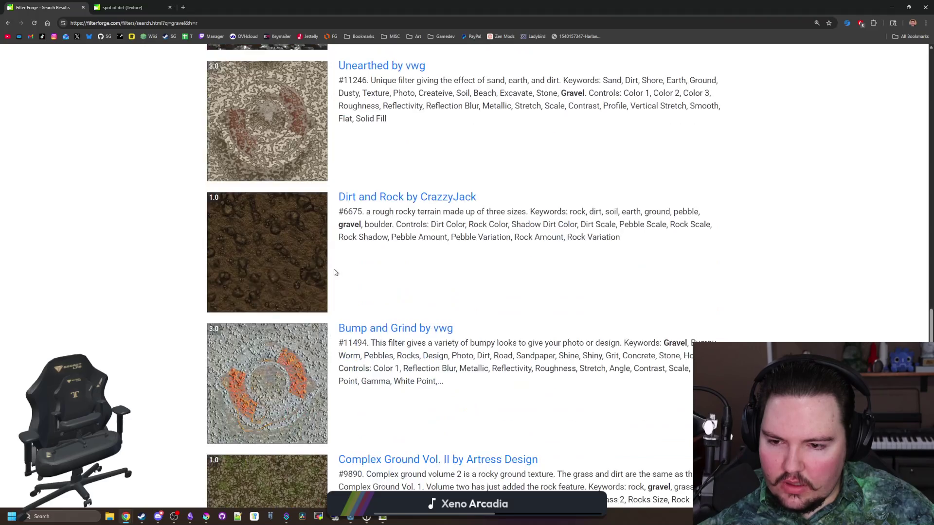
{"action": "scroll", "coordinate": [334, 271], "scroll_direction": "down", "scroll_amount": 12}
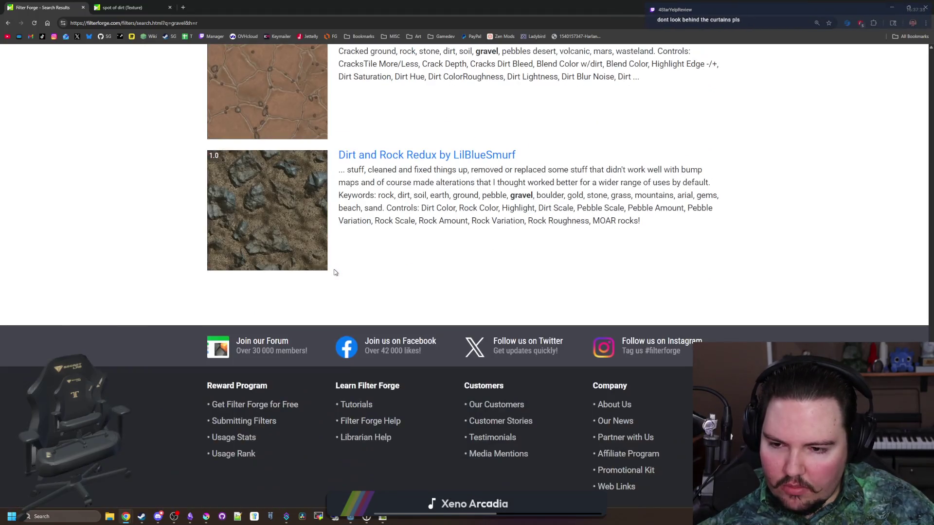
{"action": "key", "text": "Home"}
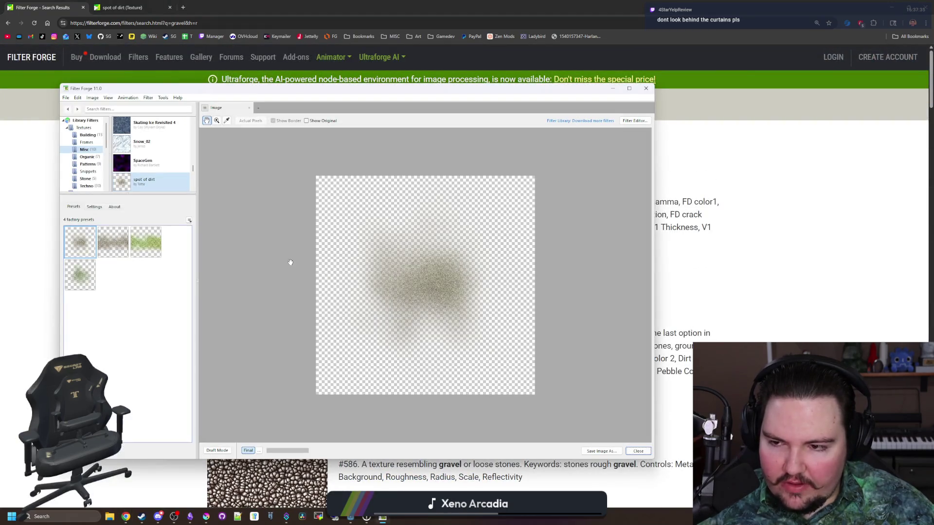
- Set spot of dirt's Scale to 70 and Stretch to 35, toggling Round off and back on
{"action": "left_click", "coordinate": [93, 207]}
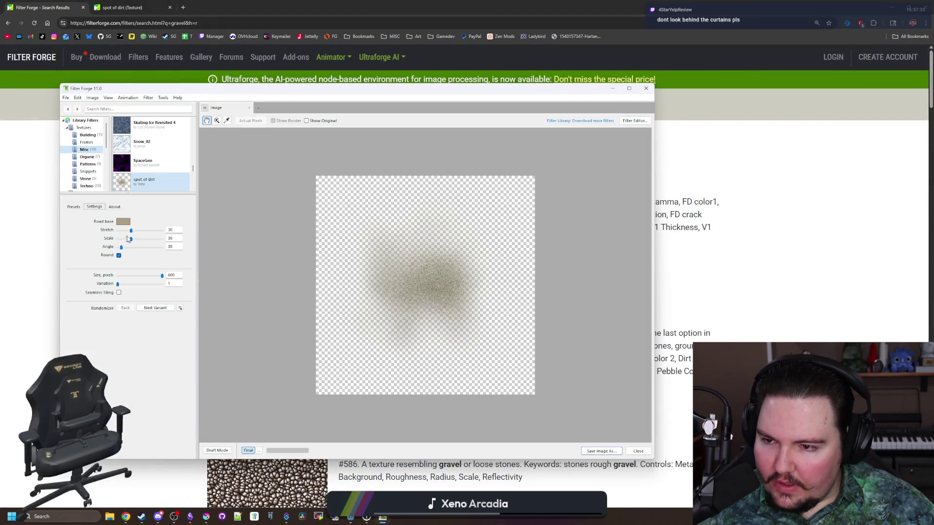
{"action": "mouse_move", "coordinate": [131, 239]}
{"action": "left_mouse_down"}
{"action": "mouse_move", "coordinate": [179, 241]}
{"action": "mouse_move", "coordinate": [135, 232]}
{"action": "left_mouse_up"}
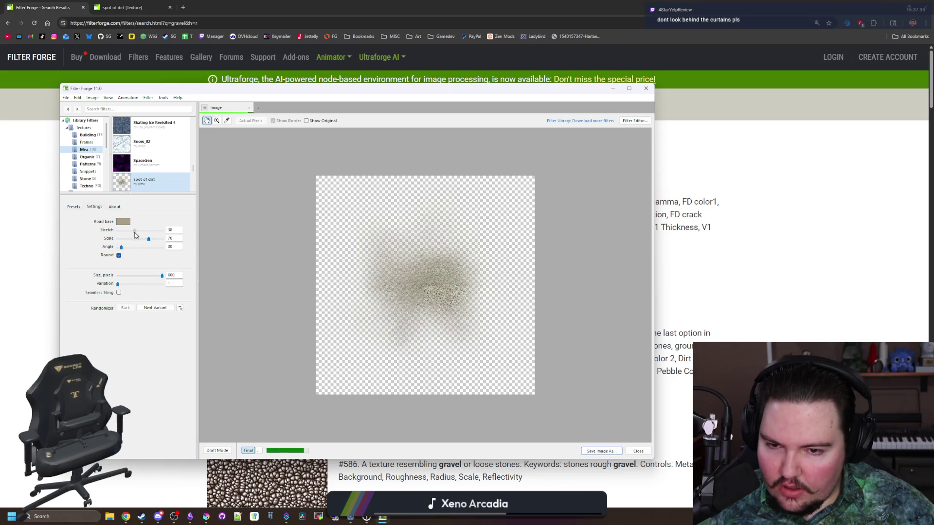
{"action": "left_click", "coordinate": [119, 256]}
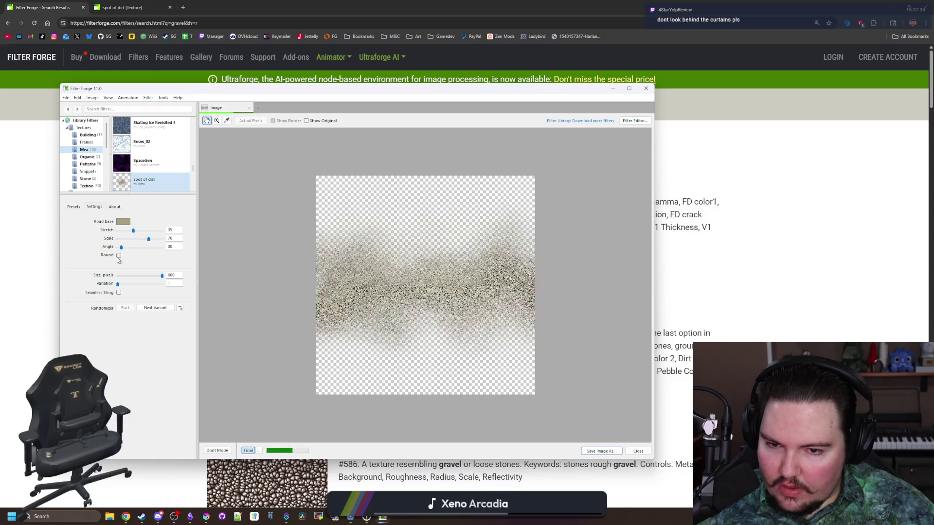
{"action": "left_click", "coordinate": [119, 256]}
{"action": "scroll", "coordinate": [435, 300], "scroll_direction": "up", "scroll_amount": 5}
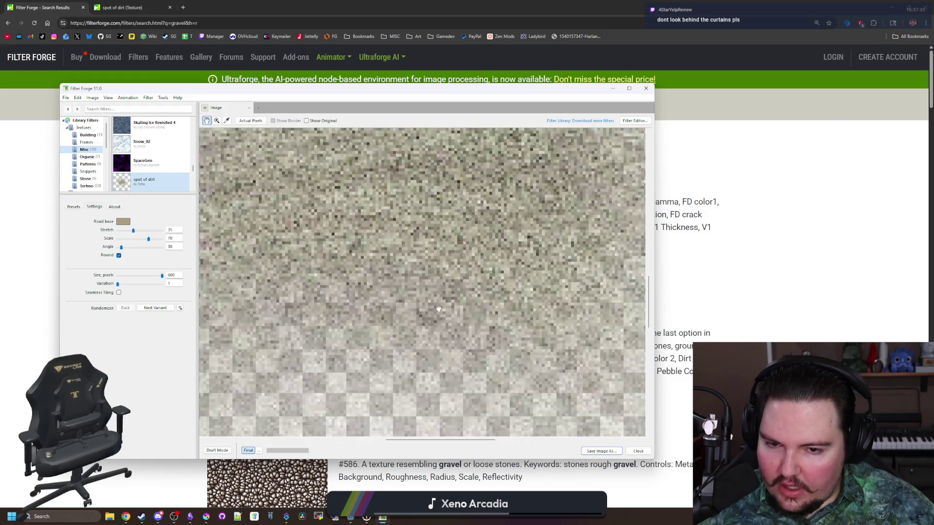
{"action": "left_click_drag", "start_coordinate": [462, 189], "coordinate": [417, 249]}
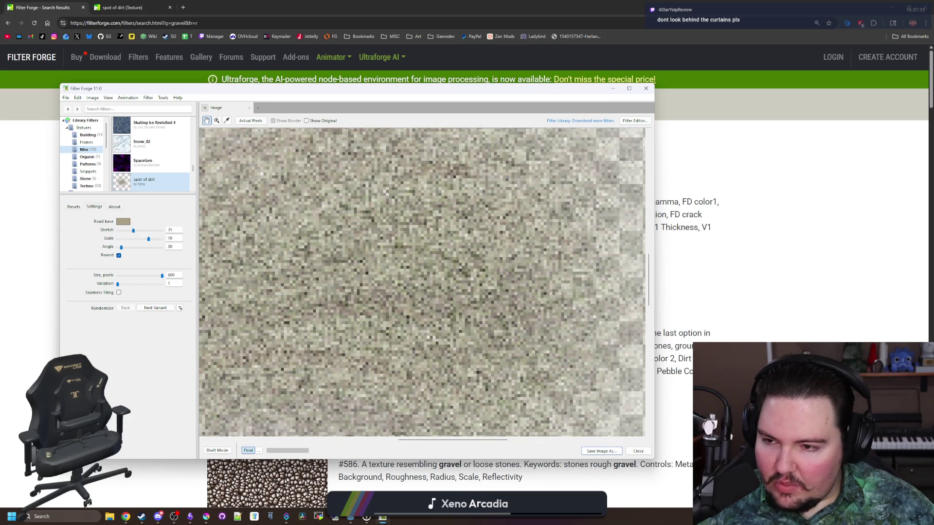
- Preview seamless tiling, turn it back off, and reselect the spot of dirt filter
{"action": "left_click", "coordinate": [119, 293]}
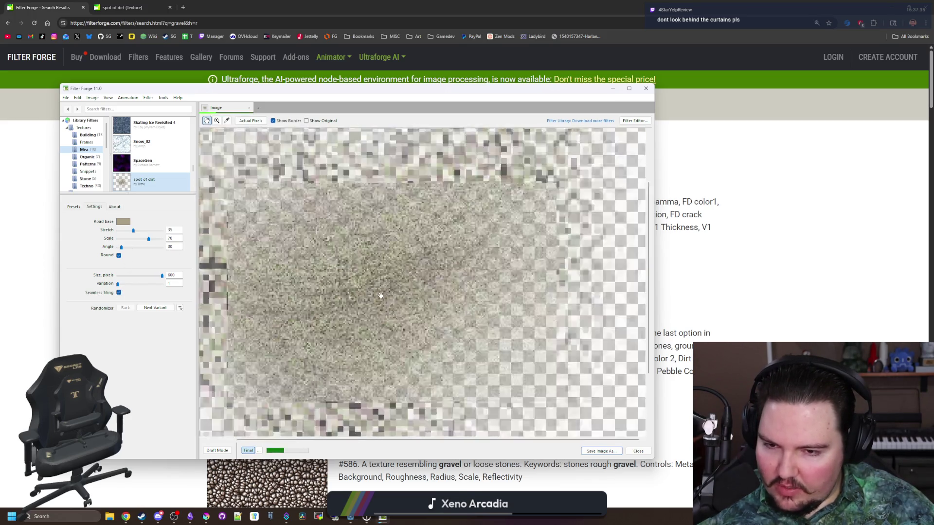
{"action": "left_click", "coordinate": [118, 293]}
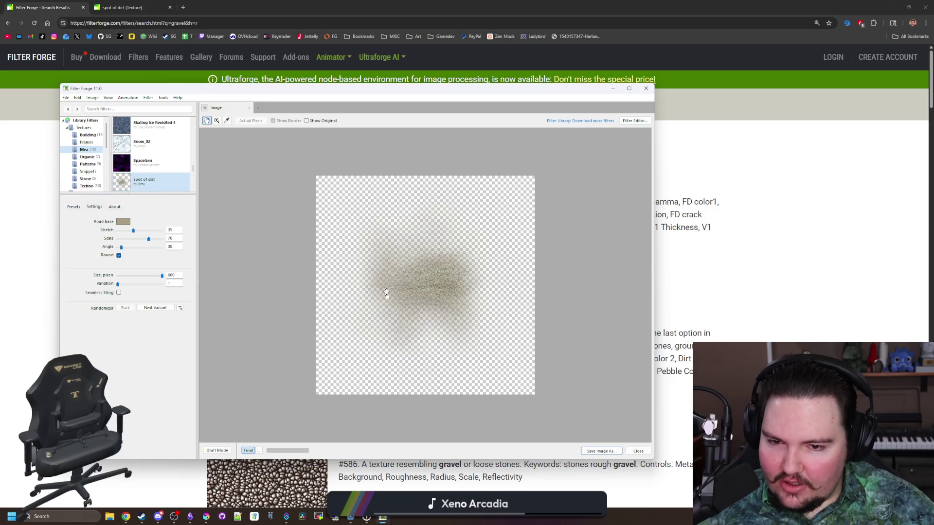
{"action": "left_click", "coordinate": [141, 181]}
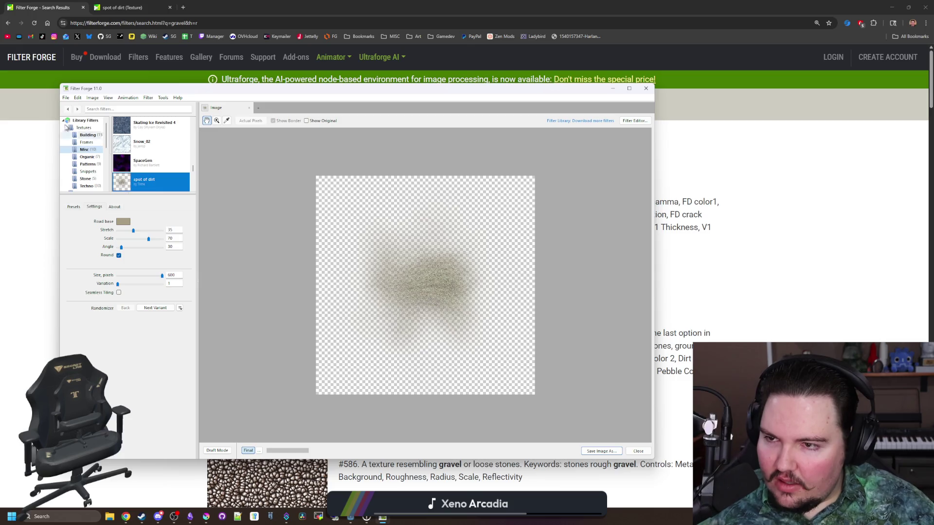
{"action": "left_click", "coordinate": [66, 98]}
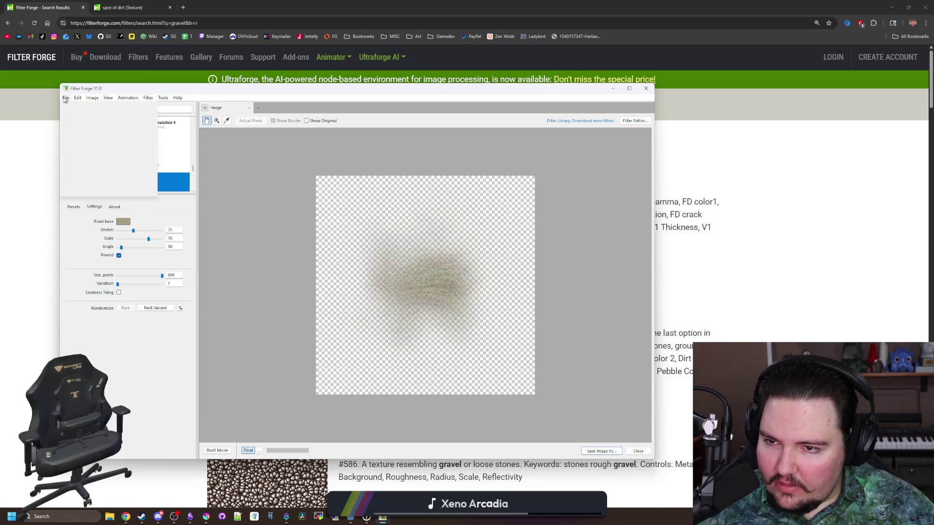
- Create a new project with a 512×512 artboard named dirt
{"action": "left_click", "coordinate": [123, 126]}
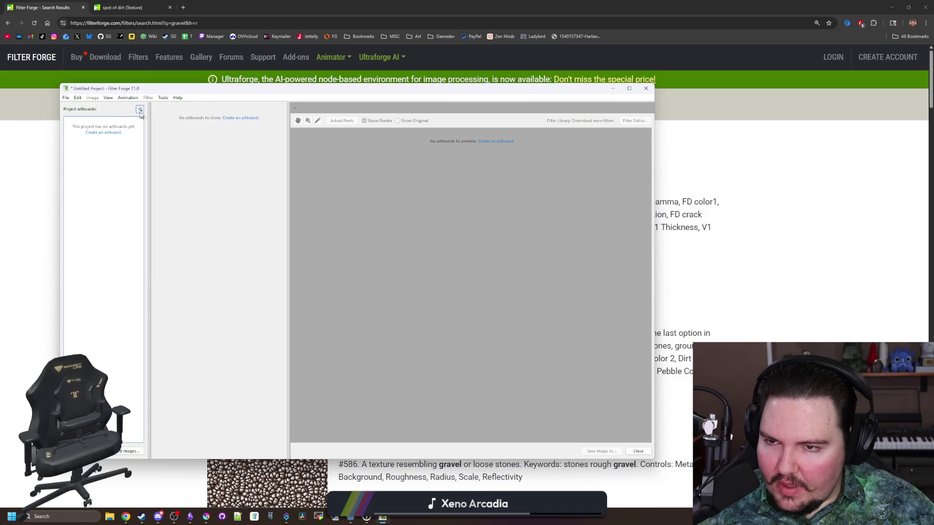
{"action": "left_click", "coordinate": [240, 118]}
{"action": "left_click", "coordinate": [414, 239]}
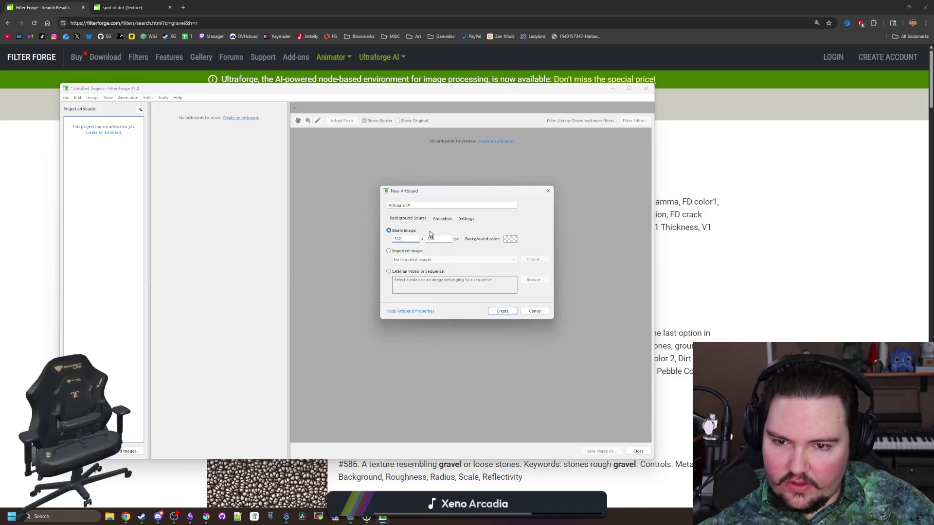
{"action": "key", "text": "Tab"}
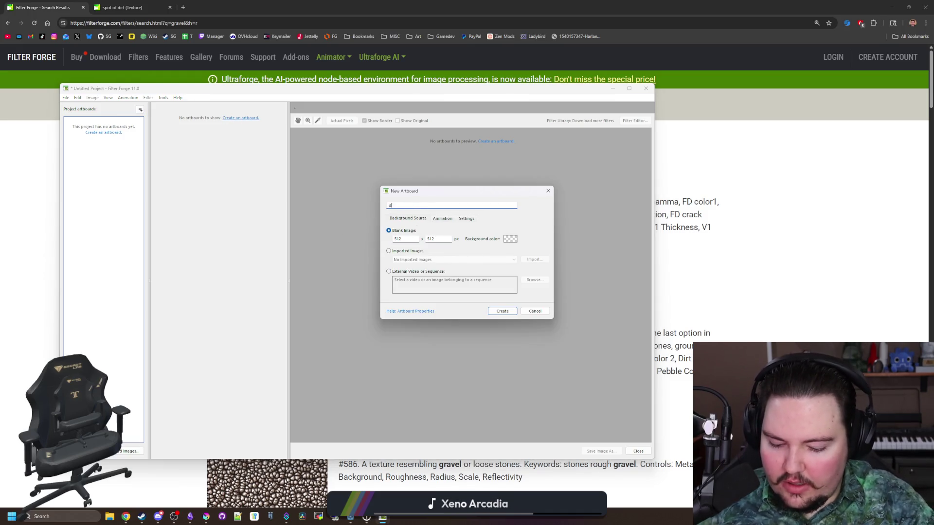
{"action": "left_click", "coordinate": [499, 312]}
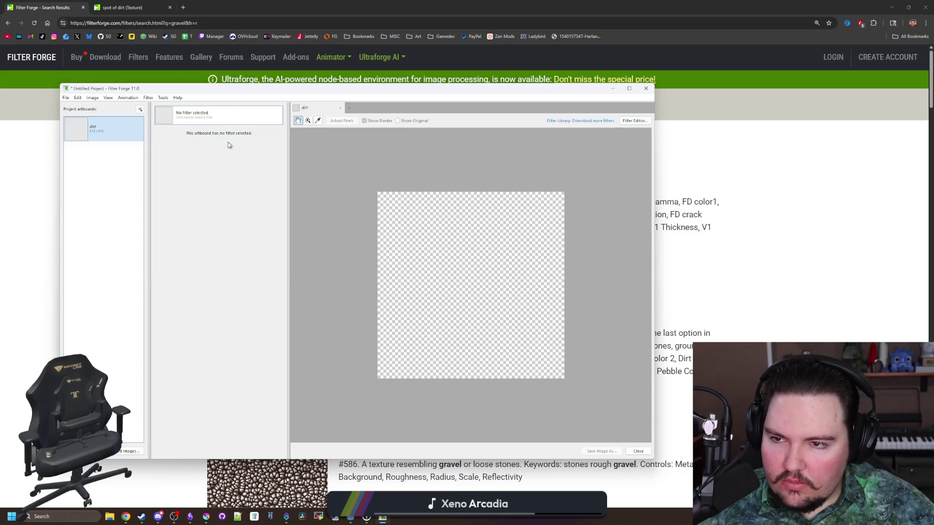
- Search the filter browser for dirt and apply the spot of dirt filter to the artboard
{"action": "left_click", "coordinate": [217, 115]}
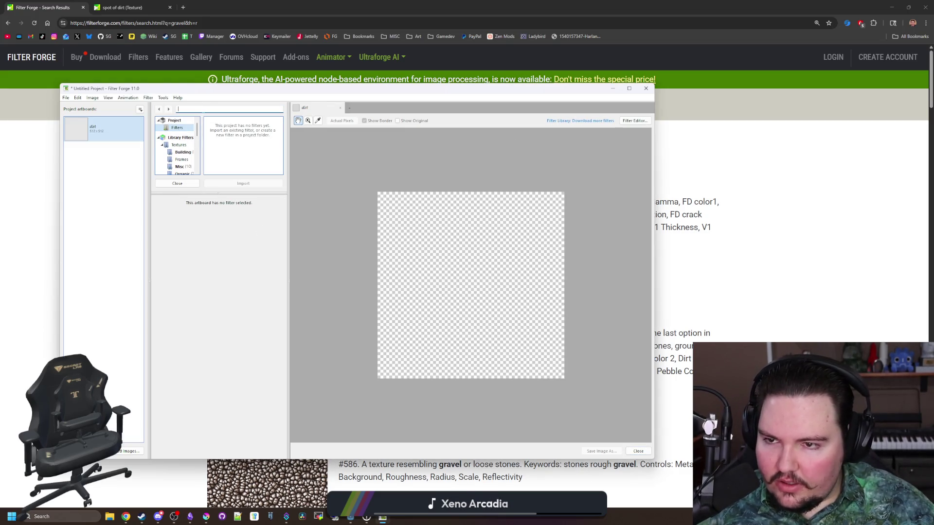
{"action": "type", "text": "dirt"}
{"action": "key", "text": "Return"}
{"action": "left_click", "coordinate": [249, 147]}
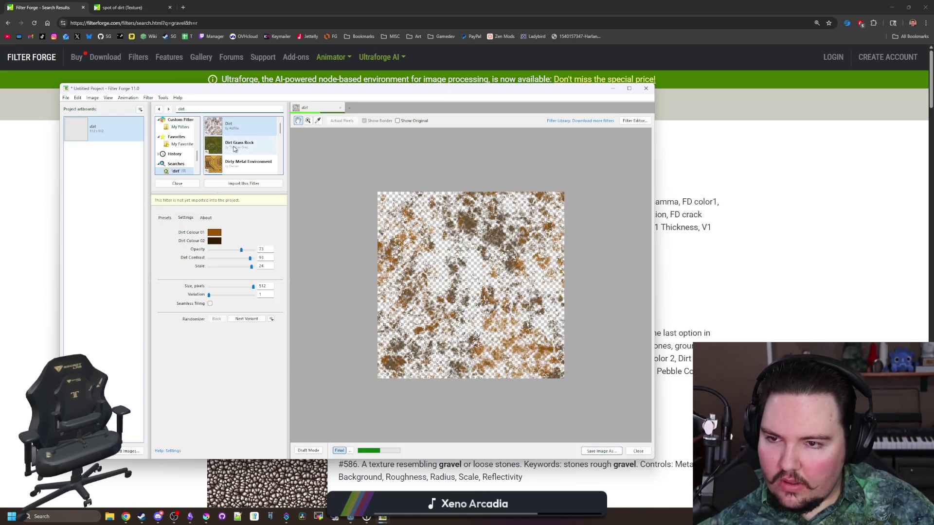
{"action": "scroll", "coordinate": [251, 157], "scroll_direction": "up", "scroll_amount": 5}
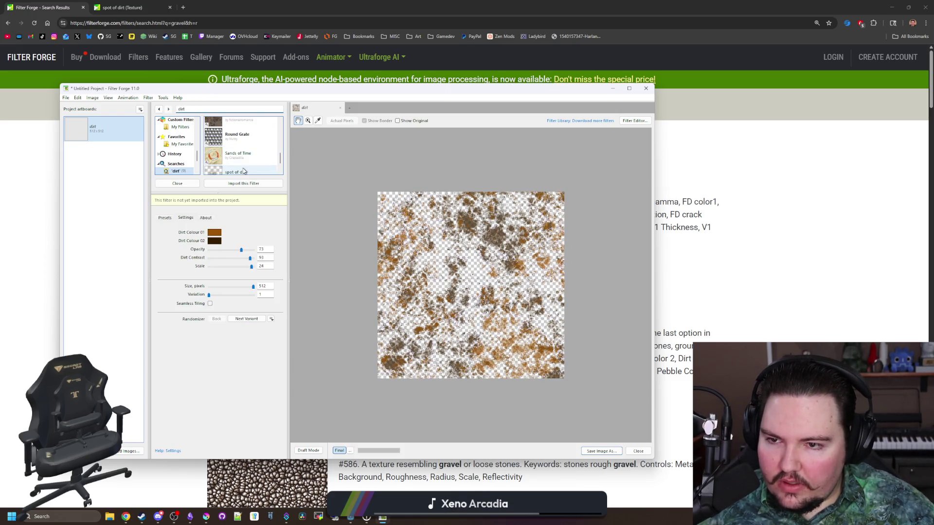
{"action": "left_click", "coordinate": [240, 126]}
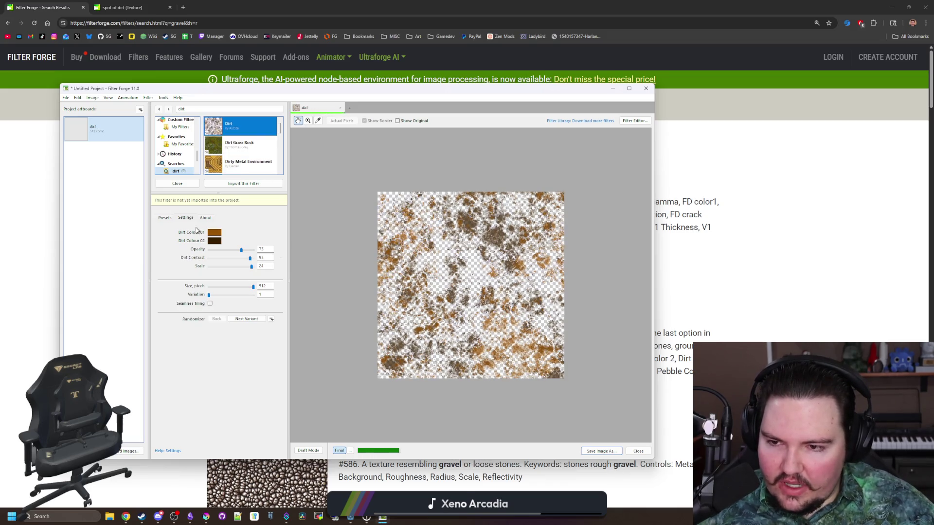
{"action": "scroll", "coordinate": [255, 172], "scroll_direction": "down", "scroll_amount": 3}
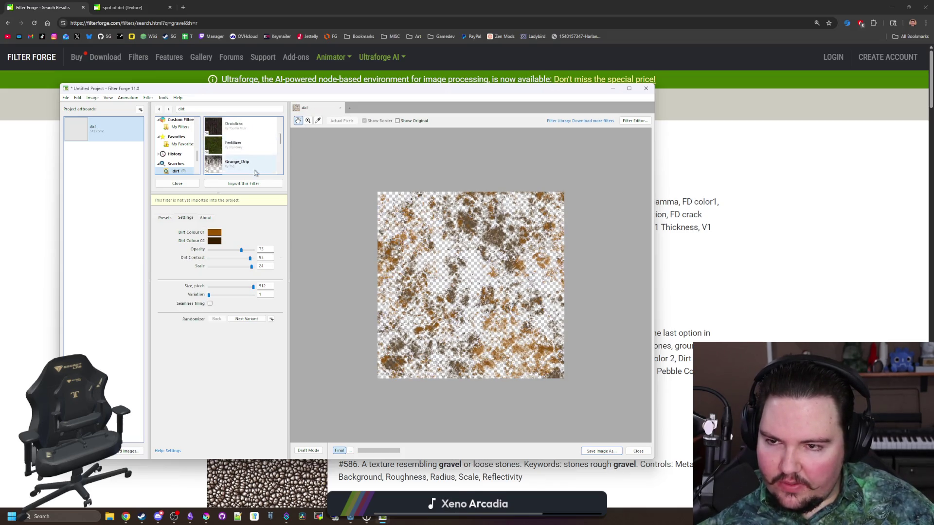
{"action": "scroll", "coordinate": [255, 173], "scroll_direction": "down", "scroll_amount": 3}
{"action": "left_click", "coordinate": [246, 145]}
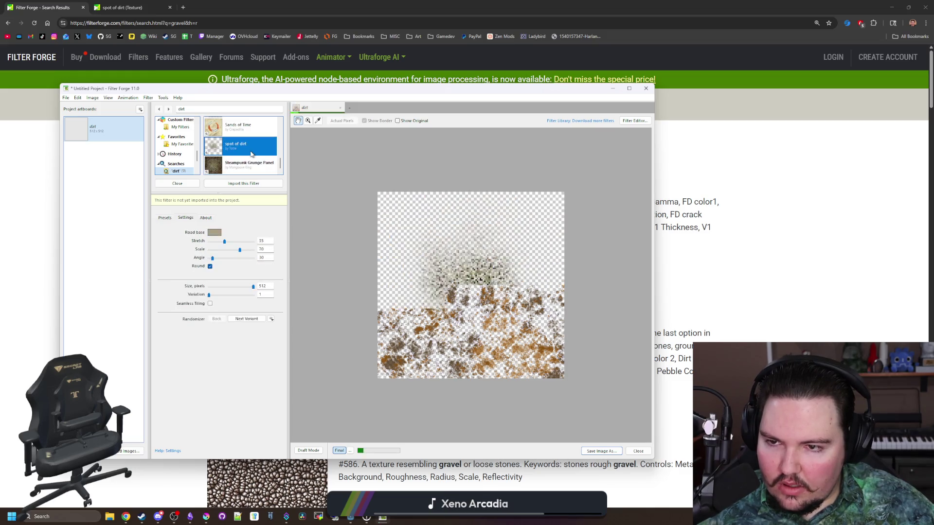
{"action": "left_click", "coordinate": [215, 233]}
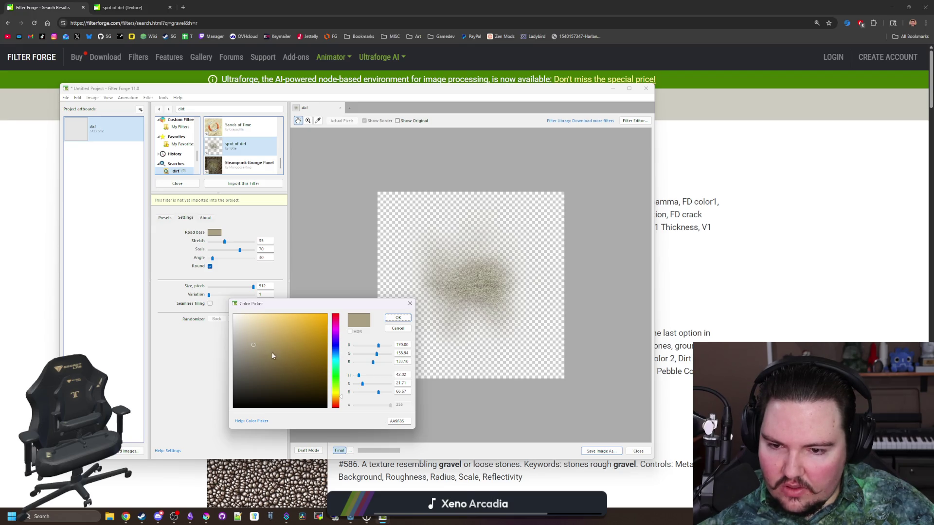
- Darken the Road base colour, export dirt.png into the Textures folder, and return to Godot
{"action": "left_click", "coordinate": [265, 357]}
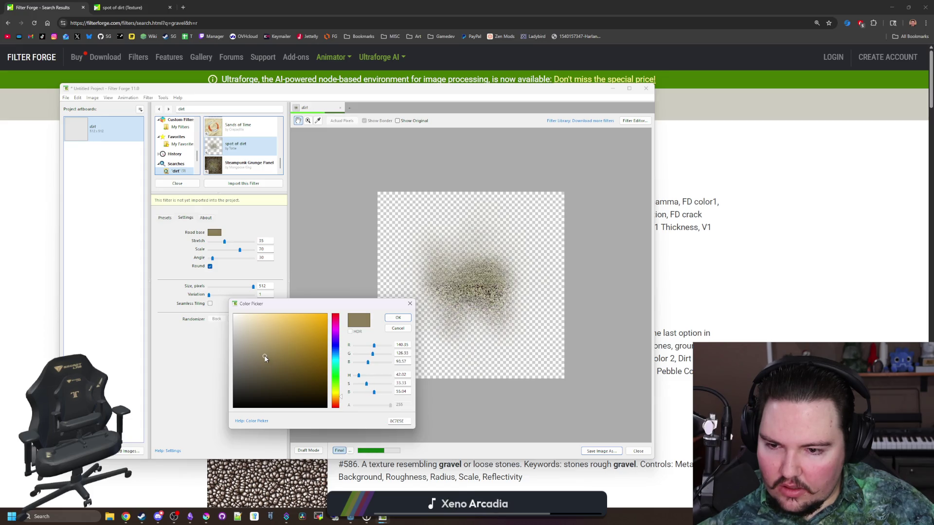
{"action": "left_click", "coordinate": [395, 318]}
{"action": "left_click", "coordinate": [66, 98]}
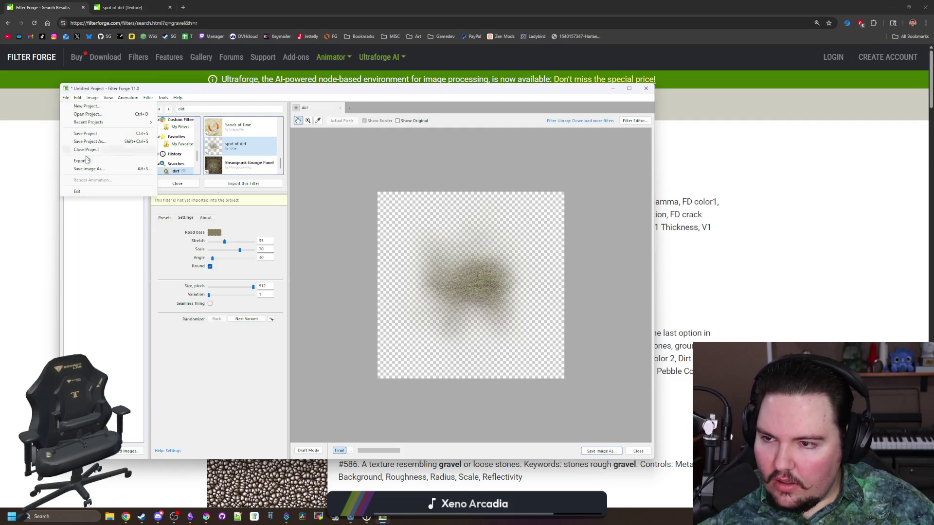
{"action": "left_click", "coordinate": [87, 160]}
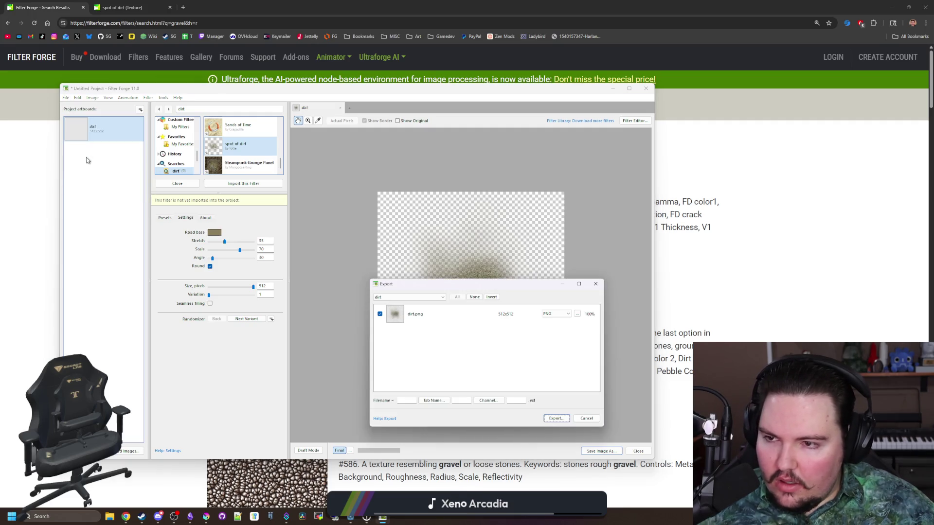
{"action": "left_click", "coordinate": [557, 418]}
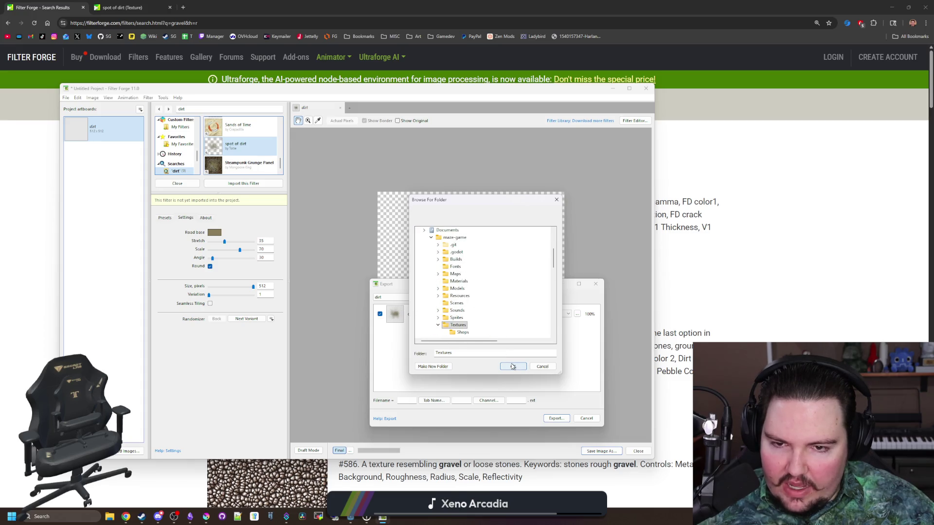
{"action": "left_click", "coordinate": [512, 367]}
{"action": "left_click", "coordinate": [613, 89]}
{"action": "key", "text": "alt+Tab"}
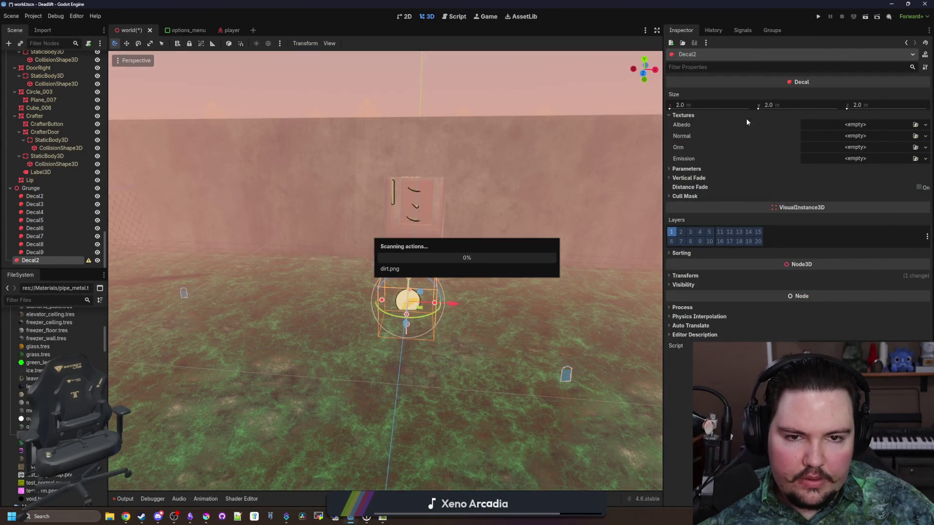
- Quick Load dirt.png into Decal2's Albedo texture slot
{"action": "scroll", "coordinate": [508, 225], "scroll_direction": "up", "scroll_amount": 3}
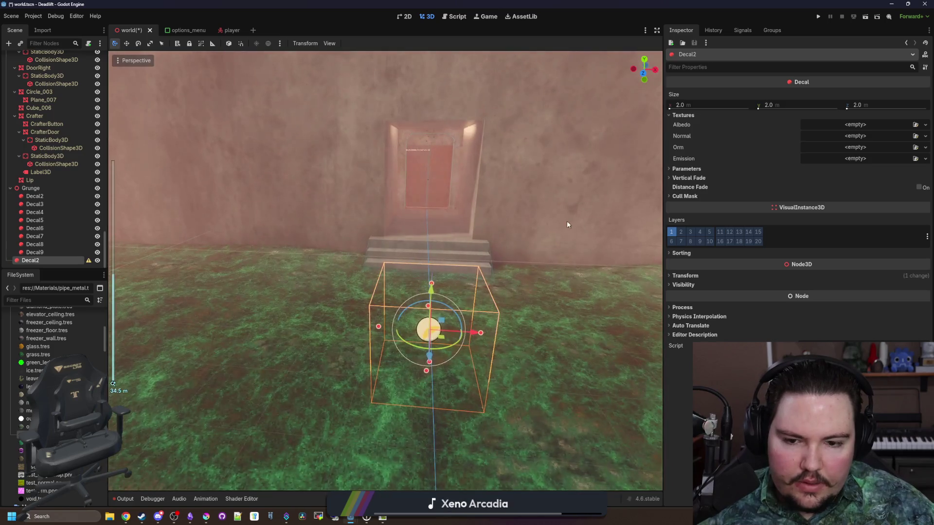
{"action": "scroll", "coordinate": [544, 200], "scroll_direction": "down", "scroll_amount": 3}
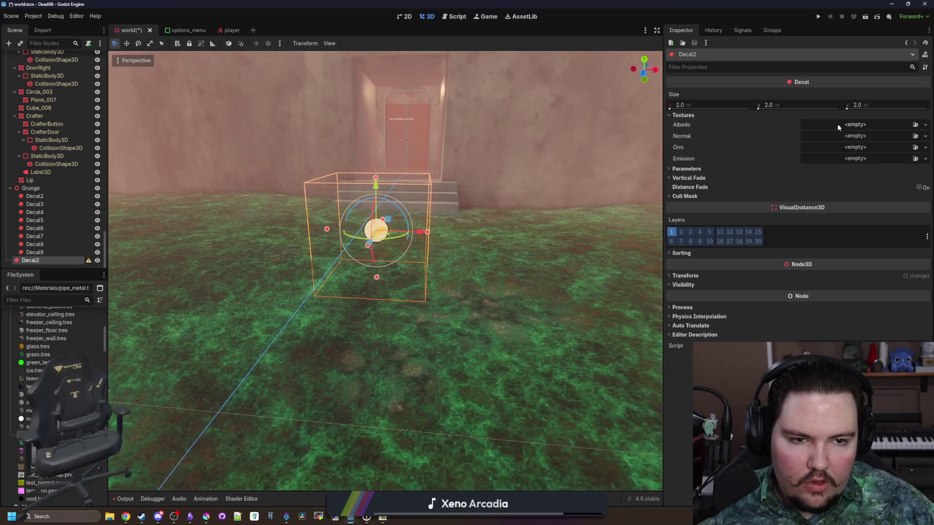
{"action": "left_click", "coordinate": [836, 124]}
{"action": "left_click", "coordinate": [857, 235]}
{"action": "type", "text": "dirt"}
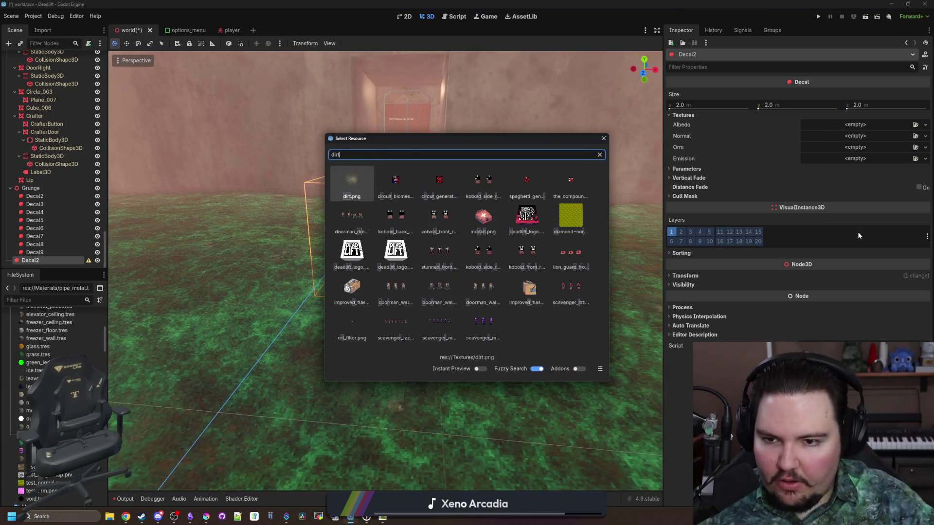
{"action": "double_click", "coordinate": [358, 183]}
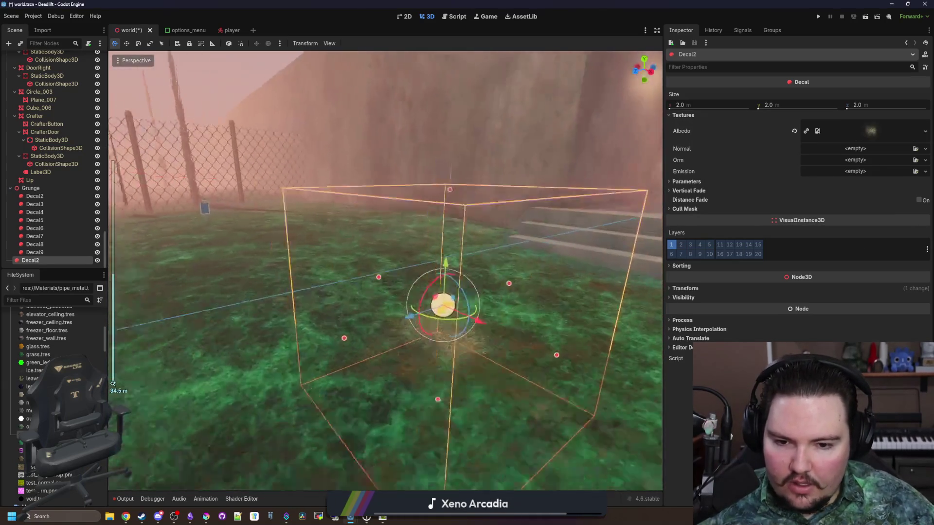
- Set the decal's Transform Scale to 4.0
{"action": "left_click_drag", "start_coordinate": [385, 271], "coordinate": [355, 239]}
{"action": "left_click", "coordinate": [691, 289]}
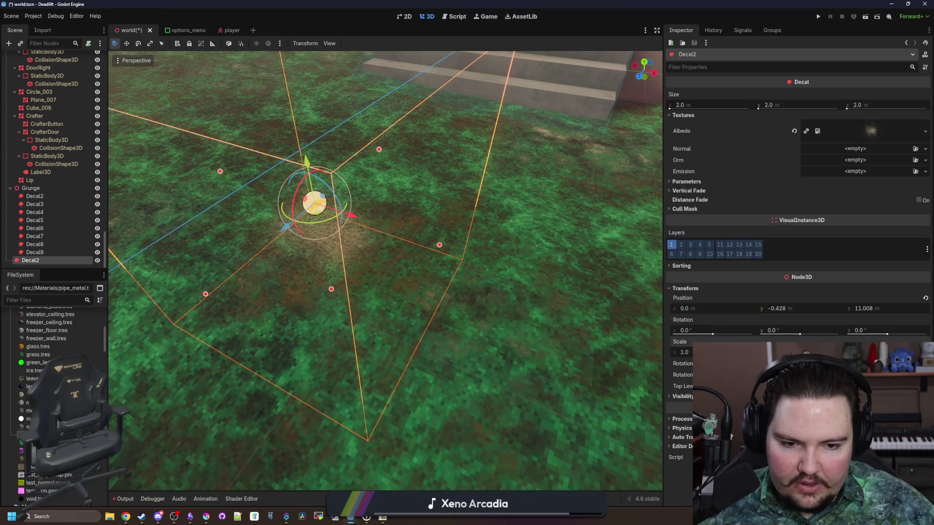
{"action": "type", "text": "2"}
{"action": "key", "text": "Return"}
{"action": "type", "text": "4"}
{"action": "key", "text": "Return"}
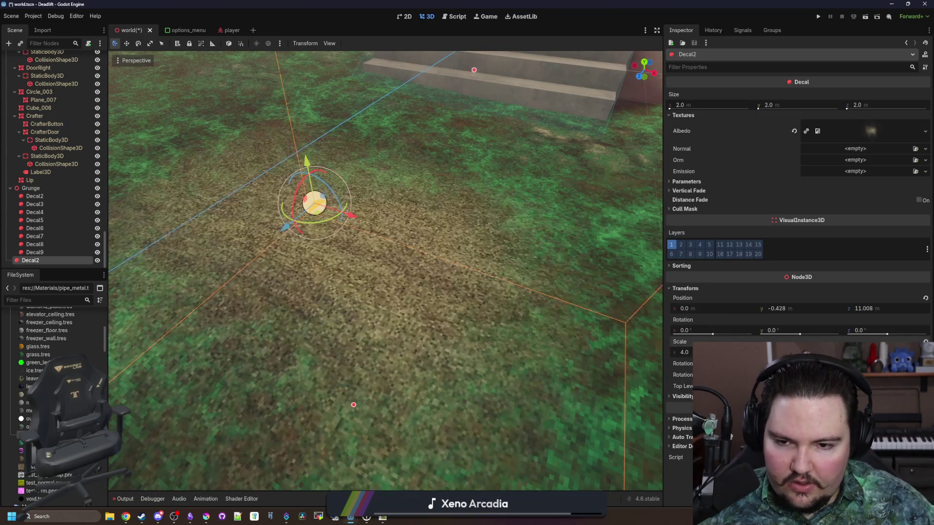
- Slide the decal along its Z axis to 9.788
{"action": "scroll", "coordinate": [354, 405], "scroll_direction": "up", "scroll_amount": 5}
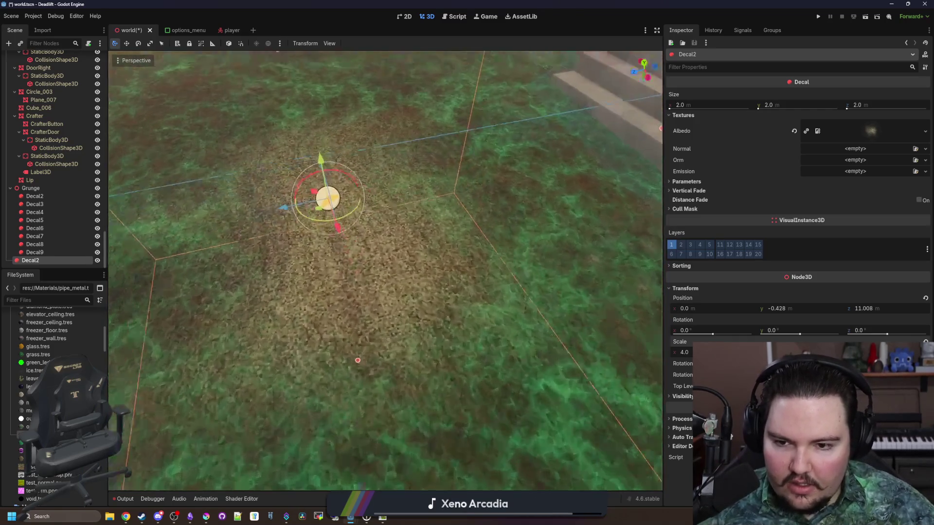
{"action": "scroll", "coordinate": [385, 271], "scroll_direction": "down", "scroll_amount": 5}
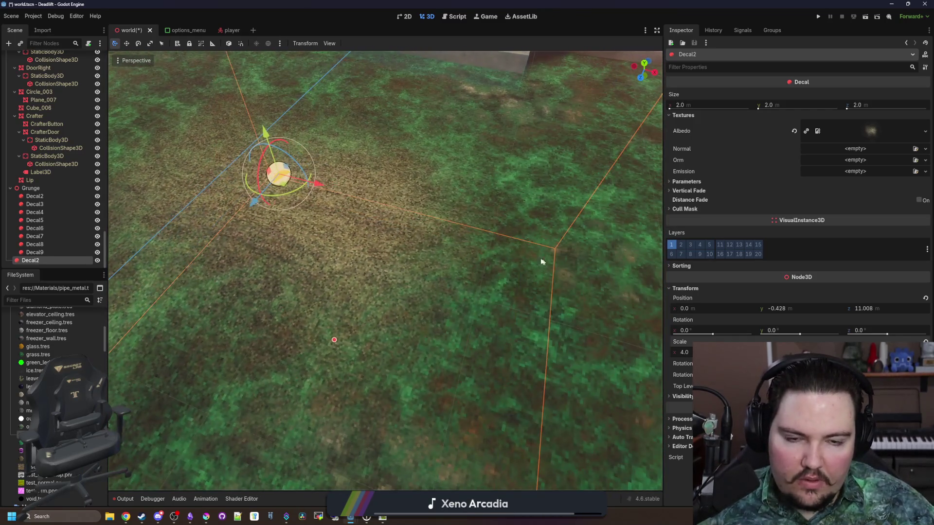
{"action": "scroll", "coordinate": [255, 265], "scroll_direction": "down", "scroll_amount": 3}
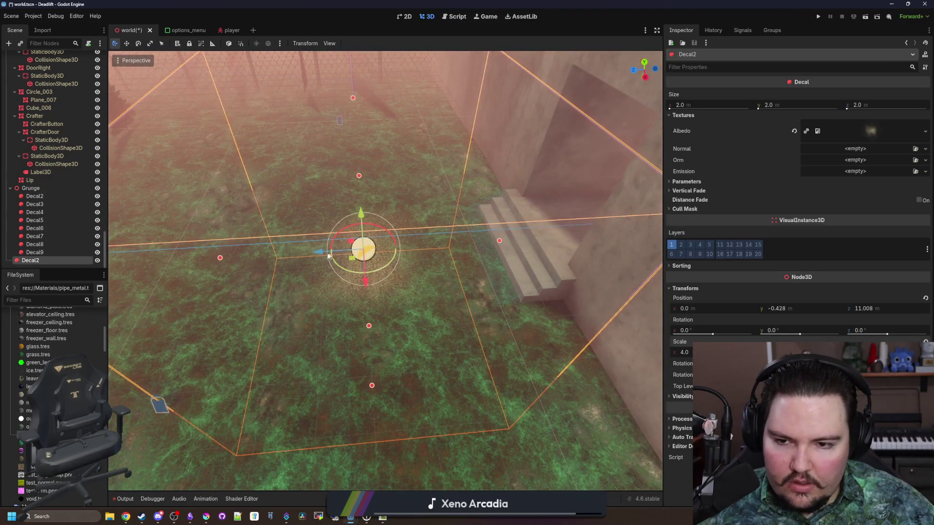
{"action": "mouse_move", "coordinate": [328, 257]}
{"action": "left_mouse_down"}
{"action": "mouse_move", "coordinate": [411, 245]}
{"action": "mouse_move", "coordinate": [371, 248]}
{"action": "mouse_move", "coordinate": [420, 276]}
{"action": "left_mouse_up"}
{"action": "scroll", "coordinate": [419, 276], "scroll_direction": "up", "scroll_amount": 5}
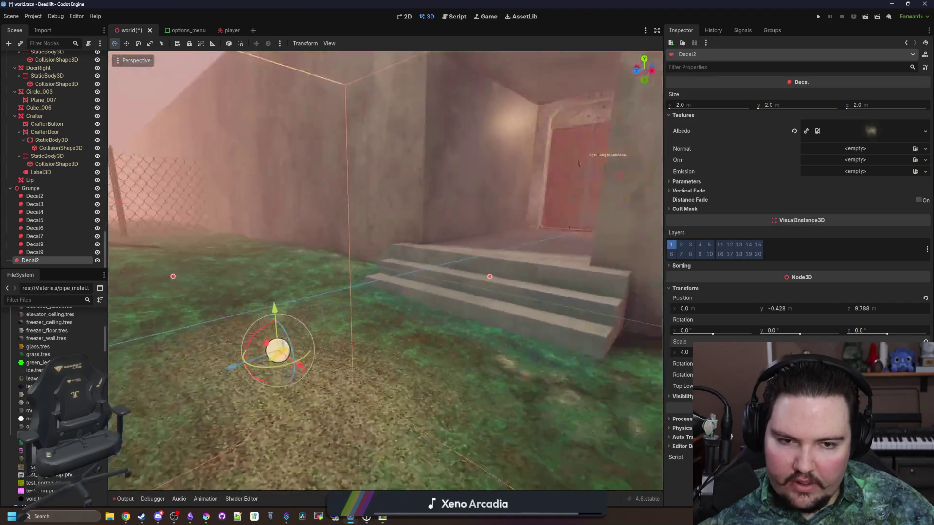
{"action": "scroll", "coordinate": [386, 271], "scroll_direction": "down", "scroll_amount": 5}
{"action": "scroll", "coordinate": [386, 271], "scroll_direction": "down", "scroll_amount": 5}
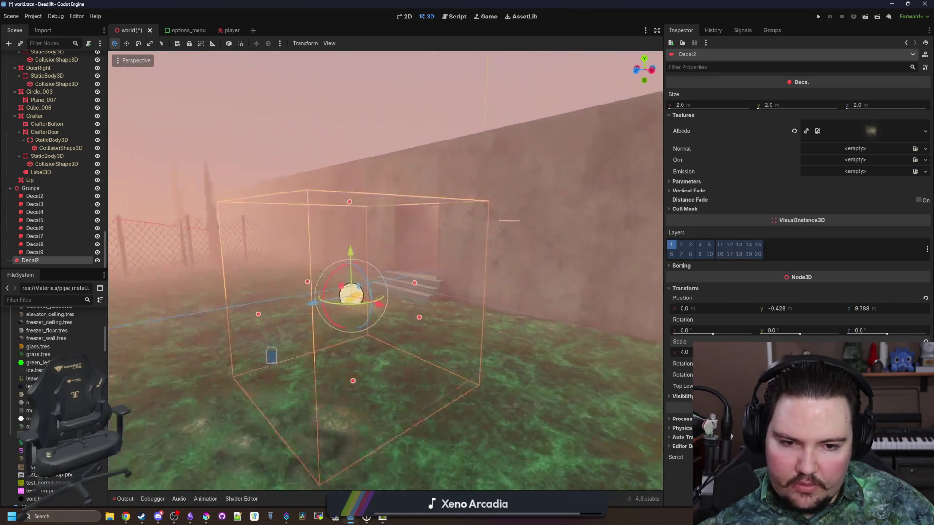
- Check Decal2's Parameters, Vertical Fade and Cull Mask settings, then select the outside instance
{"action": "scroll", "coordinate": [385, 271], "scroll_direction": "up", "scroll_amount": 5}
{"action": "scroll", "coordinate": [385, 271], "scroll_direction": "down", "scroll_amount": 3}
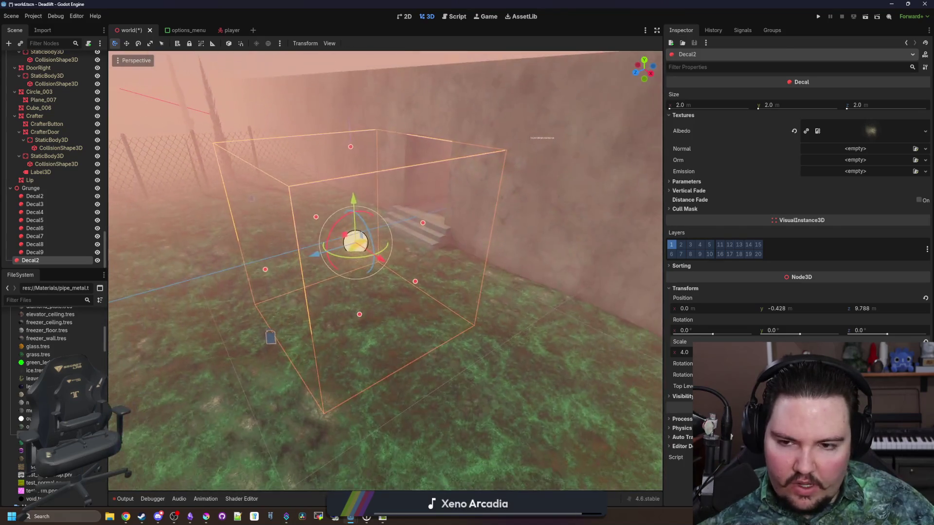
{"action": "left_click", "coordinate": [680, 182]}
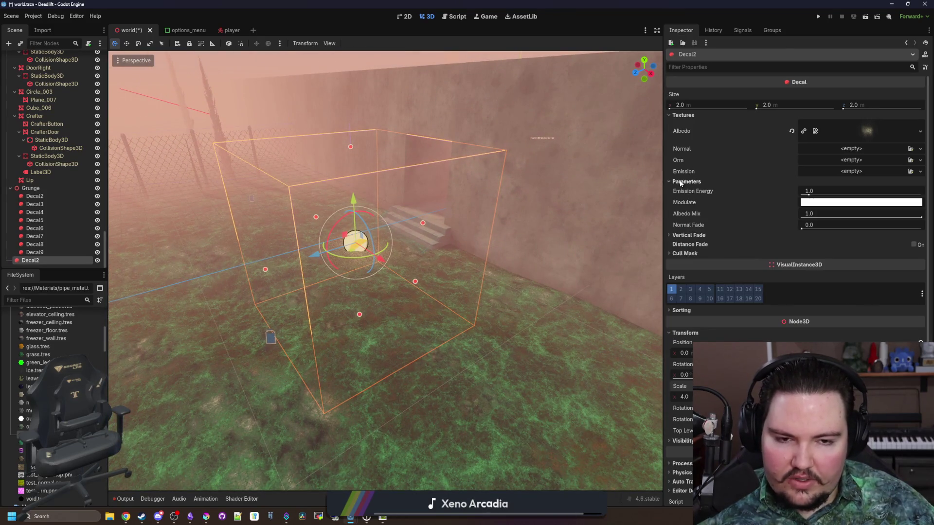
{"action": "left_click", "coordinate": [681, 182]}
{"action": "left_click", "coordinate": [690, 191]}
{"action": "left_click", "coordinate": [690, 192]}
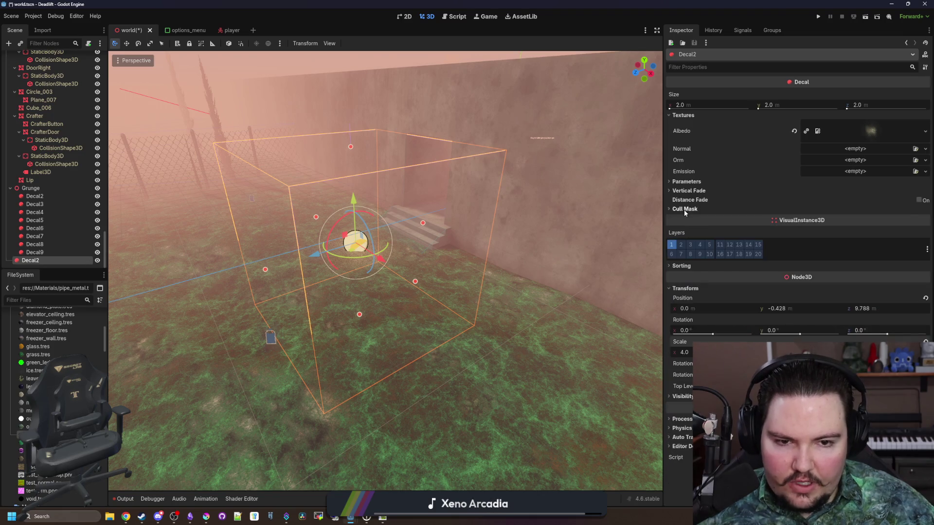
{"action": "left_click", "coordinate": [685, 209]}
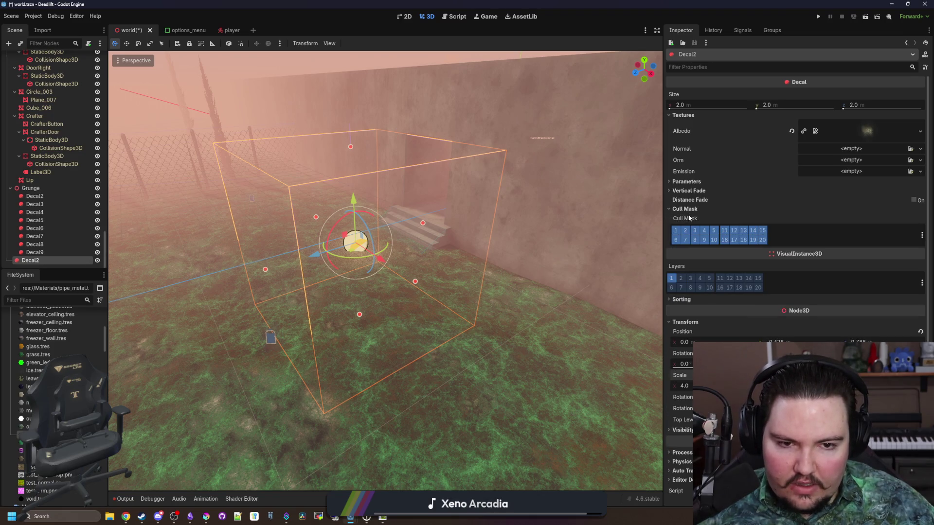
{"action": "mouse_move", "coordinate": [687, 220]}
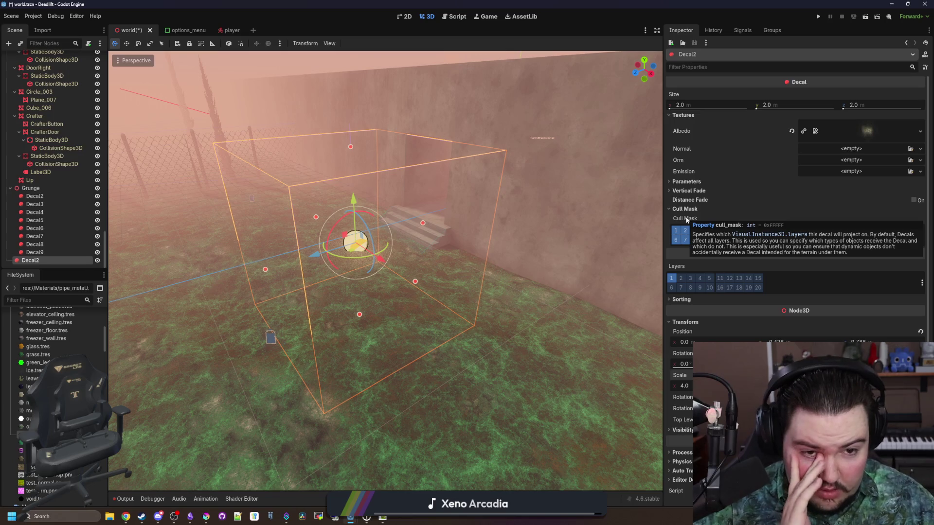
{"action": "left_click", "coordinate": [539, 331]}
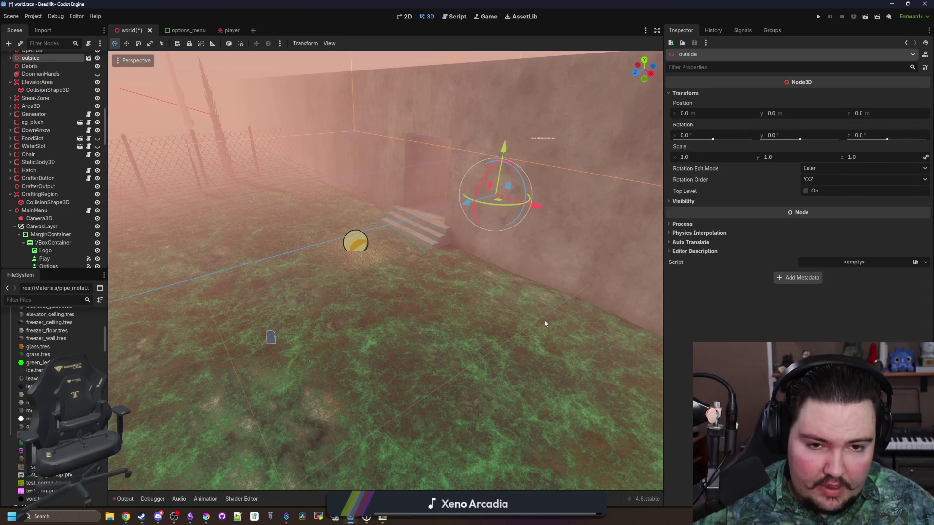
- Open the outside scene, select the grass Plane and test render layers 1 and 2
{"action": "left_click", "coordinate": [11, 58]}
{"action": "left_click", "coordinate": [89, 60]}
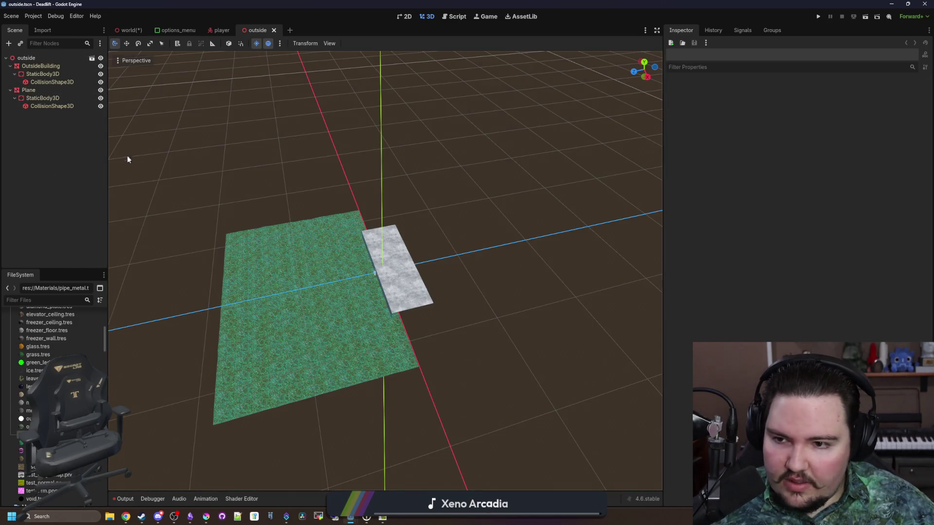
{"action": "left_click", "coordinate": [284, 243]}
{"action": "scroll", "coordinate": [609, 267], "scroll_direction": "up", "scroll_amount": 2}
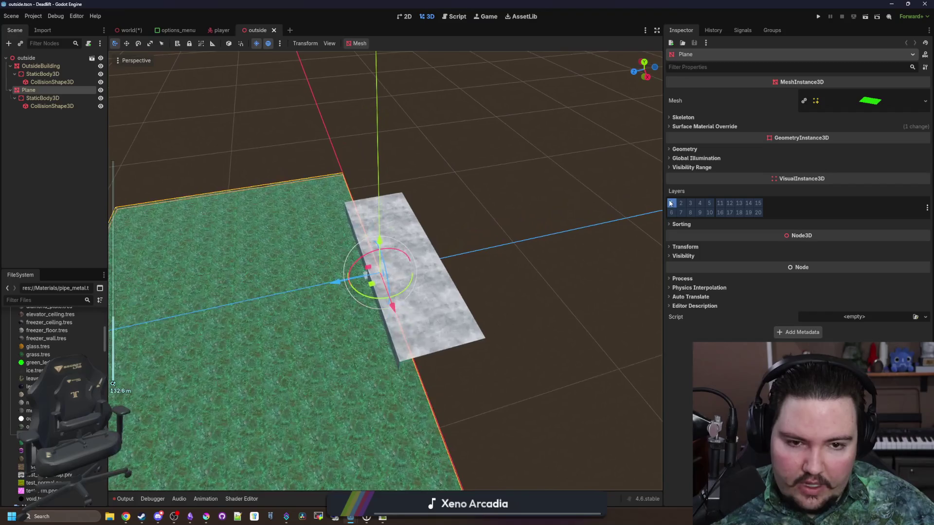
{"action": "left_click", "coordinate": [672, 203]}
{"action": "left_click", "coordinate": [681, 203]}
{"action": "left_click", "coordinate": [682, 204]}
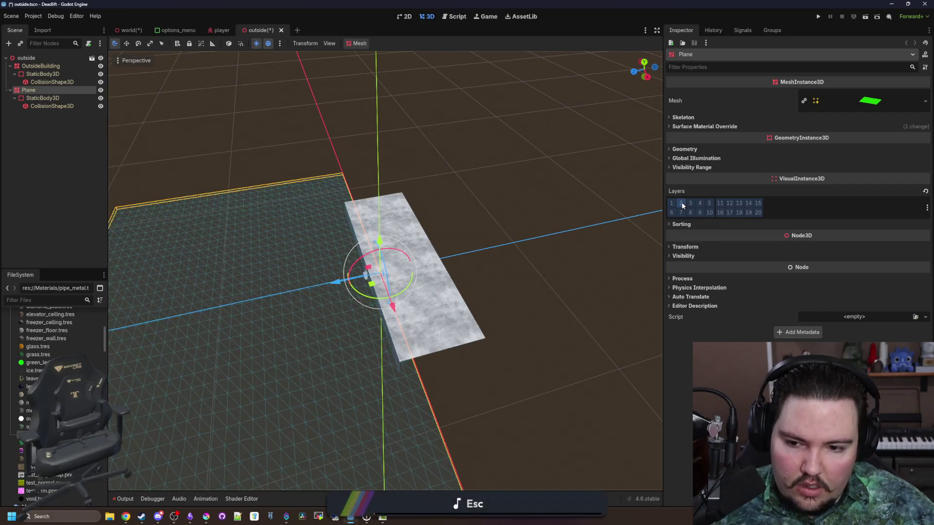
{"action": "left_click", "coordinate": [681, 203]}
{"action": "left_click", "coordinate": [682, 203]}
{"action": "left_click", "coordinate": [682, 204]}
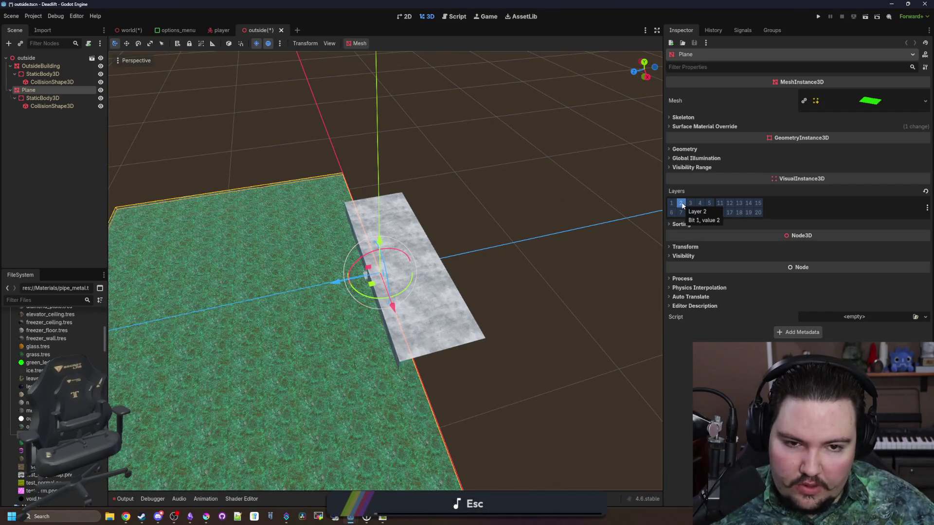
{"action": "left_click", "coordinate": [681, 203]}
{"action": "left_click", "coordinate": [671, 203]}
- Browse the Plane's visibility range, geometry and grass material settings, including UV1 and stencil
{"action": "left_click", "coordinate": [691, 167]}
{"action": "left_click", "coordinate": [691, 167]}
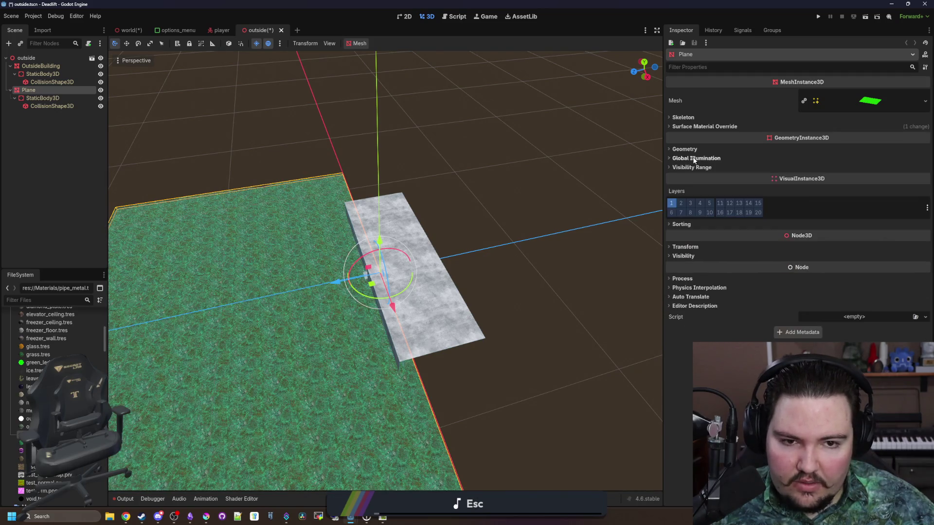
{"action": "left_click", "coordinate": [693, 150]}
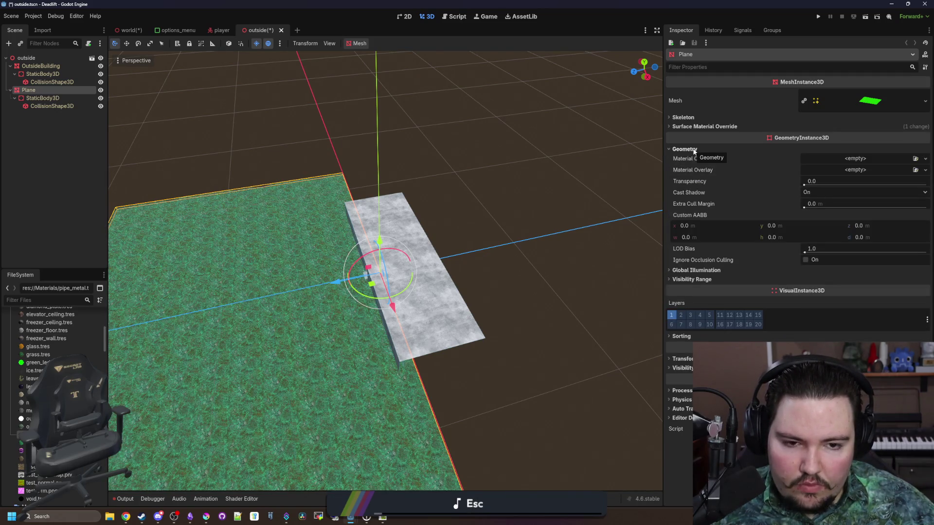
{"action": "left_click", "coordinate": [702, 148]}
{"action": "left_click", "coordinate": [703, 127]}
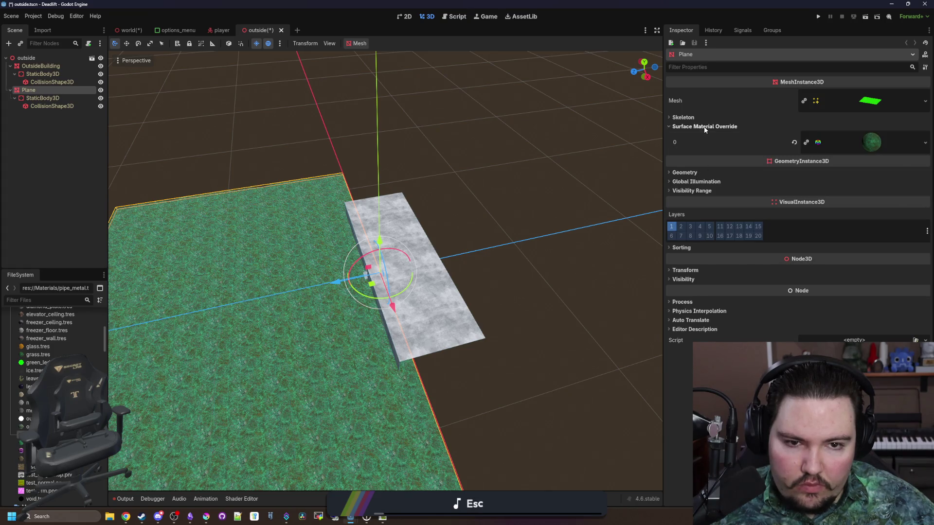
{"action": "left_click", "coordinate": [704, 127]}
{"action": "left_click", "coordinate": [704, 127]}
{"action": "left_click", "coordinate": [915, 141]}
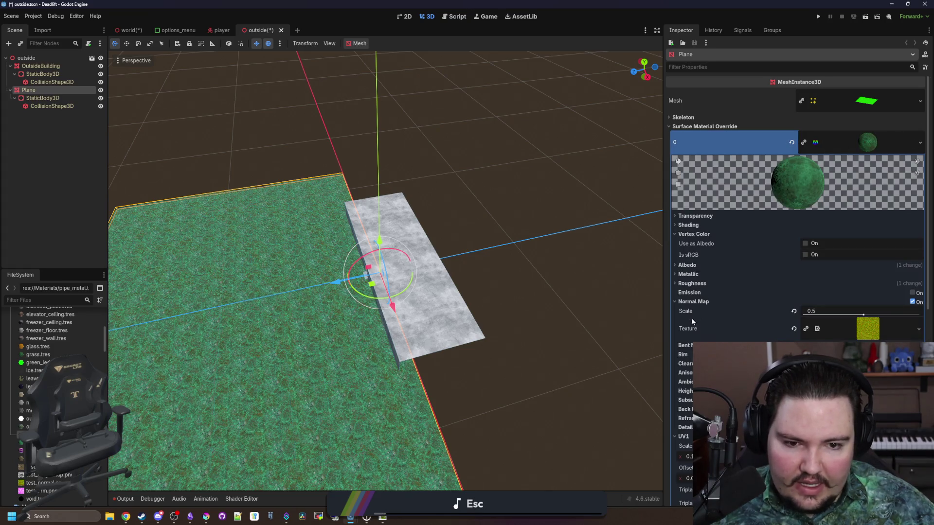
{"action": "scroll", "coordinate": [729, 310], "scroll_direction": "down", "scroll_amount": 5}
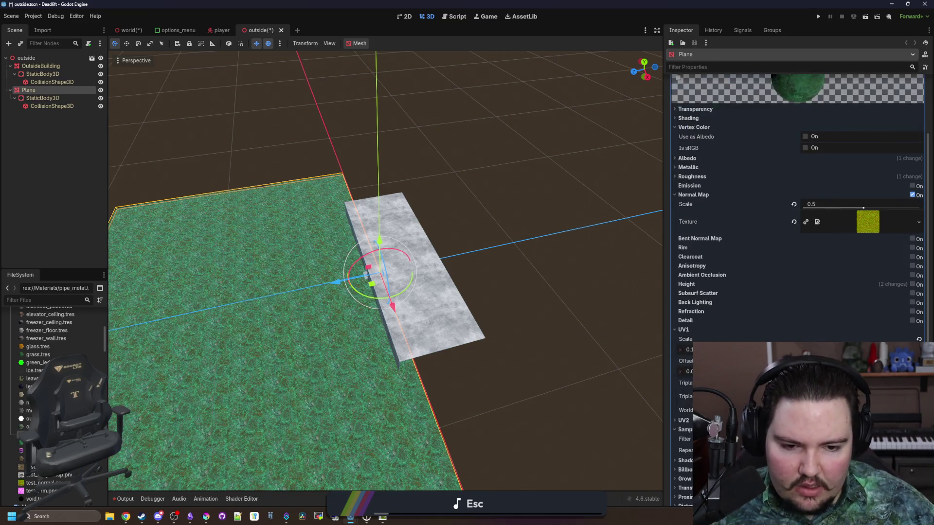
{"action": "left_click", "coordinate": [691, 331]}
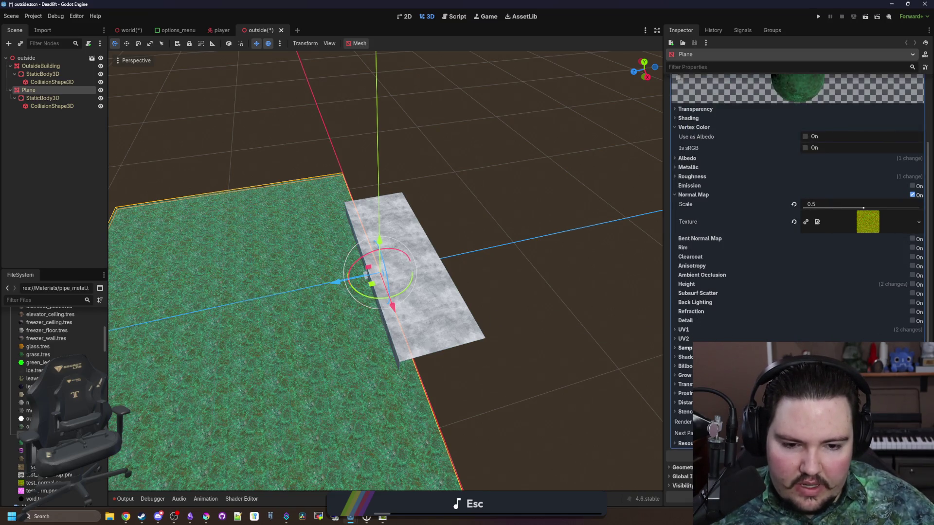
{"action": "left_click", "coordinate": [686, 411]}
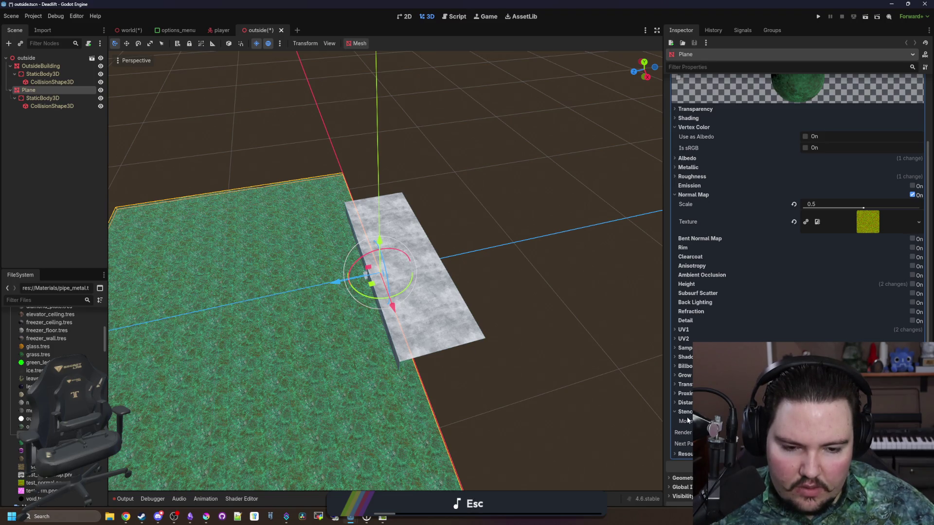
{"action": "mouse_move", "coordinate": [688, 421]}
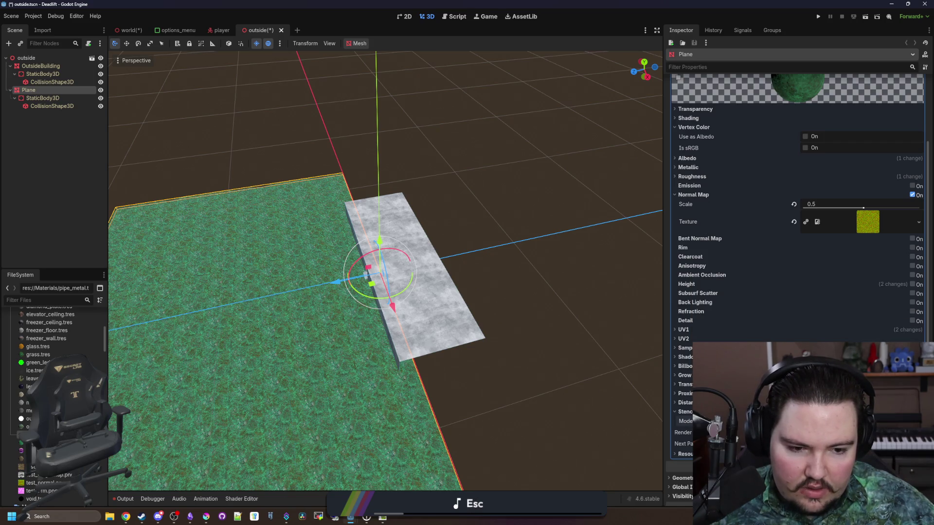
- Fly the viewport over the grass plane toward the building, then collapse the material properties
{"action": "scroll", "coordinate": [477, 418], "scroll_direction": "up", "scroll_amount": 3}
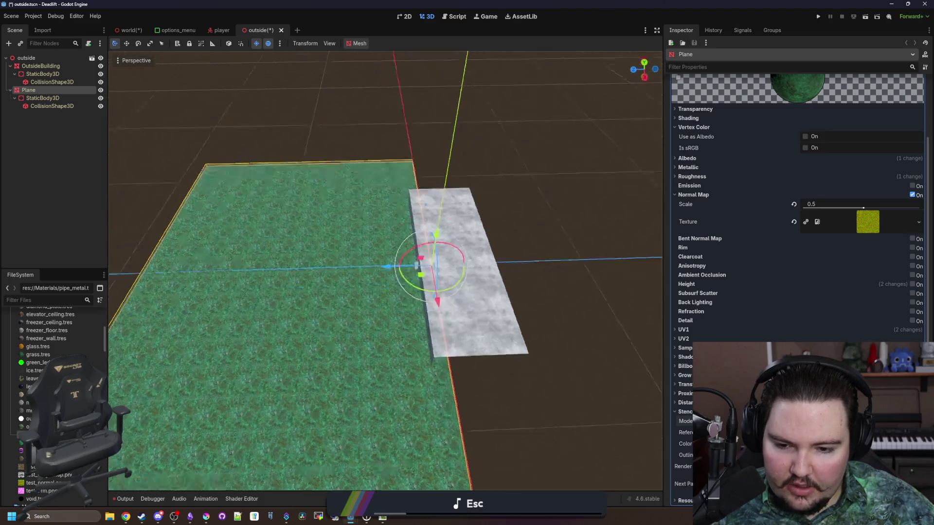
{"action": "key", "text": "w"}
{"action": "key", "text": "s"}
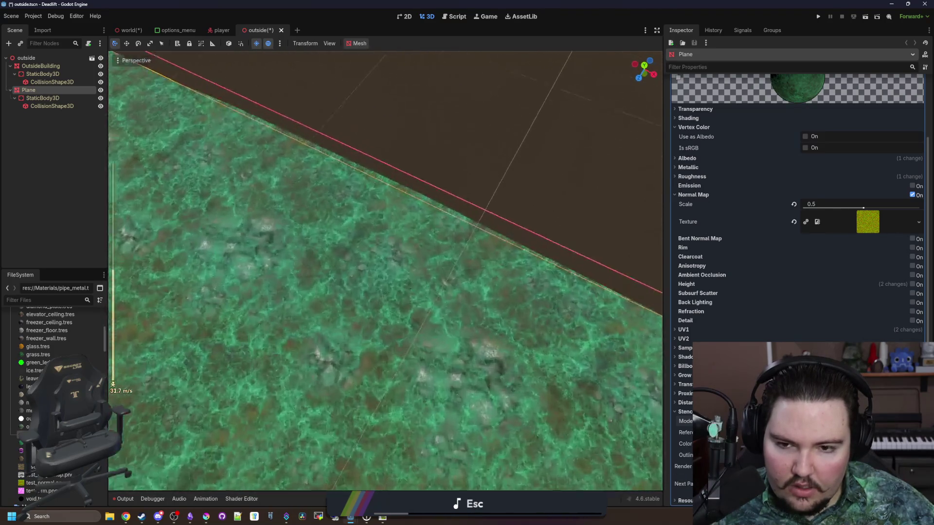
{"action": "key", "text": "s"}
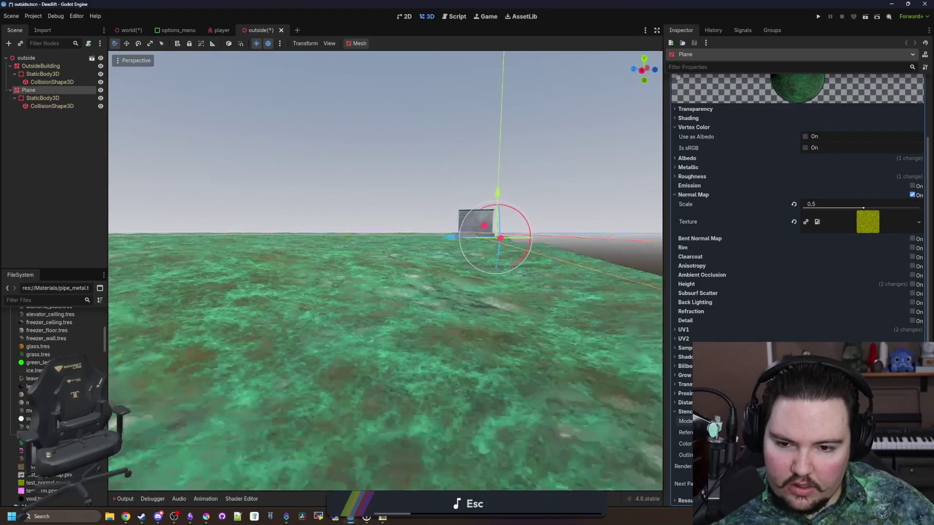
{"action": "key", "text": "s"}
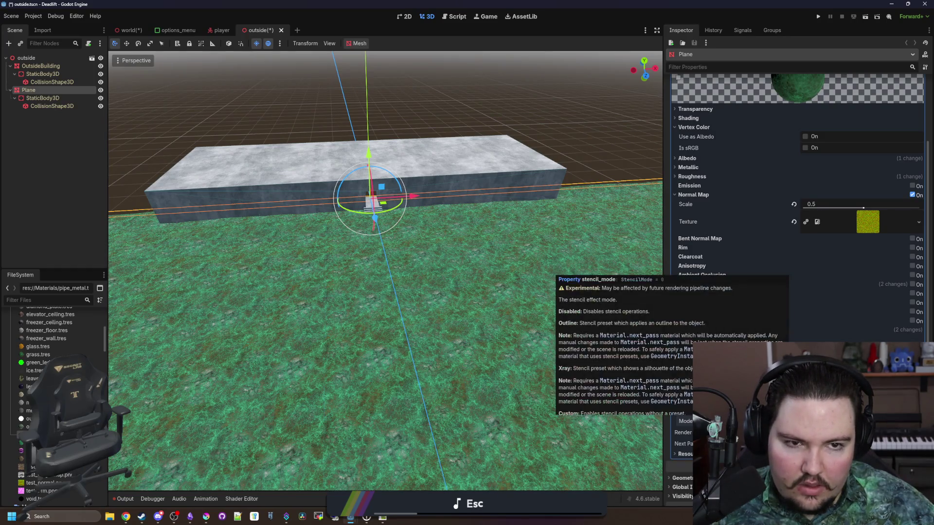
{"action": "scroll", "coordinate": [793, 92], "scroll_direction": "up", "scroll_amount": 3}
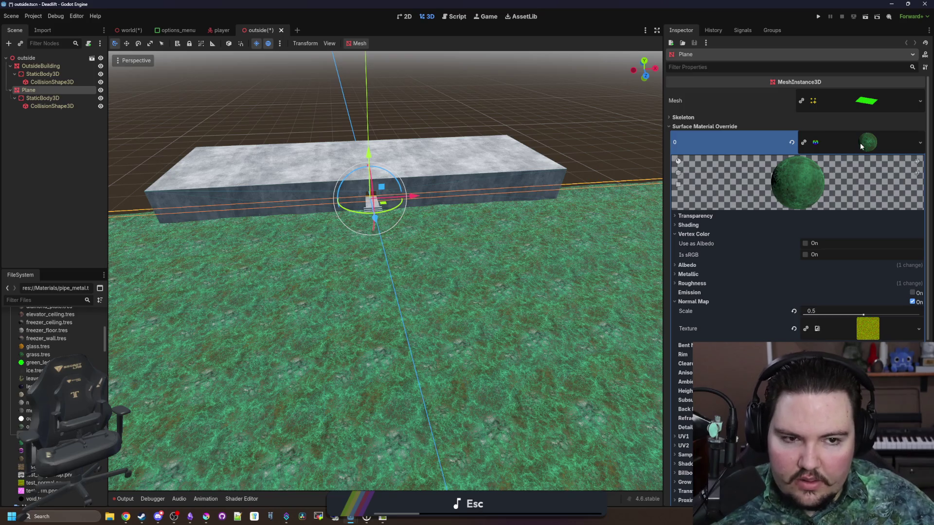
{"action": "left_click", "coordinate": [868, 143]}
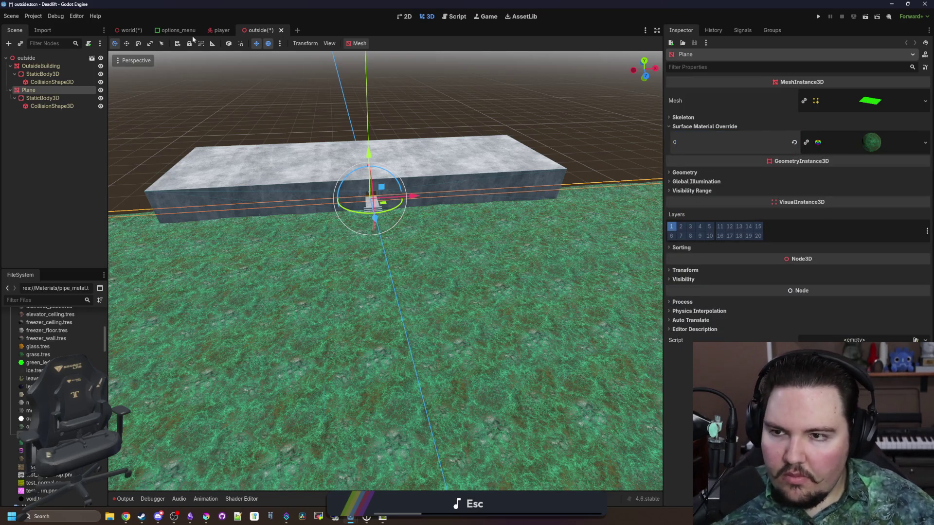
- Put the grass Plane on render layer 2 only, save outside.tscn, and select Decal2 in world
{"action": "key", "text": "ctrl+s"}
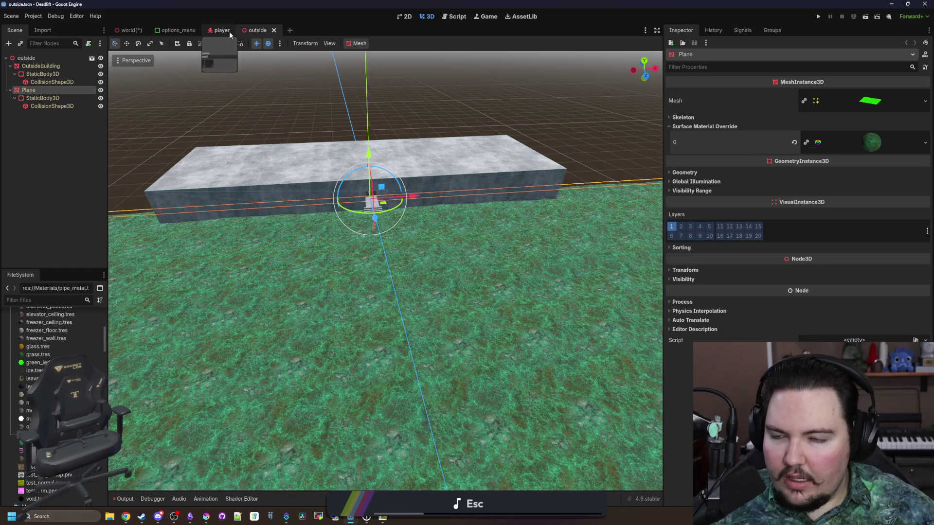
{"action": "left_click", "coordinate": [135, 32]}
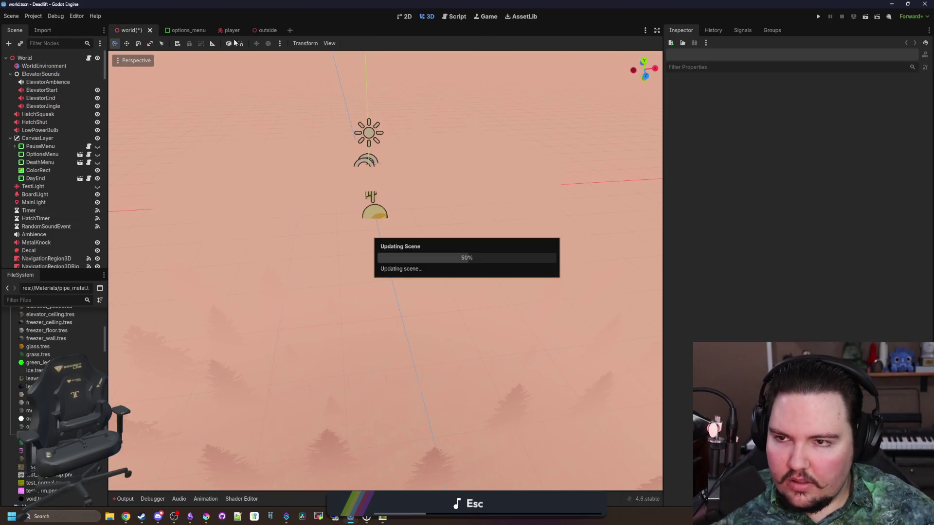
{"action": "left_click", "coordinate": [267, 31]}
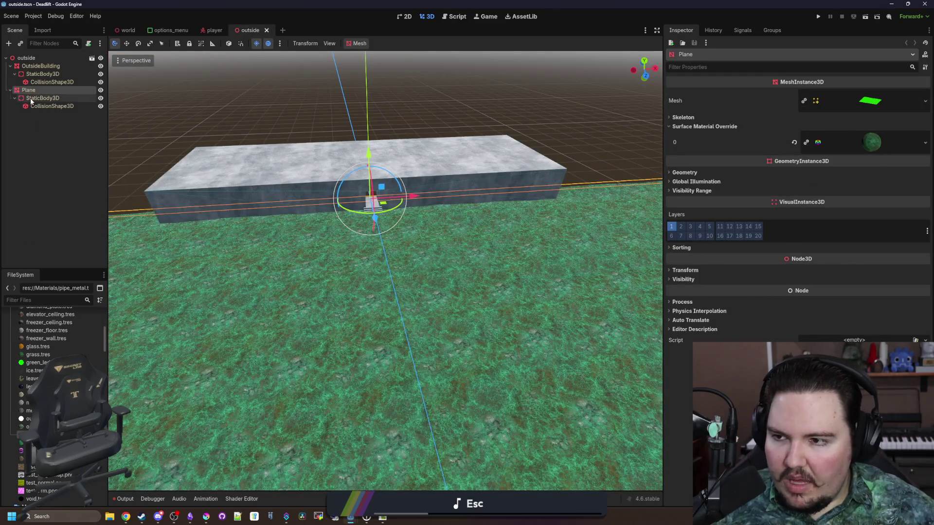
{"action": "left_click", "coordinate": [43, 91]}
{"action": "left_click", "coordinate": [671, 226]}
{"action": "left_click", "coordinate": [681, 226]}
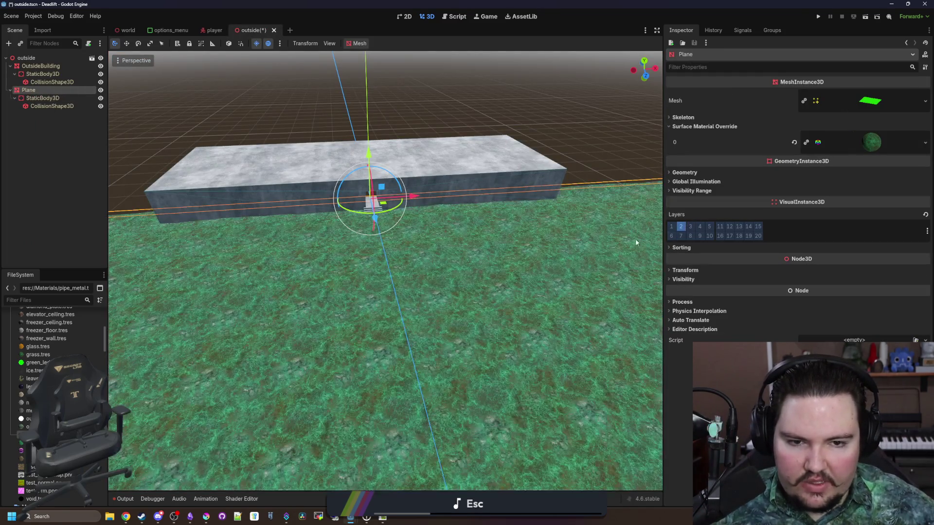
{"action": "key", "text": "ctrl+s"}
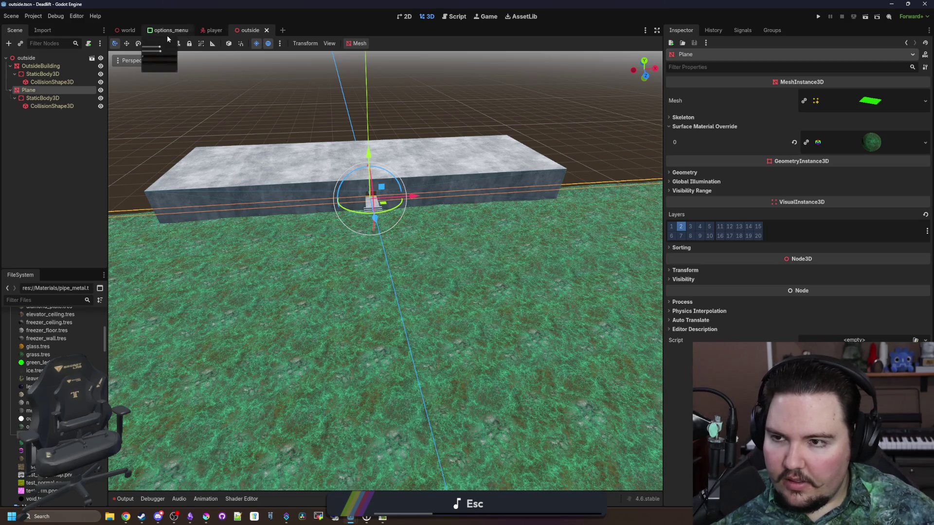
{"action": "left_click", "coordinate": [127, 30]}
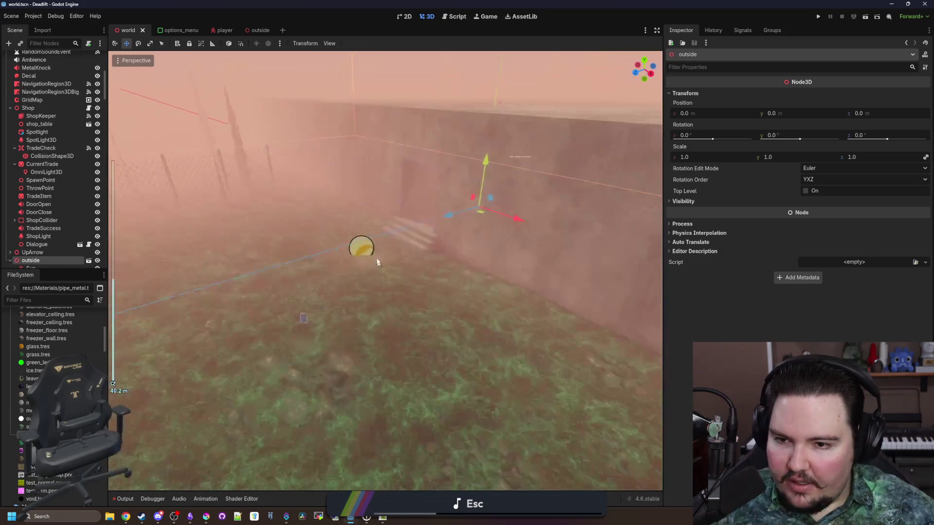
{"action": "left_click", "coordinate": [363, 248]}
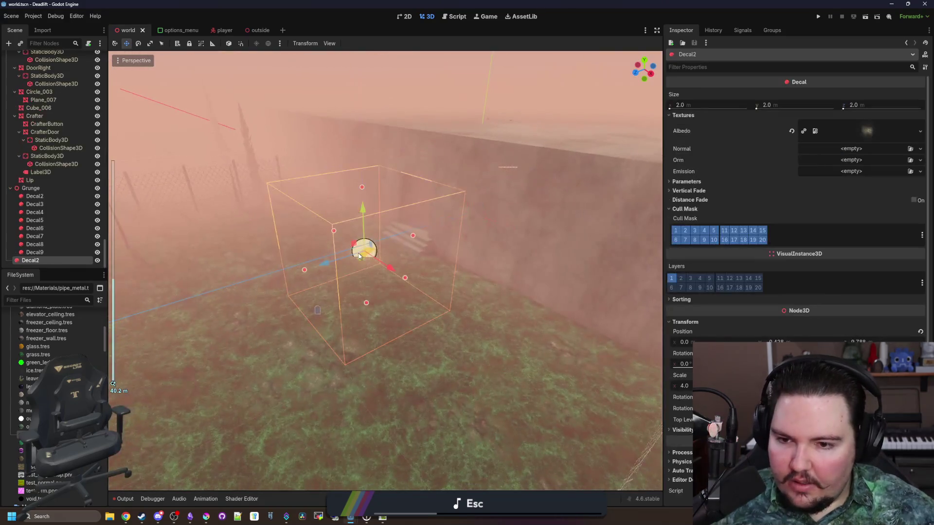
- Move Decal2 to render layer 2 only and bring the decal by the stairs into view
{"action": "left_click", "coordinate": [673, 281]}
{"action": "left_click", "coordinate": [682, 278]}
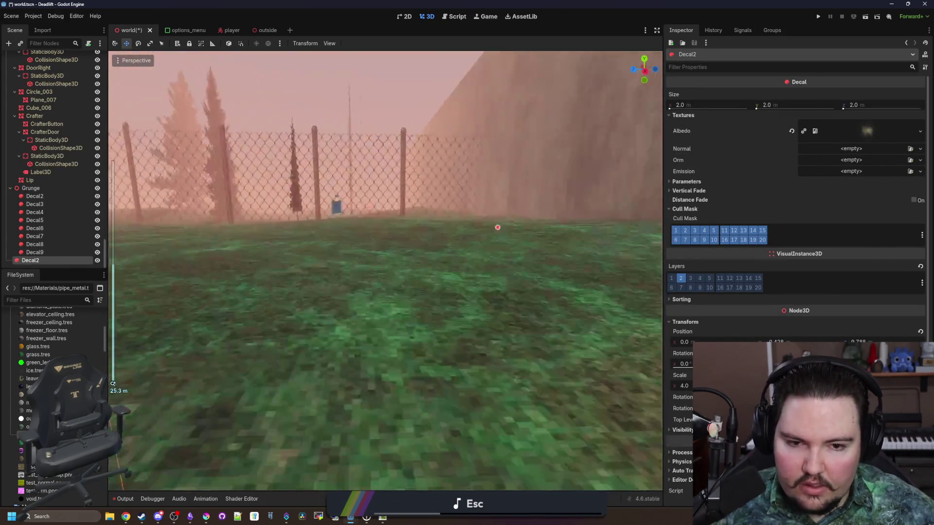
{"action": "mouse_move", "coordinate": [293, 196]}
{"action": "left_mouse_down"}
{"action": "mouse_move", "coordinate": [423, 167]}
{"action": "mouse_move", "coordinate": [509, 136]}
{"action": "mouse_move", "coordinate": [440, 153]}
{"action": "mouse_move", "coordinate": [246, 157]}
{"action": "left_mouse_up"}
{"action": "left_click_drag", "start_coordinate": [403, 223], "coordinate": [403, 223]}
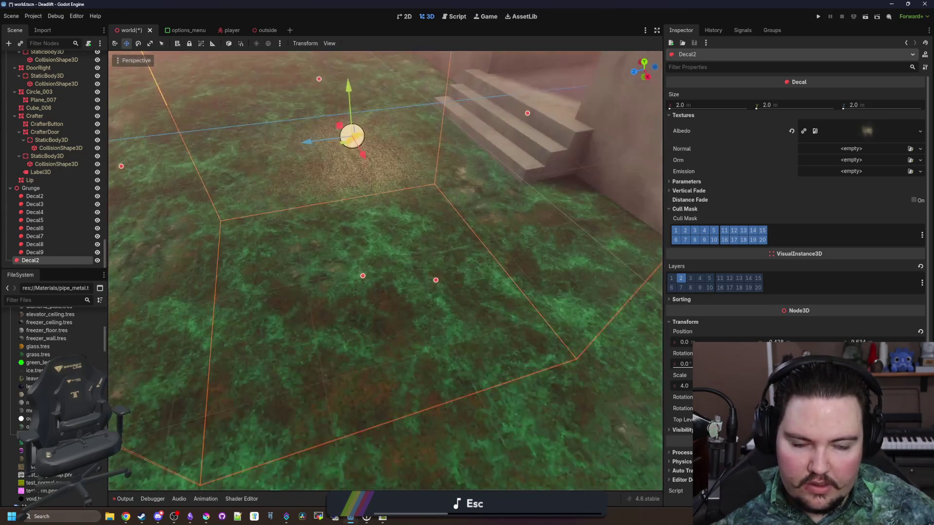
- Clear Decal2's cull mask layers 3–5, 7–13 and 16–19, then slide it along Z
{"action": "left_click", "coordinate": [685, 240]}
{"action": "left_click", "coordinate": [695, 241]}
{"action": "left_click", "coordinate": [695, 230]}
{"action": "left_click", "coordinate": [704, 231]}
{"action": "mouse_move", "coordinate": [702, 241]}
{"action": "left_mouse_down"}
{"action": "mouse_move", "coordinate": [742, 235]}
{"action": "mouse_move", "coordinate": [763, 242]}
{"action": "left_mouse_up"}
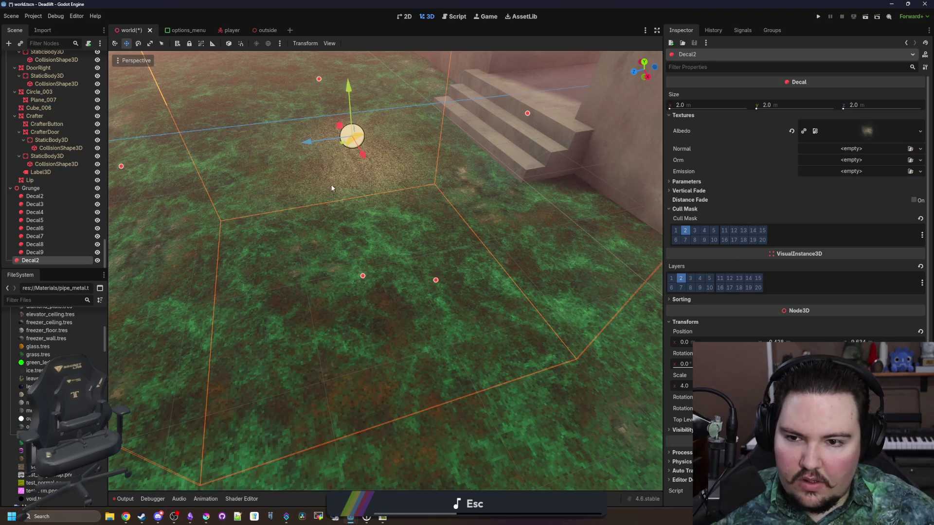
{"action": "left_click_drag", "start_coordinate": [332, 188], "coordinate": [537, 220]}
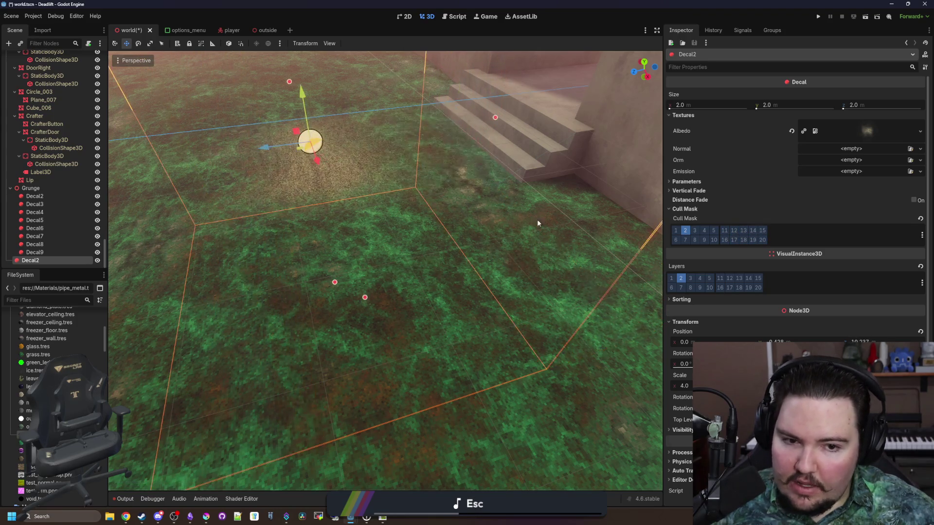
{"action": "mouse_move", "coordinate": [271, 148]}
{"action": "left_mouse_down"}
{"action": "mouse_move", "coordinate": [501, 99]}
{"action": "mouse_move", "coordinate": [328, 116]}
{"action": "mouse_move", "coordinate": [369, 190]}
{"action": "left_mouse_up"}
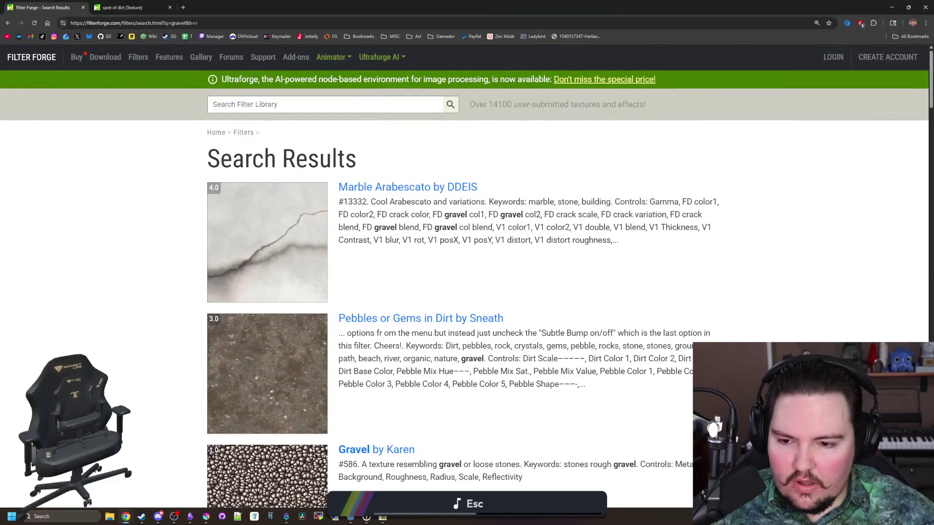
- Scroll through the Filter Forge gravel search results
{"action": "scroll", "coordinate": [296, 229], "scroll_direction": "down", "scroll_amount": 20}
{"action": "scroll", "coordinate": [295, 229], "scroll_direction": "down", "scroll_amount": 15}
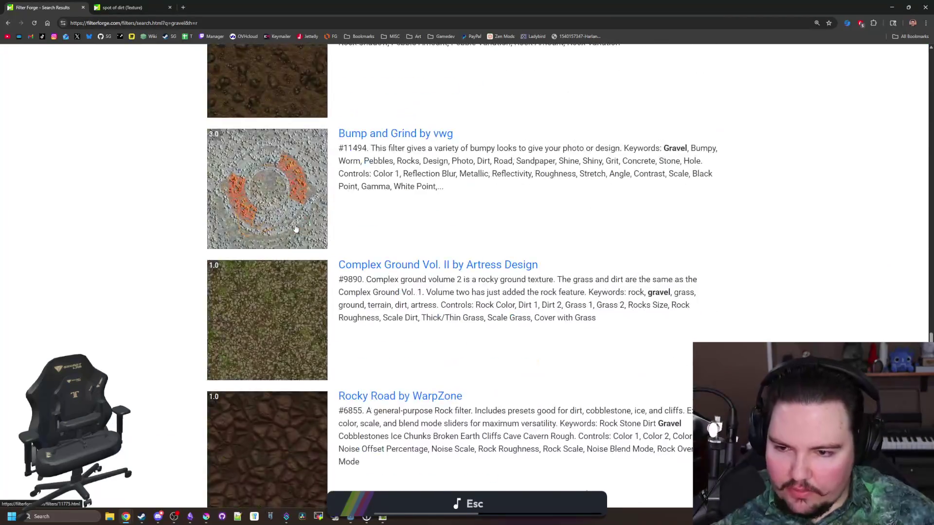
{"action": "right_click", "coordinate": [291, 225]}
{"action": "scroll", "coordinate": [171, 229], "scroll_direction": "up", "scroll_amount": 10}
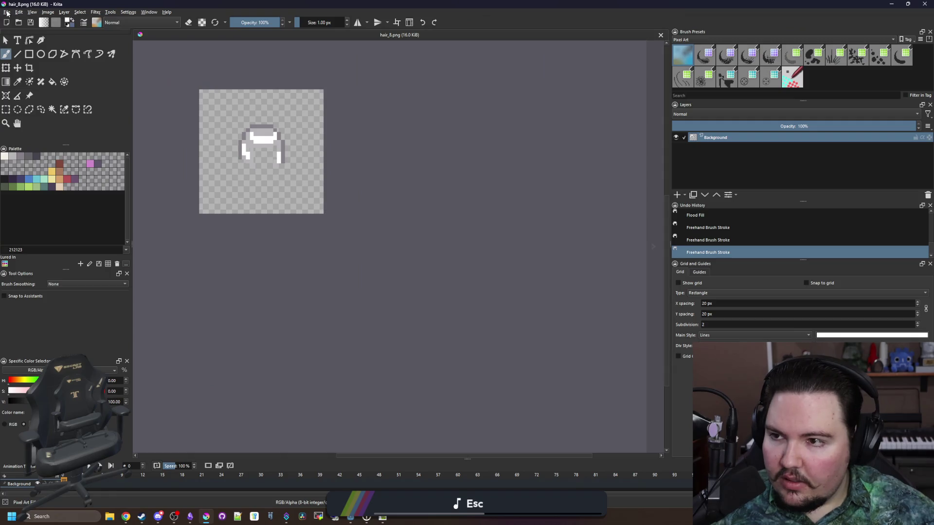
- Create a new 512×512 document in Krita, then return to the browser
{"action": "left_click", "coordinate": [7, 12]}
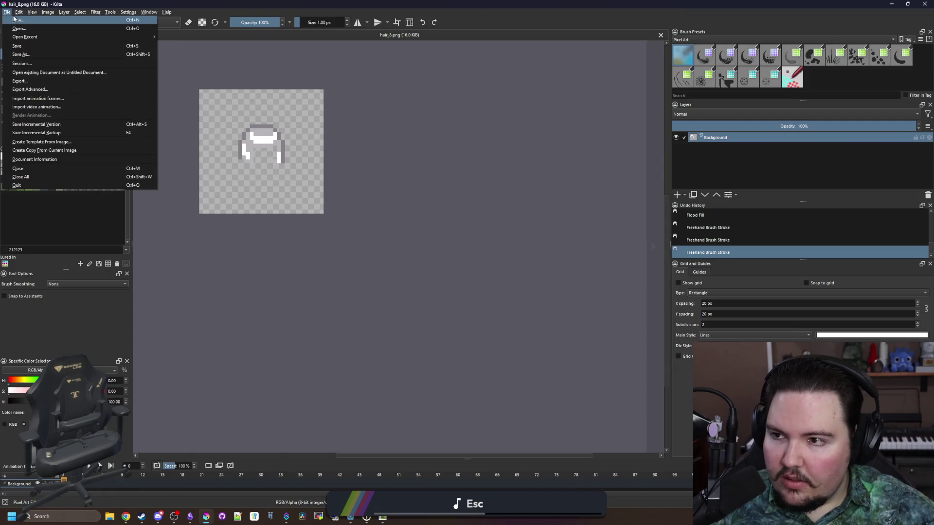
{"action": "left_click", "coordinate": [22, 20]}
{"action": "type", "text": "512"}
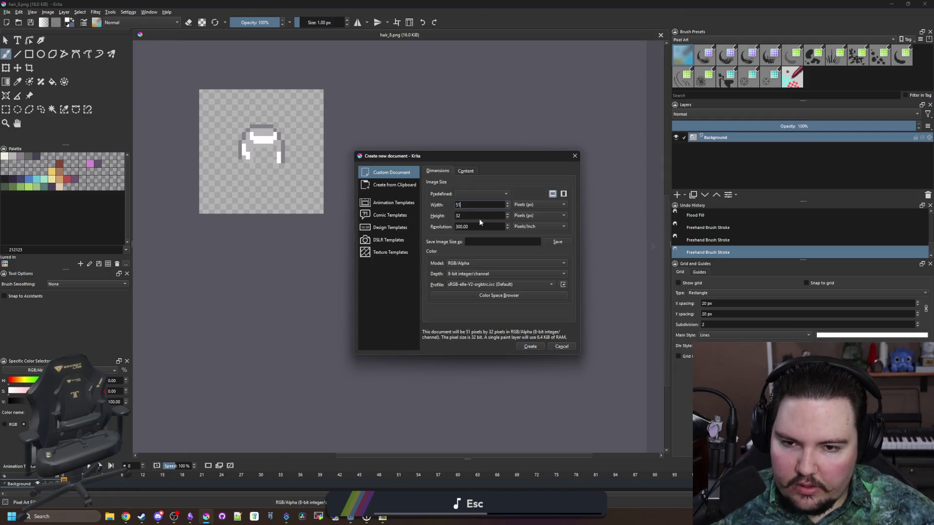
{"action": "left_click", "coordinate": [480, 218]}
{"action": "type", "text": "512"}
{"action": "left_click_drag", "start_coordinate": [467, 215], "coordinate": [455, 216]}
{"action": "key", "text": "BackSpace"}
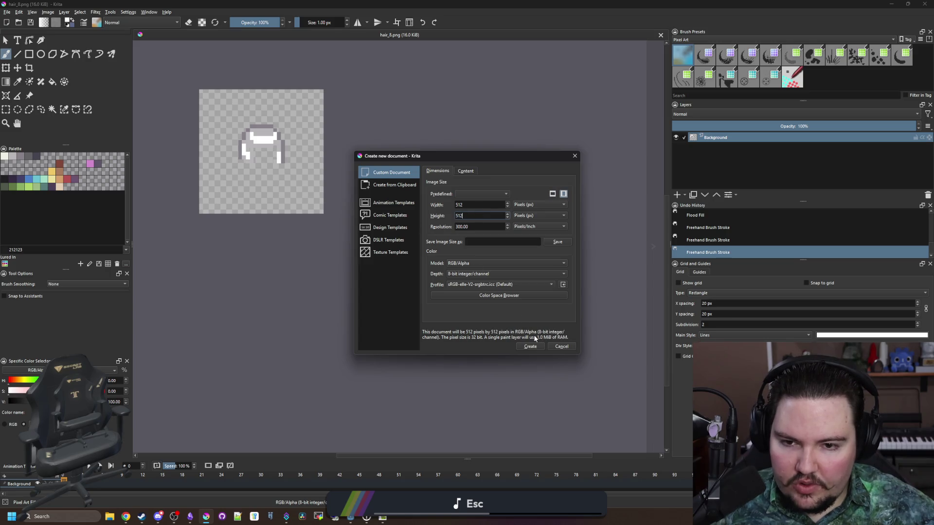
{"action": "left_click", "coordinate": [530, 347]}
{"action": "double_click", "coordinate": [909, 203]}
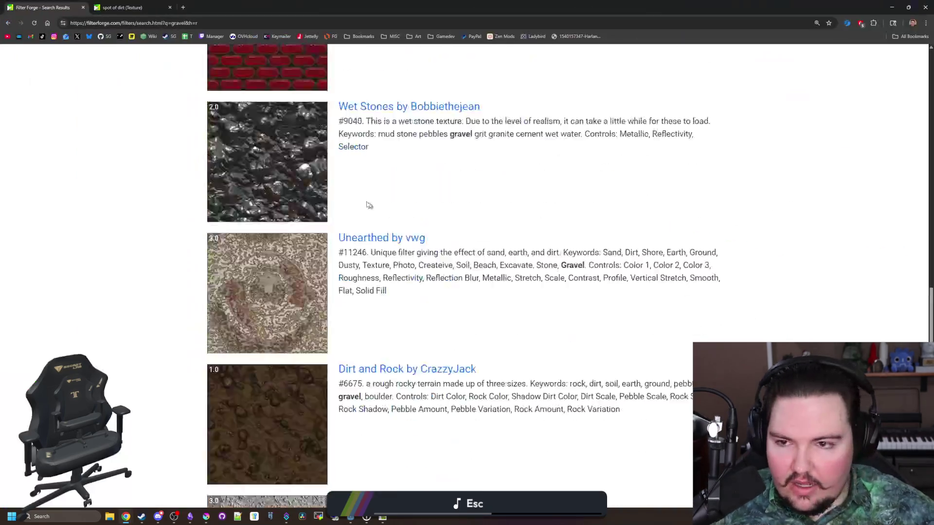
- Search the Filter Forge library for 'dirt' and scroll through the matching filters
{"action": "scroll", "coordinate": [367, 204], "scroll_direction": "up", "scroll_amount": 10}
{"action": "left_click", "coordinate": [299, 105]}
{"action": "type", "text": "dirt"}
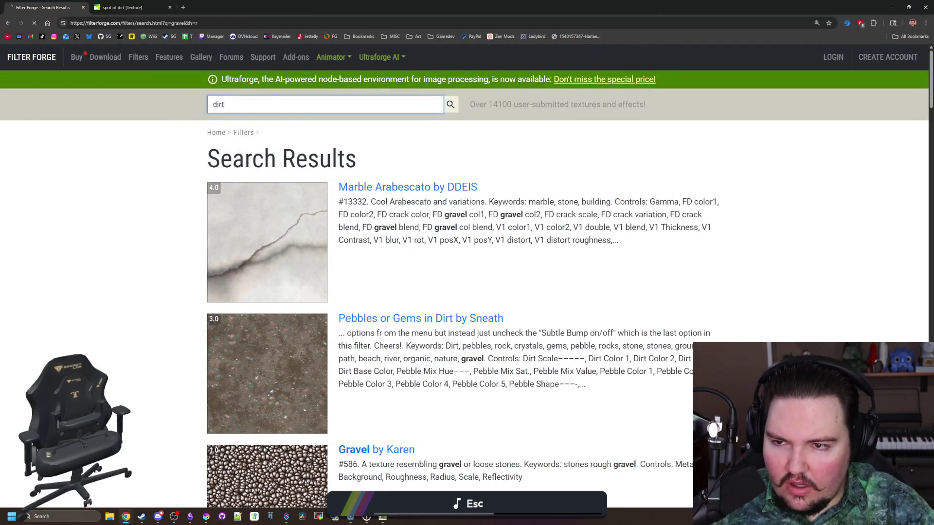
{"action": "scroll", "coordinate": [351, 196], "scroll_direction": "down", "scroll_amount": 5}
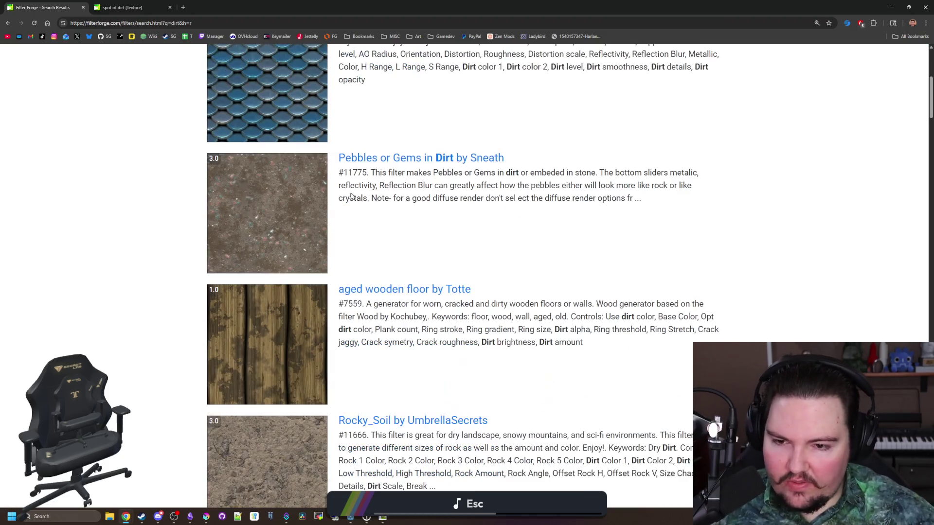
{"action": "scroll", "coordinate": [271, 254], "scroll_direction": "down", "scroll_amount": 7}
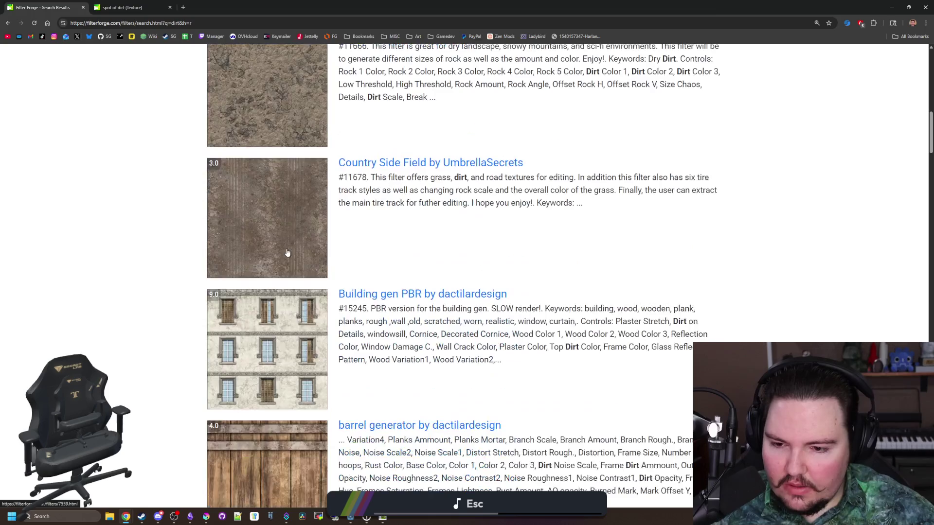
{"action": "scroll", "coordinate": [287, 253], "scroll_direction": "up", "scroll_amount": 2}
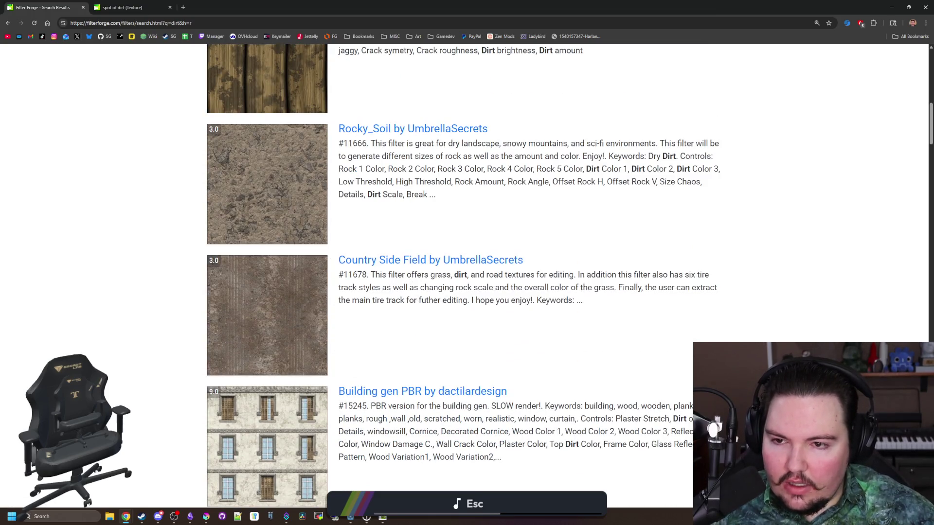
{"action": "scroll", "coordinate": [320, 344], "scroll_direction": "down", "scroll_amount": 18}
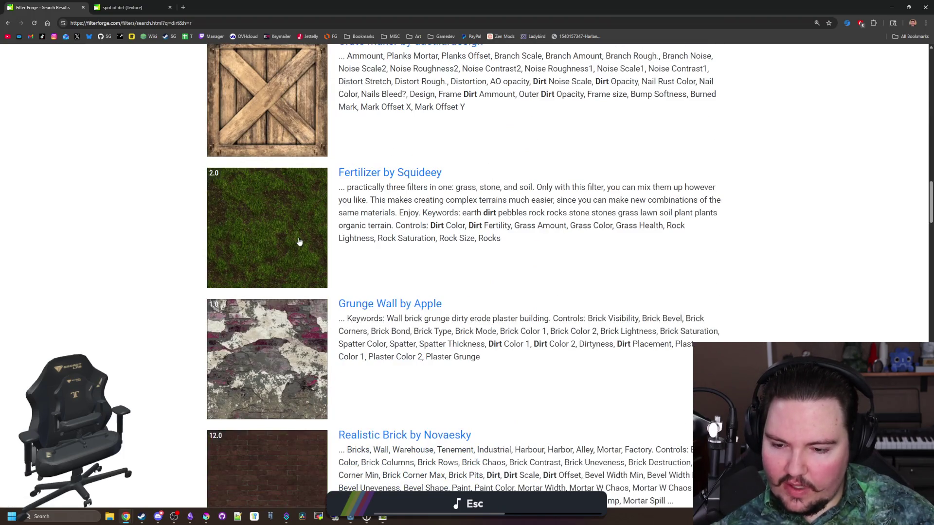
{"action": "scroll", "coordinate": [299, 242], "scroll_direction": "down", "scroll_amount": 20}
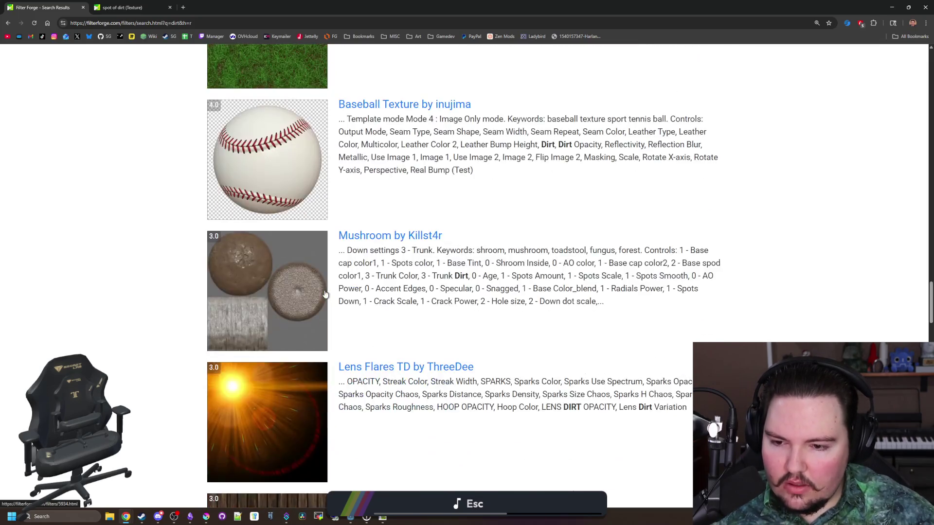
{"action": "scroll", "coordinate": [325, 293], "scroll_direction": "down", "scroll_amount": 20}
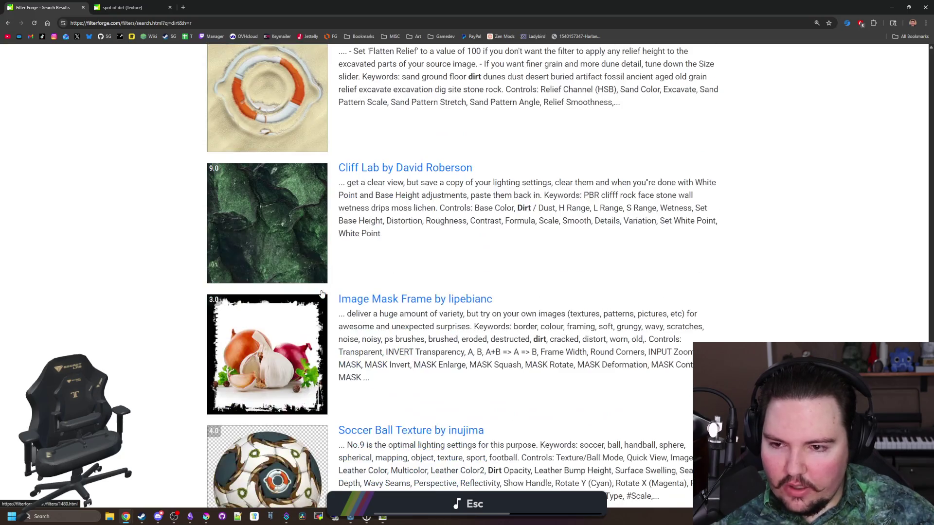
{"action": "scroll", "coordinate": [321, 294], "scroll_direction": "down", "scroll_amount": 7}
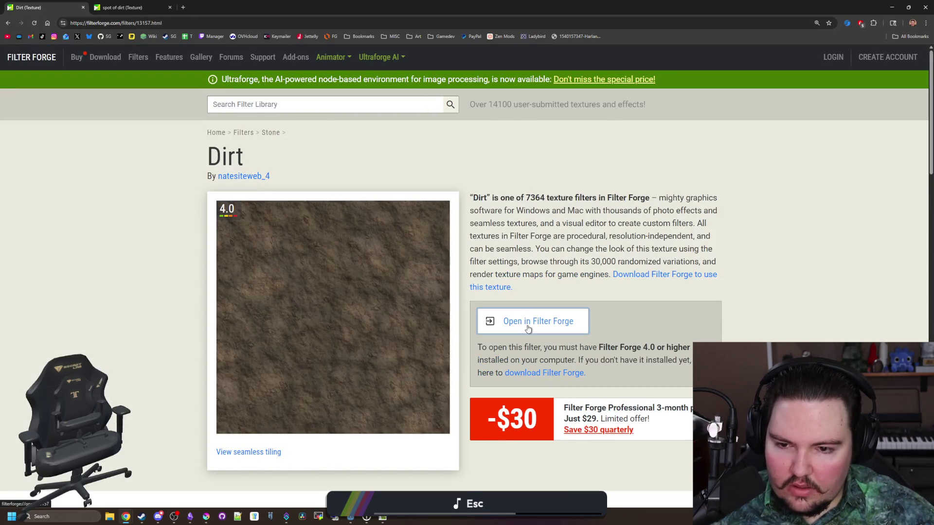
- Open the Dirt filter with seamless tiling off, previewing diffuse, bump and normal maps, ending on diffuse
{"action": "left_click", "coordinate": [528, 328]}
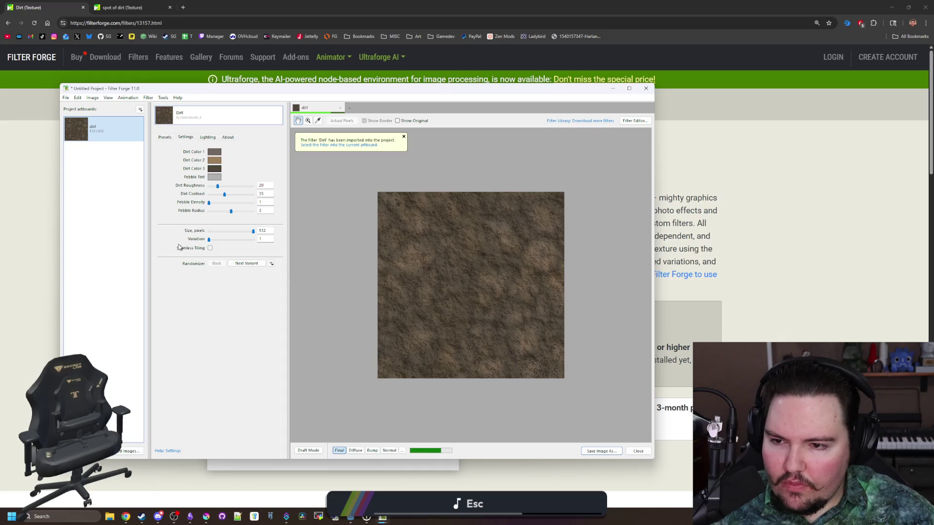
{"action": "left_click", "coordinate": [211, 249]}
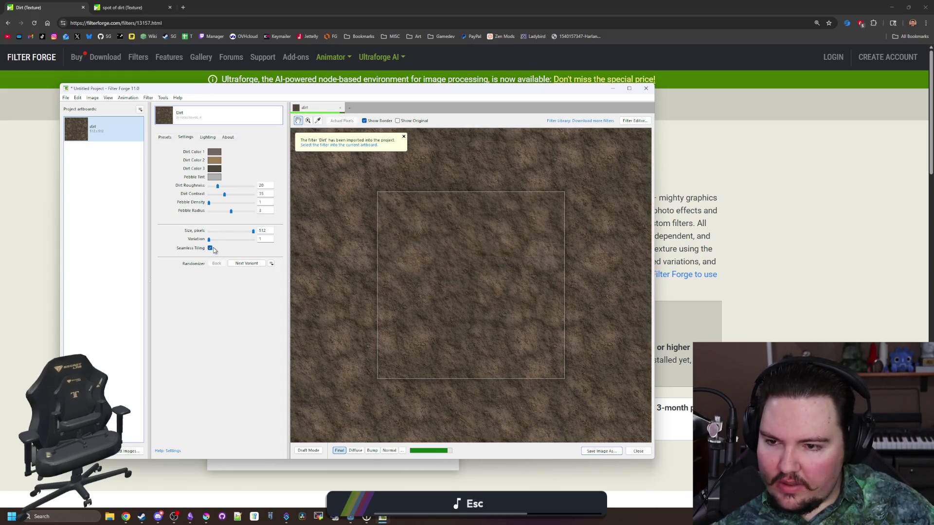
{"action": "left_click", "coordinate": [210, 249]}
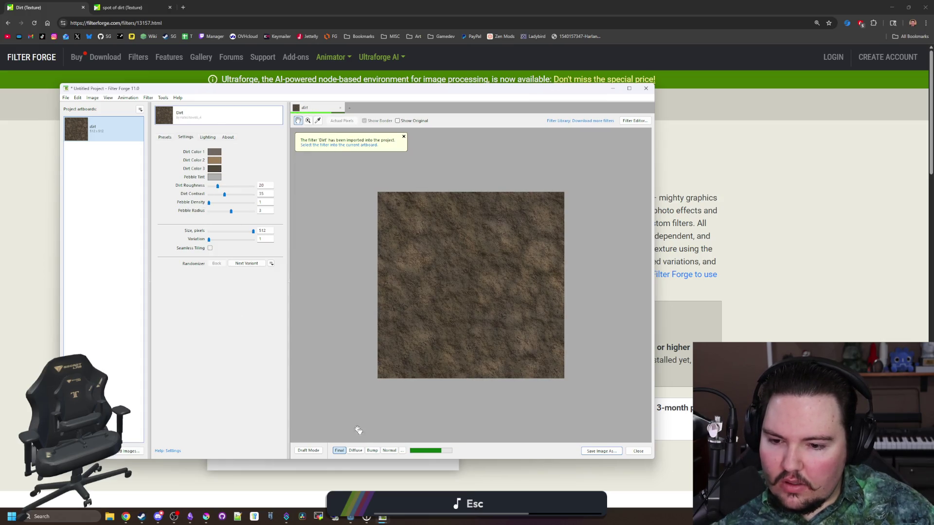
{"action": "left_click", "coordinate": [354, 450]}
{"action": "scroll", "coordinate": [479, 289], "scroll_direction": "up", "scroll_amount": 2}
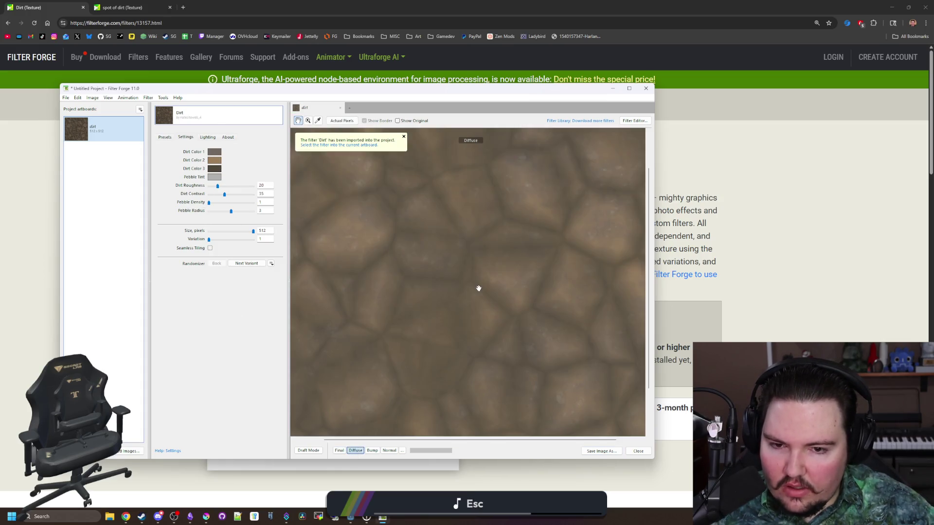
{"action": "scroll", "coordinate": [479, 289], "scroll_direction": "down", "scroll_amount": 2}
{"action": "left_click", "coordinate": [372, 451]}
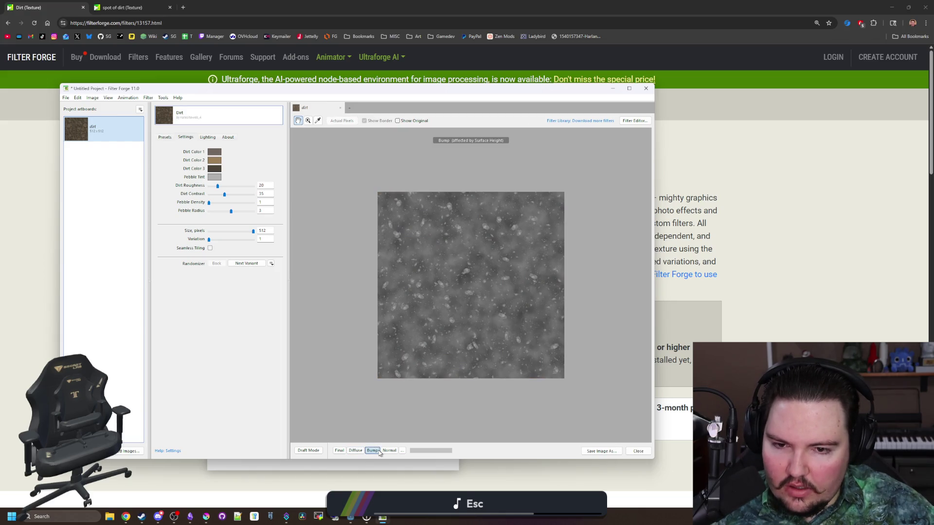
{"action": "left_click", "coordinate": [389, 451]}
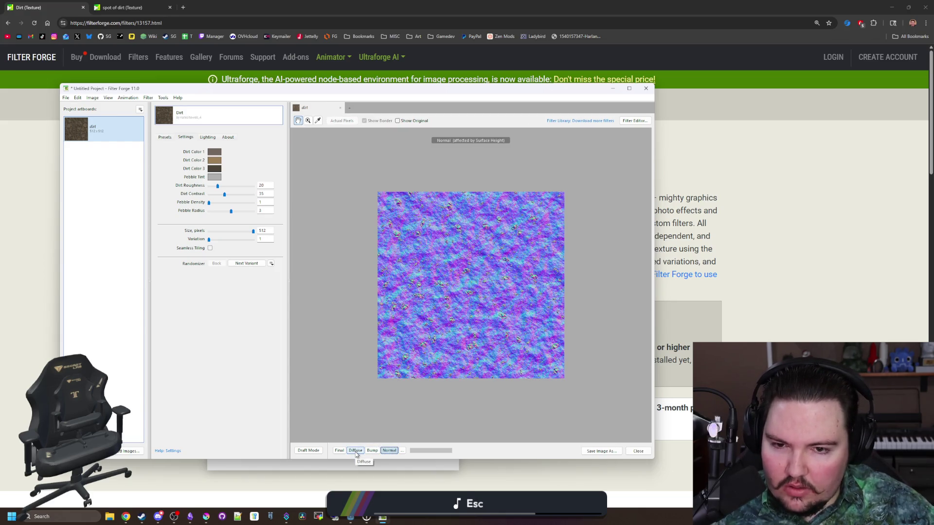
{"action": "left_click", "coordinate": [356, 451]}
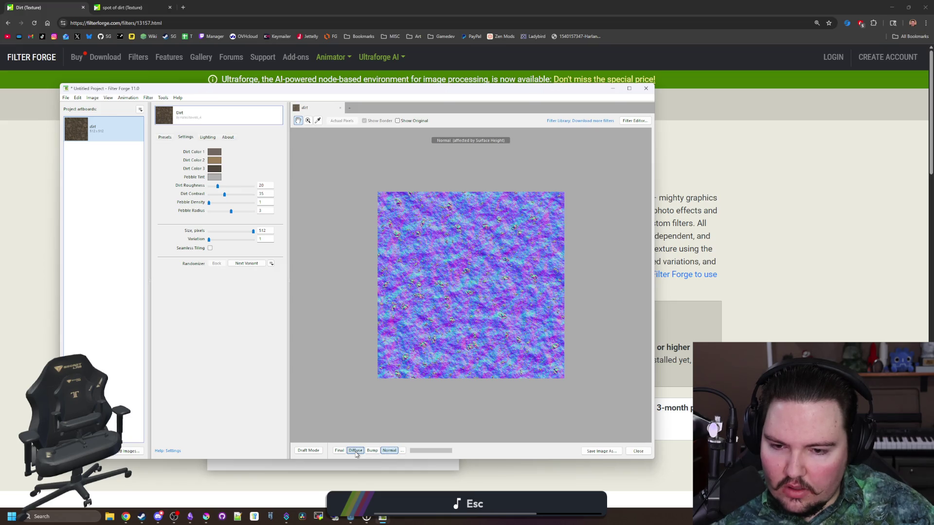
{"action": "left_click", "coordinate": [67, 97]}
- Export dirt.png and dirt-diffuse.png with the normal map unticked, then return to Godot
{"action": "left_click", "coordinate": [93, 170]}
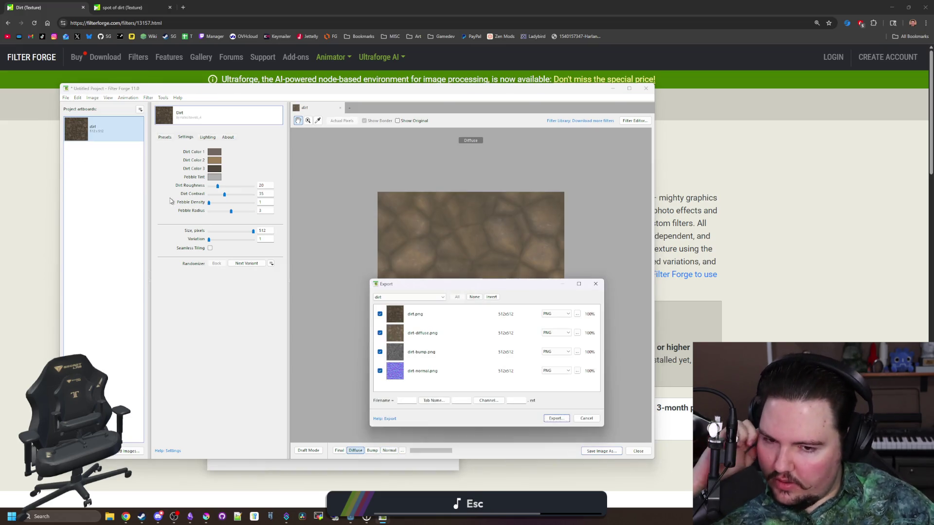
{"action": "left_click", "coordinate": [380, 369]}
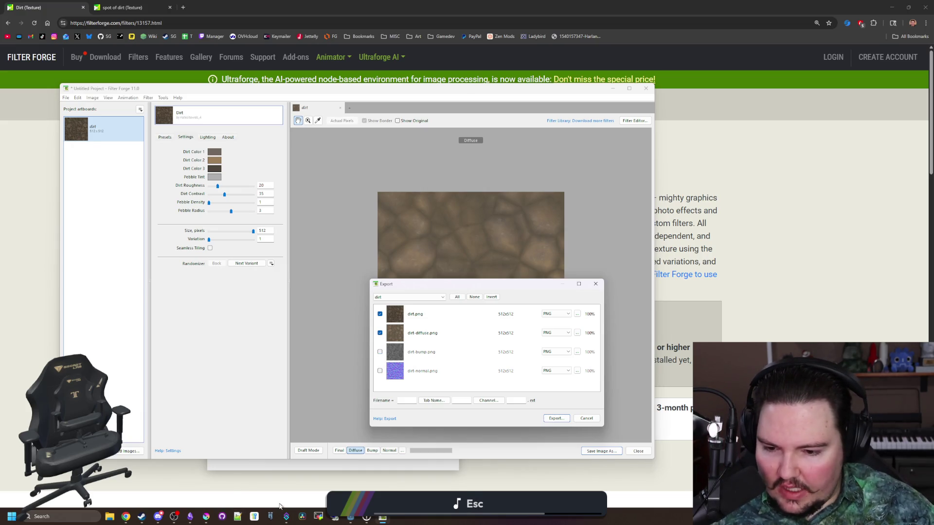
{"action": "mouse_move", "coordinate": [350, 518]}
{"action": "left_click", "coordinate": [389, 475]}
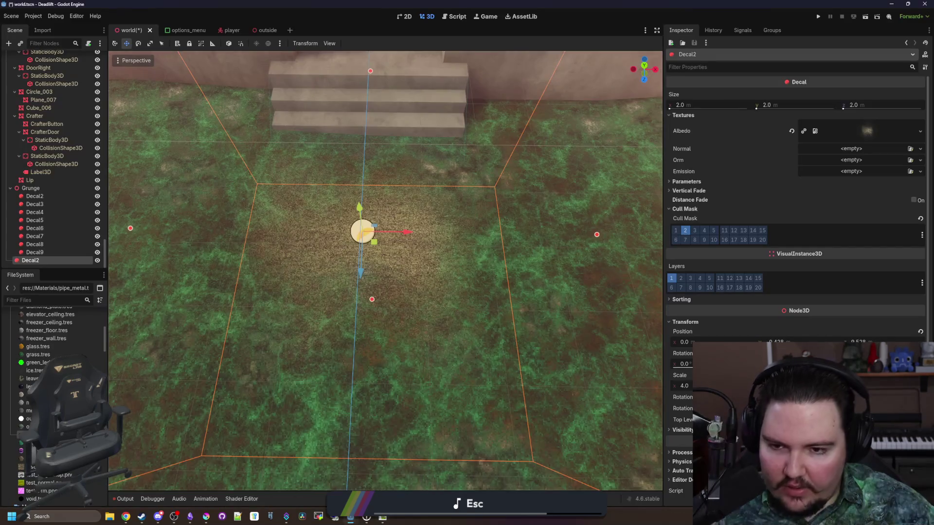
- Inspect the decal's Vertical Fade and Parameters sections, leaving both unchanged and collapsed
{"action": "left_click", "coordinate": [701, 192]}
{"action": "left_click", "coordinate": [701, 192]}
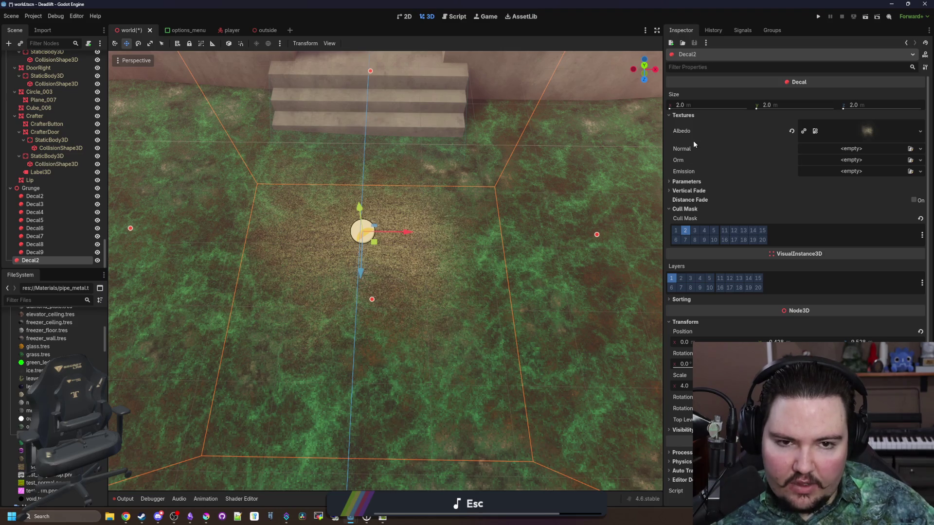
{"action": "left_click", "coordinate": [696, 182]}
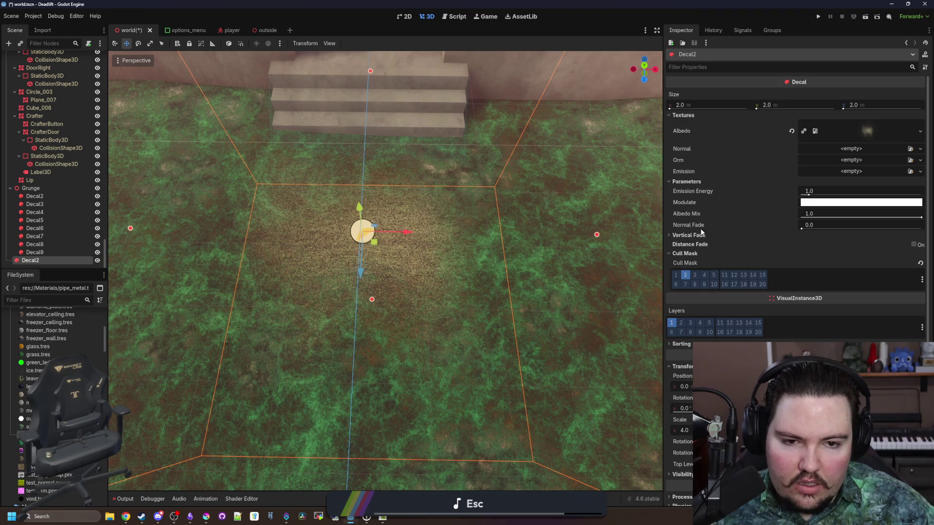
{"action": "left_click", "coordinate": [702, 180]}
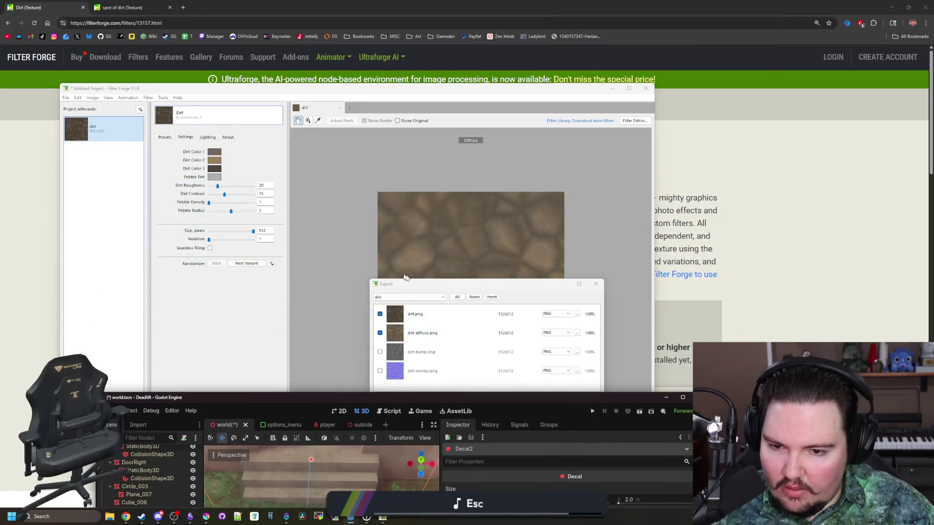
- Export only dirt-diffuse and dirt-normal PNGs to the Textures folder, then switch to Krita
{"action": "left_click", "coordinate": [422, 285]}
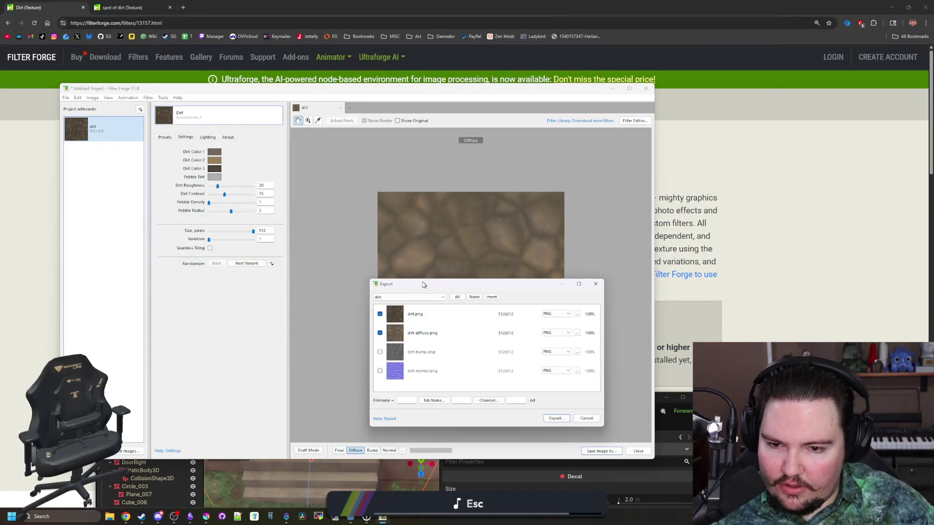
{"action": "left_click", "coordinate": [380, 314]}
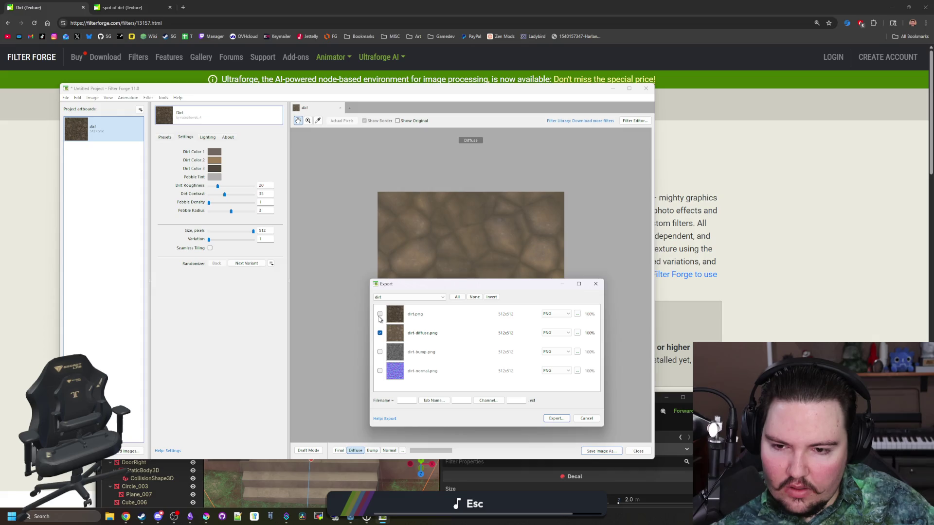
{"action": "left_click", "coordinate": [380, 352]}
{"action": "left_click", "coordinate": [381, 352]}
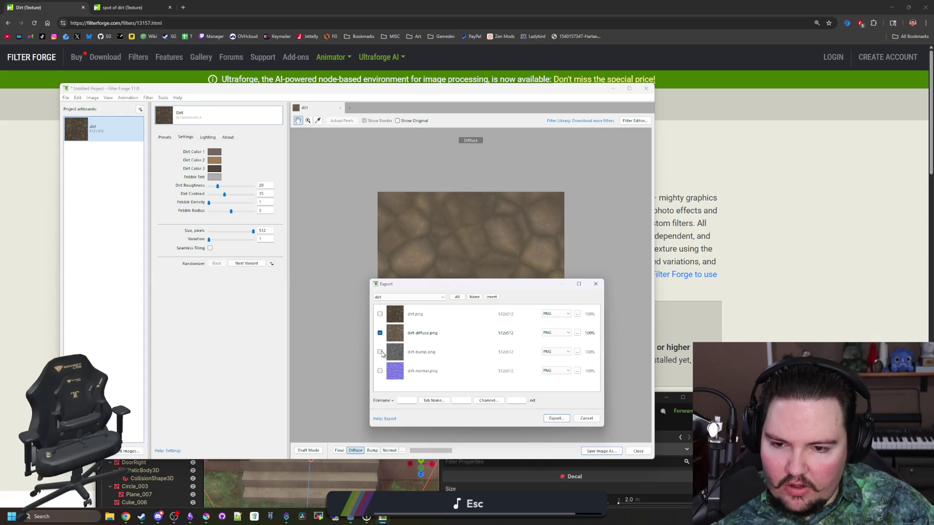
{"action": "left_click", "coordinate": [380, 372]}
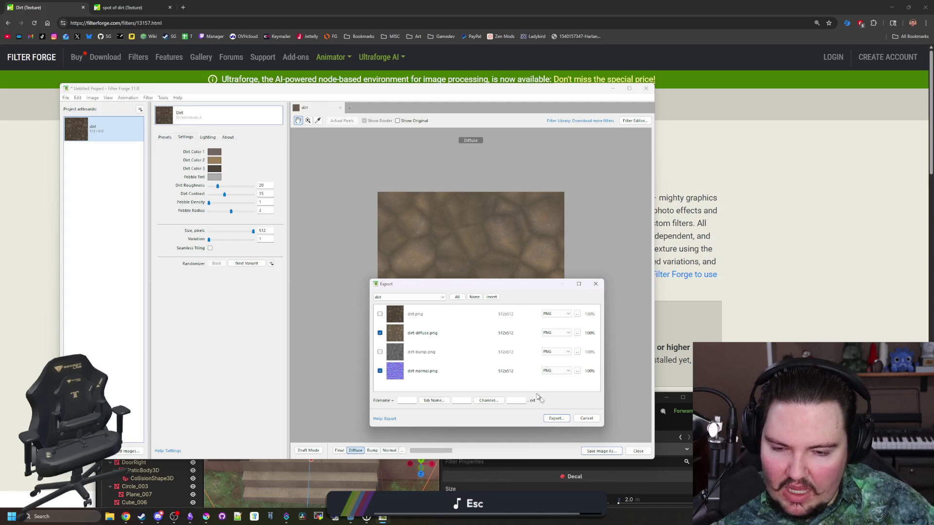
{"action": "left_click", "coordinate": [556, 419]}
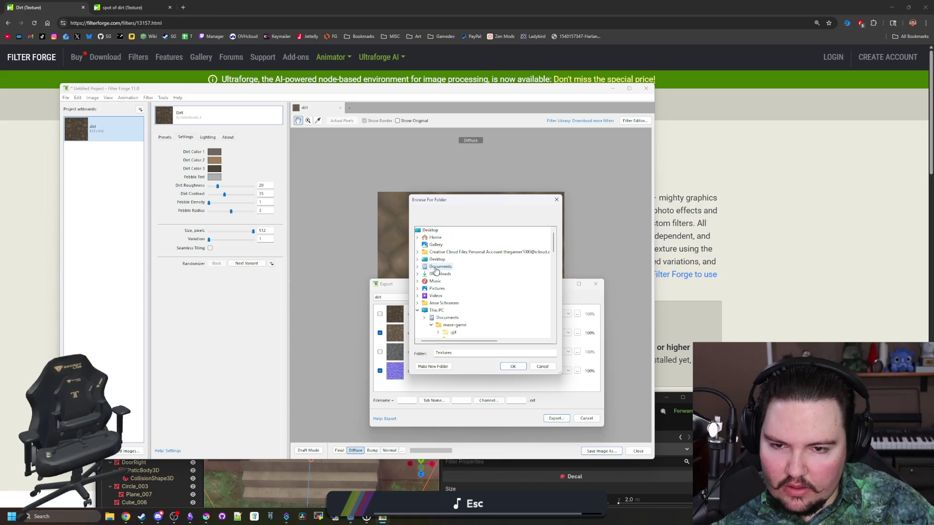
{"action": "left_click", "coordinate": [517, 368]}
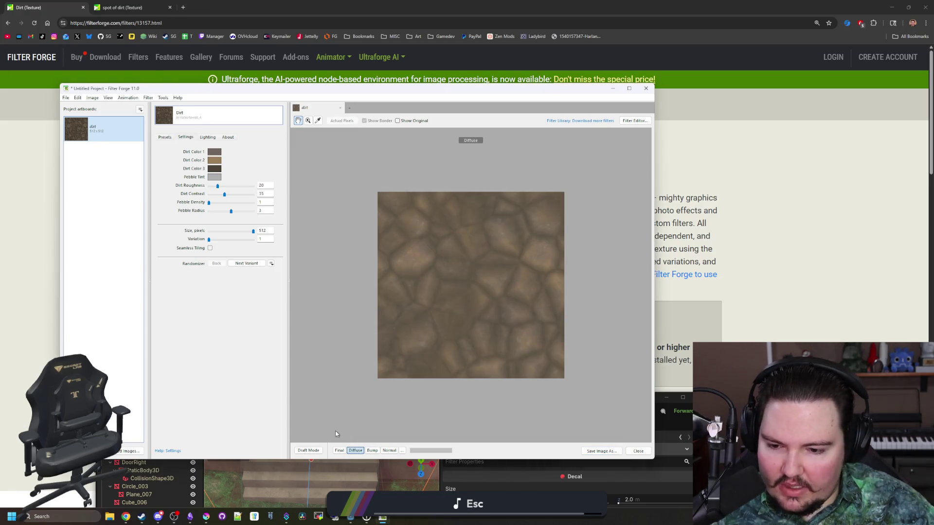
{"action": "left_click", "coordinate": [206, 516]}
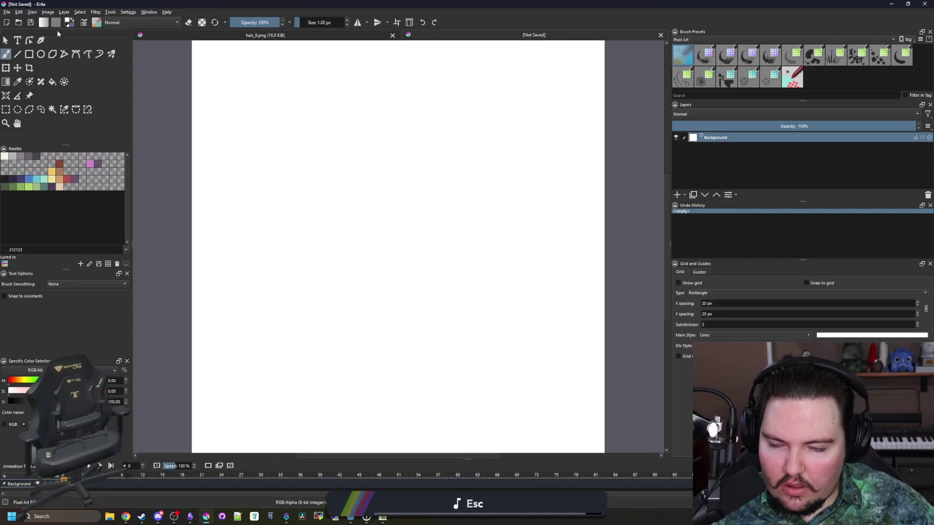
- Select dirt-diffuse.png and dirt-normal.png on the Desktop to open in Krita
{"action": "left_click", "coordinate": [7, 13]}
{"action": "left_click", "coordinate": [25, 30]}
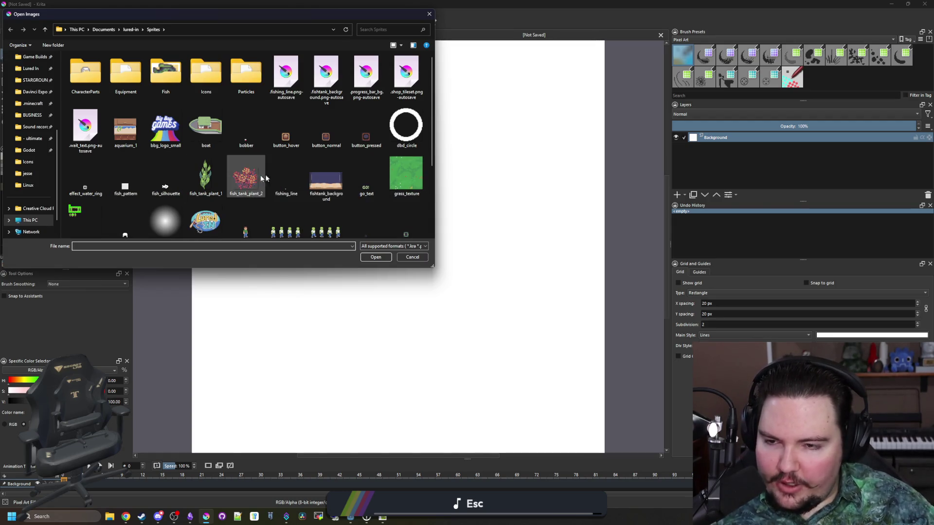
{"action": "scroll", "coordinate": [409, 184], "scroll_direction": "down", "scroll_amount": 2}
{"action": "scroll", "coordinate": [158, 201], "scroll_direction": "up", "scroll_amount": 3}
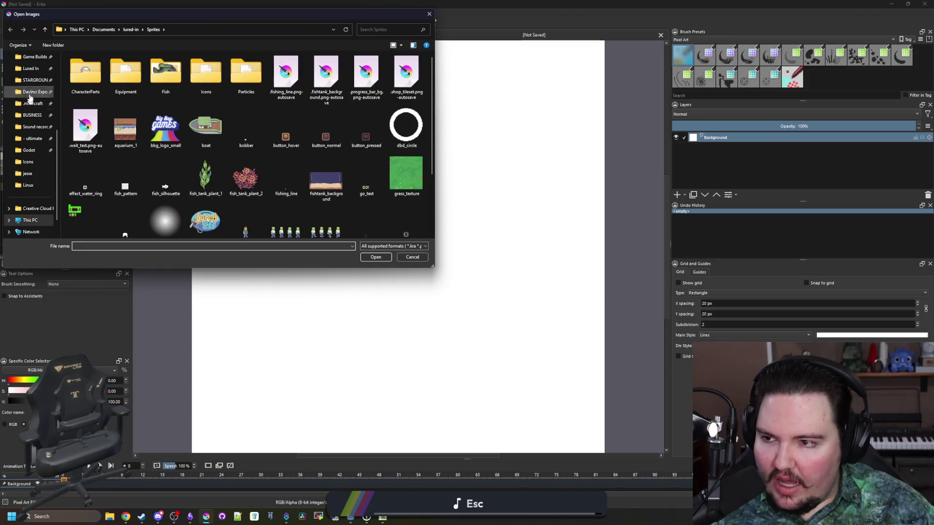
{"action": "scroll", "coordinate": [29, 122], "scroll_direction": "up", "scroll_amount": 5}
{"action": "left_click", "coordinate": [30, 95]}
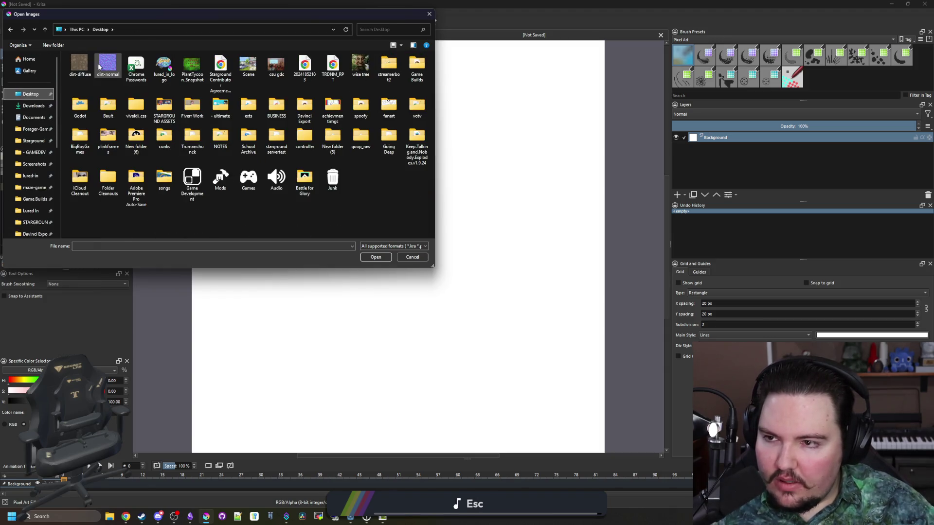
{"action": "left_click", "coordinate": [77, 63]}
{"action": "left_click", "coordinate": [382, 258]}
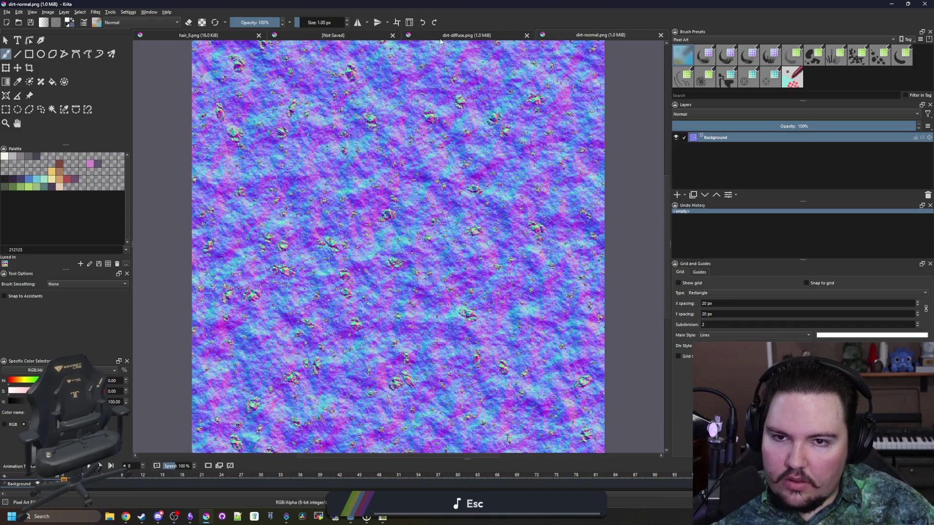
- Open the dirt images, add a new paint layer, pick pure black and enlarge the brush
{"action": "left_click", "coordinate": [451, 40]}
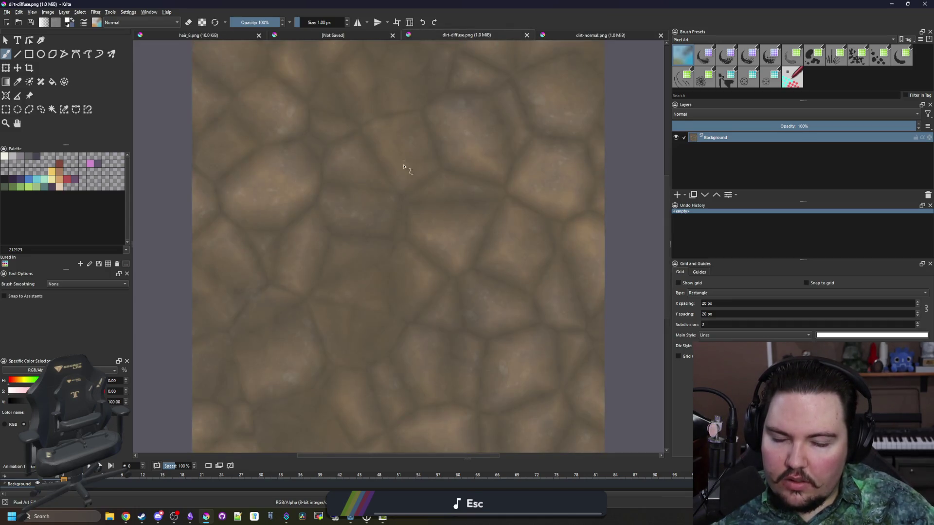
{"action": "scroll", "coordinate": [514, 281], "scroll_direction": "down", "scroll_amount": 1}
{"action": "key", "text": "Insert"}
{"action": "scroll", "coordinate": [515, 281], "scroll_direction": "down", "scroll_amount": 2}
{"action": "scroll", "coordinate": [515, 281], "scroll_direction": "up", "scroll_amount": 2}
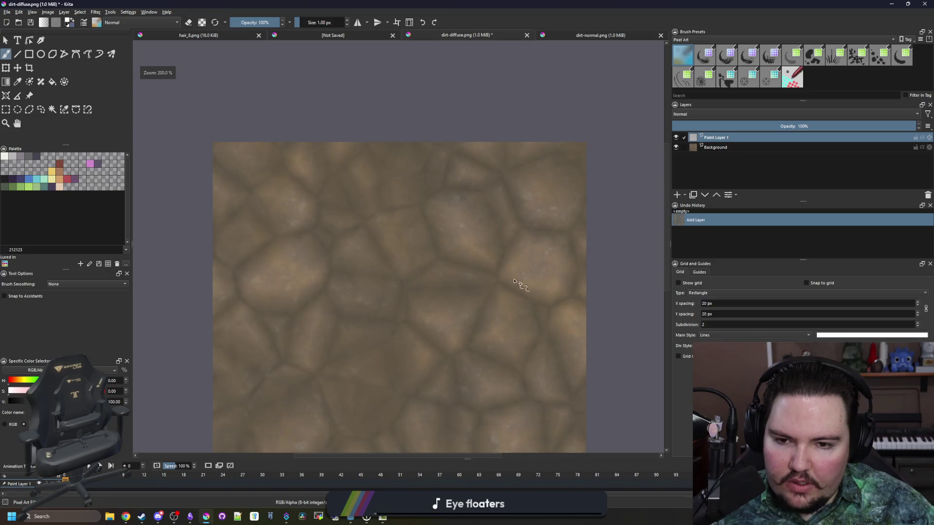
{"action": "scroll", "coordinate": [205, 152], "scroll_direction": "down", "scroll_amount": 3}
{"action": "left_click", "coordinate": [5, 179]}
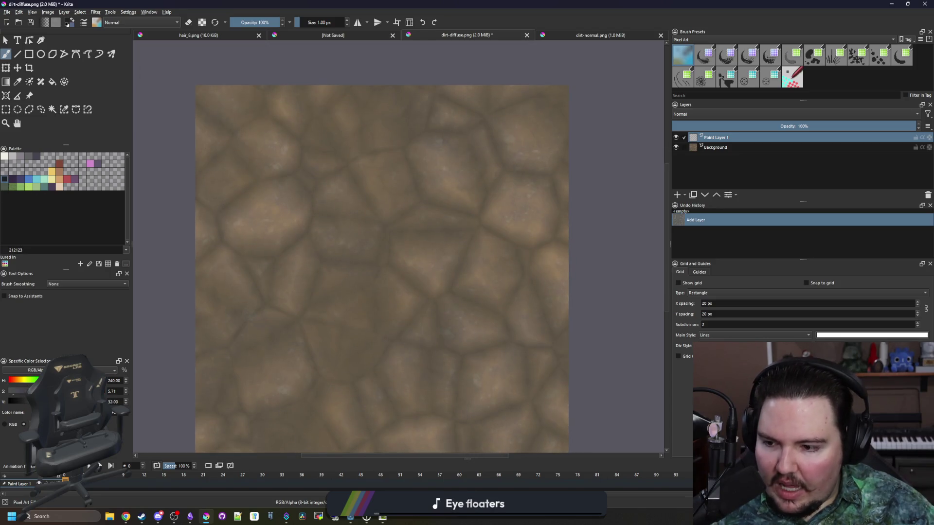
{"action": "left_click", "coordinate": [17, 400]}
{"action": "scroll", "coordinate": [279, 314], "scroll_direction": "down", "scroll_amount": 2}
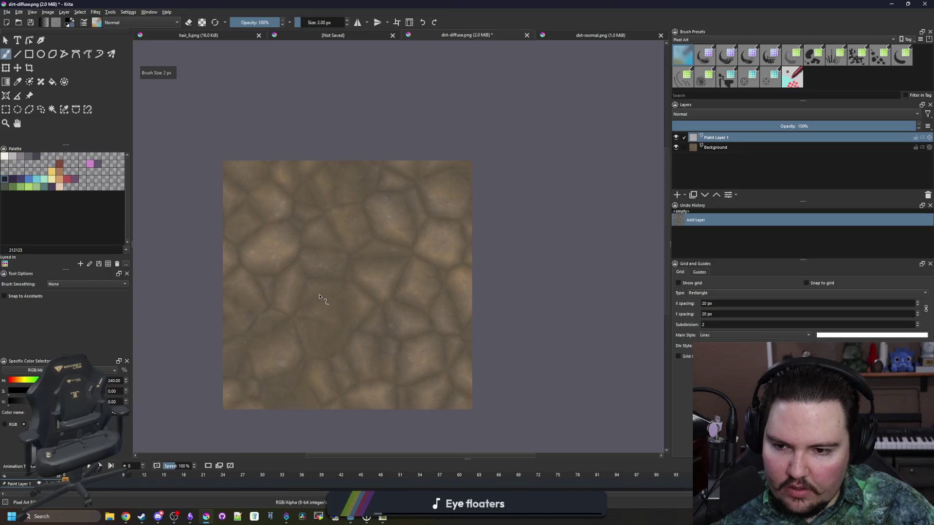
{"action": "left_click_drag", "start_coordinate": [319, 296], "coordinate": [321, 297]}
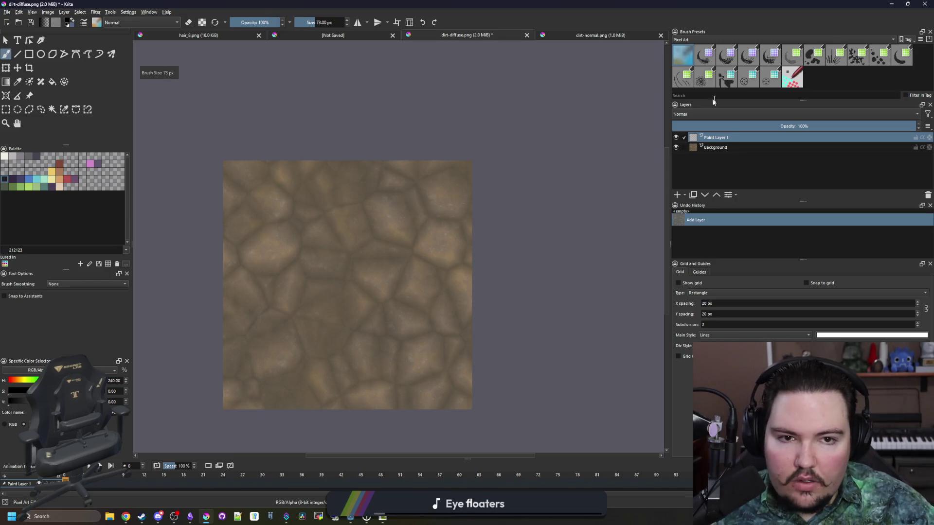
- Pick a large textured Paint brush preset and test black top-left edge strokes, undoing them
{"action": "left_click", "coordinate": [703, 40]}
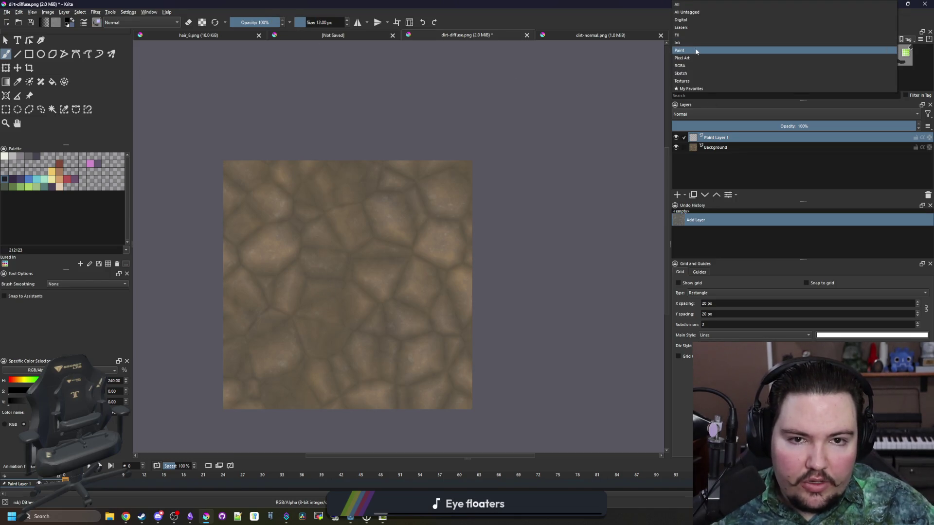
{"action": "left_click", "coordinate": [696, 51]}
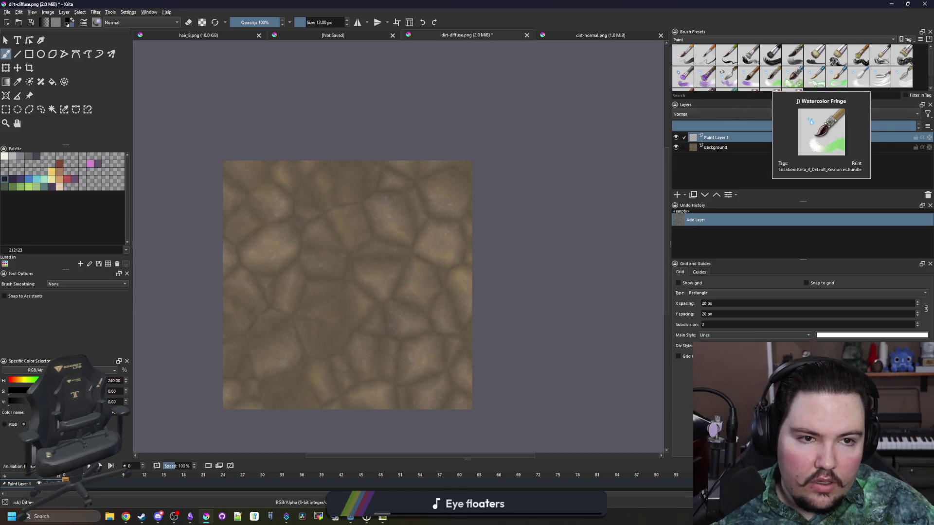
{"action": "left_click", "coordinate": [902, 56]}
{"action": "mouse_move", "coordinate": [266, 198]}
{"action": "left_mouse_down"}
{"action": "mouse_move", "coordinate": [239, 194]}
{"action": "mouse_move", "coordinate": [273, 195]}
{"action": "left_mouse_up"}
{"action": "key", "text": "ctrl+z"}
{"action": "key", "text": "ctrl+z"}
{"action": "mouse_move", "coordinate": [231, 170]}
{"action": "left_mouse_down"}
{"action": "mouse_move", "coordinate": [229, 181]}
{"action": "mouse_move", "coordinate": [299, 150]}
{"action": "mouse_move", "coordinate": [352, 153]}
{"action": "left_mouse_up"}
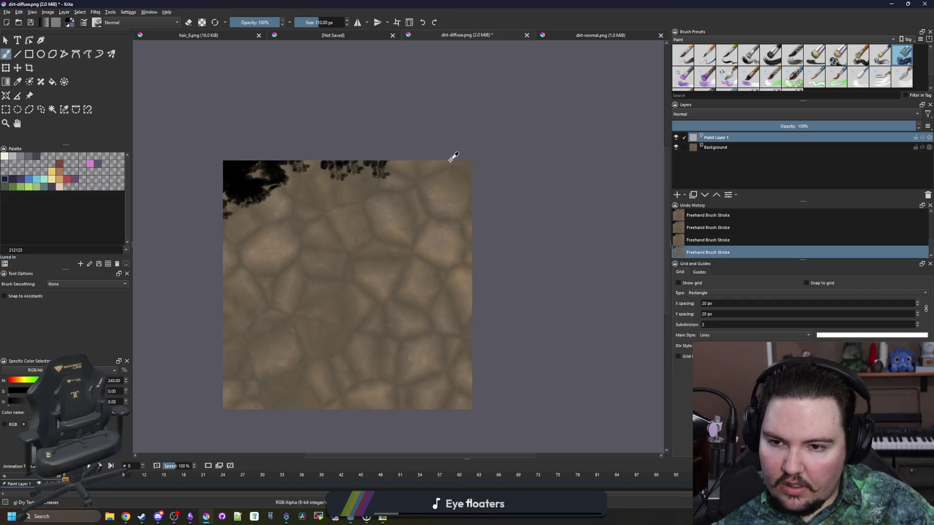
{"action": "key", "text": "ctrl+z"}
{"action": "key", "text": "ctrl+z"}
{"action": "key", "text": "ctrl+z"}
{"action": "key", "text": "ctrl+z"}
{"action": "key", "text": "ctrl+z"}
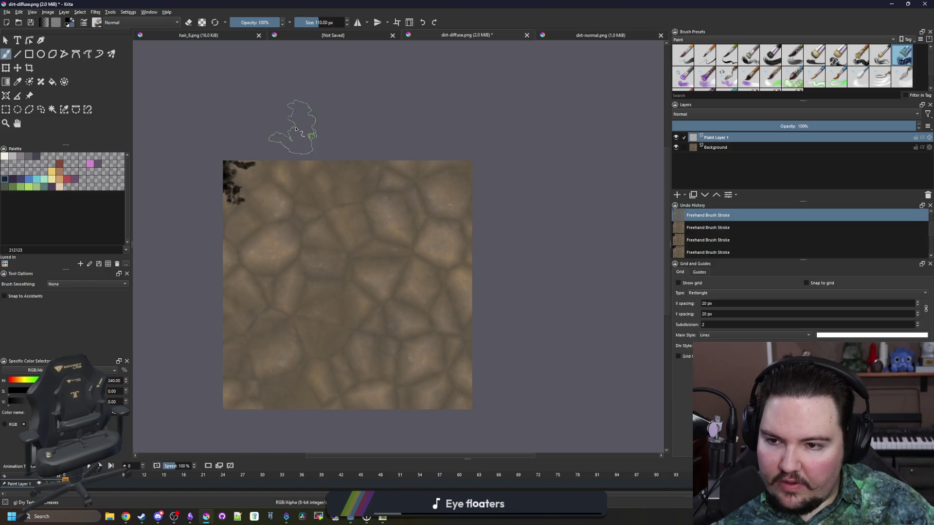
{"action": "key", "text": "ctrl+z"}
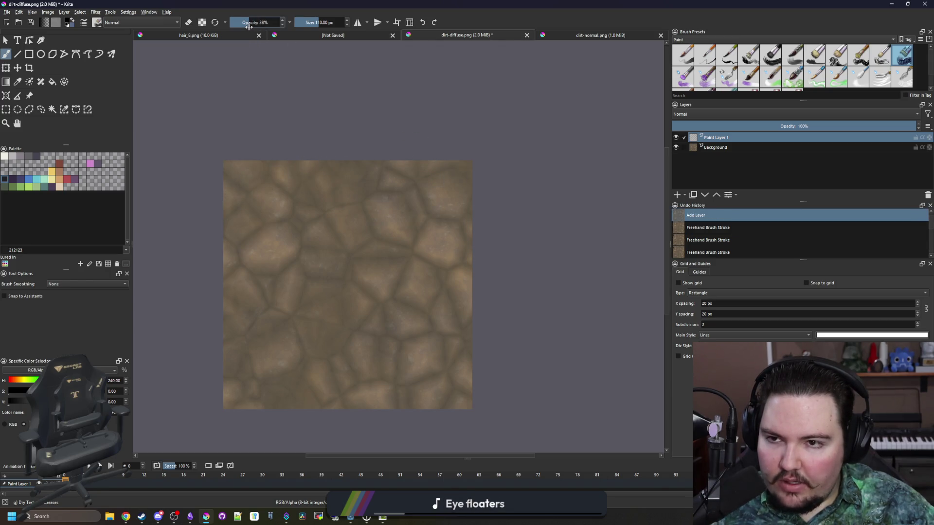
{"action": "mouse_move", "coordinate": [233, 180]}
{"action": "left_mouse_down"}
{"action": "mouse_move", "coordinate": [198, 209]}
{"action": "mouse_move", "coordinate": [209, 371]}
{"action": "mouse_move", "coordinate": [323, 428]}
{"action": "mouse_move", "coordinate": [467, 396]}
{"action": "mouse_move", "coordinate": [481, 324]}
{"action": "mouse_move", "coordinate": [478, 153]}
{"action": "mouse_move", "coordinate": [366, 148]}
{"action": "left_mouse_up"}
- Try other brush presets on the top-right edge, undoing all the remaining strokes
{"action": "left_click", "coordinate": [766, 60]}
{"action": "key", "text": "ctrl+z"}
{"action": "key", "text": "ctrl+z"}
{"action": "key", "text": "ctrl+z"}
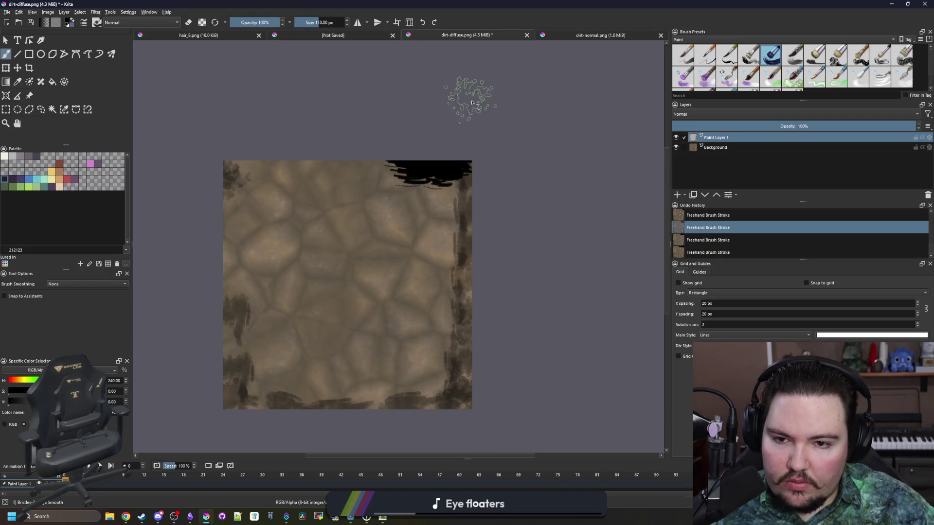
{"action": "left_click", "coordinate": [904, 56]}
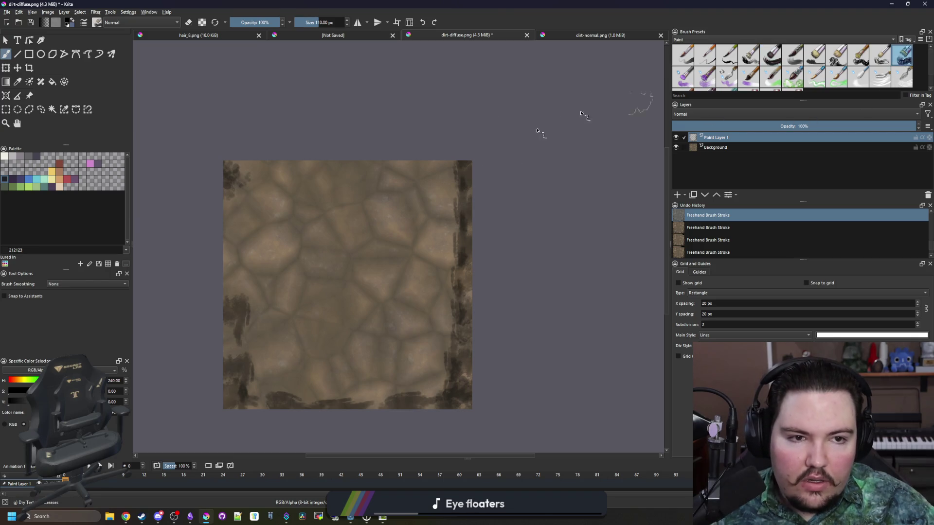
{"action": "mouse_move", "coordinate": [440, 163]}
{"action": "left_mouse_down"}
{"action": "mouse_move", "coordinate": [255, 155]}
{"action": "mouse_move", "coordinate": [229, 239]}
{"action": "mouse_move", "coordinate": [246, 389]}
{"action": "mouse_move", "coordinate": [499, 360]}
{"action": "mouse_move", "coordinate": [395, 141]}
{"action": "mouse_move", "coordinate": [206, 295]}
{"action": "mouse_move", "coordinate": [477, 381]}
{"action": "left_mouse_up"}
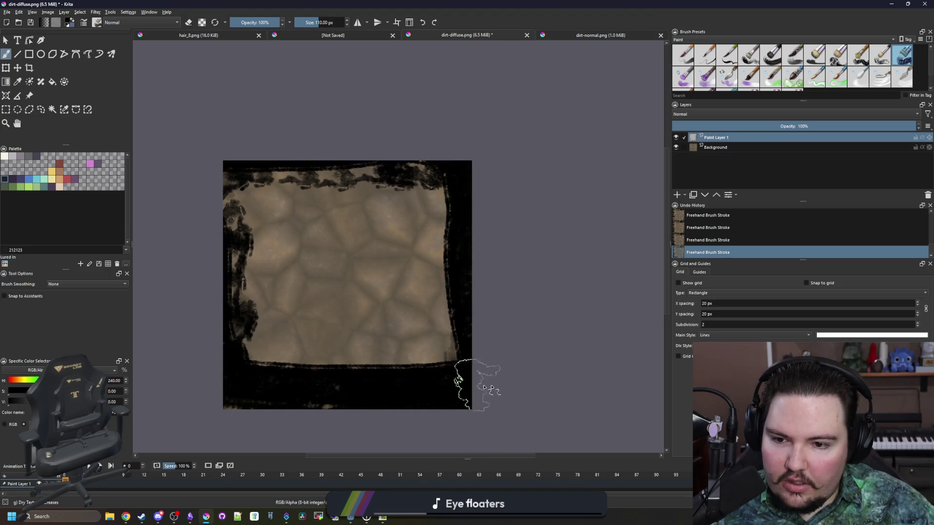
{"action": "key", "text": "ctrl+z"}
{"action": "key", "text": "ctrl+z"}
{"action": "key", "text": "ctrl+z"}
{"action": "key", "text": "ctrl+z"}
{"action": "key", "text": "ctrl+z"}
{"action": "key", "text": "ctrl+z"}
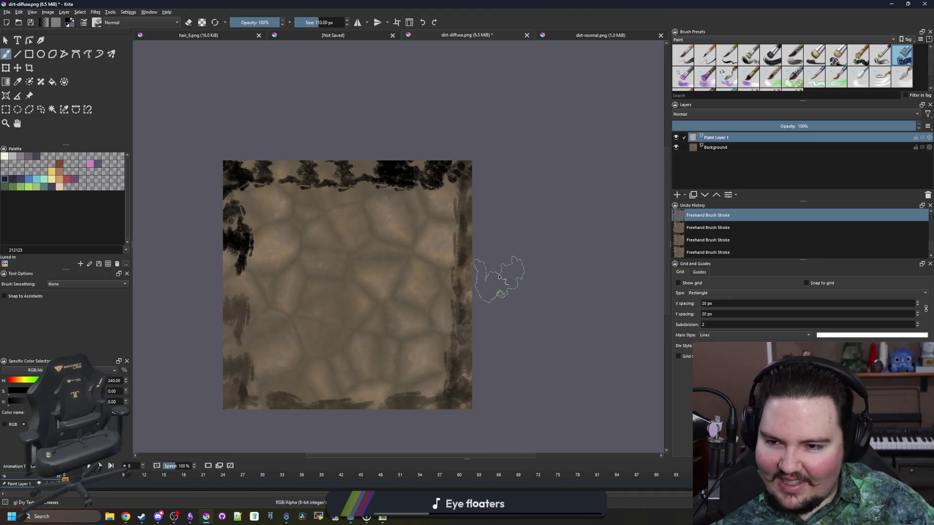
{"action": "key", "text": "ctrl+z"}
{"action": "key", "text": "ctrl+z"}
{"action": "key", "text": "ctrl+z"}
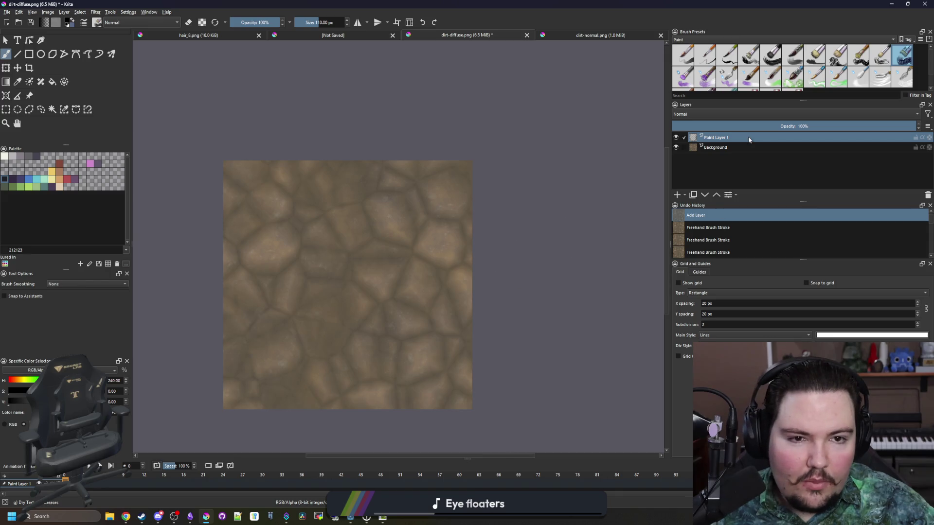
{"action": "left_click", "coordinate": [816, 57]}
- Pick a larger brush preset and try black test strokes, undoing each one
{"action": "left_click", "coordinate": [837, 60]}
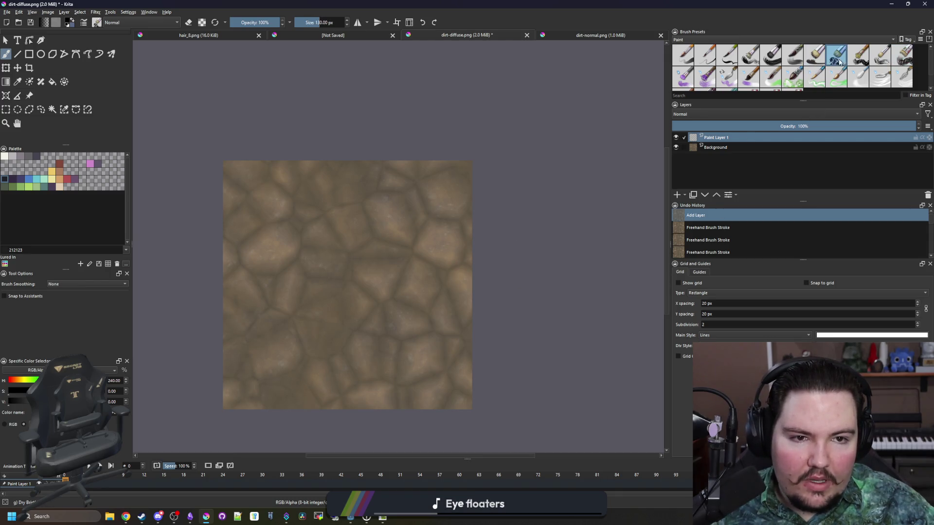
{"action": "mouse_move", "coordinate": [394, 209]}
{"action": "left_mouse_down"}
{"action": "mouse_move", "coordinate": [362, 263]}
{"action": "mouse_move", "coordinate": [379, 292]}
{"action": "mouse_move", "coordinate": [314, 333]}
{"action": "mouse_move", "coordinate": [350, 311]}
{"action": "left_mouse_up"}
{"action": "key", "text": "ctrl+z"}
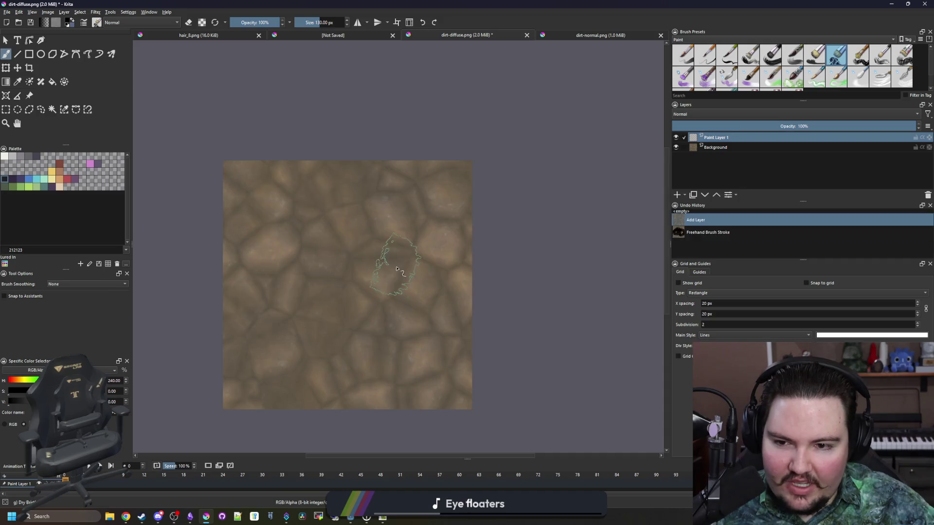
{"action": "scroll", "coordinate": [727, 74], "scroll_direction": "down", "scroll_amount": 1}
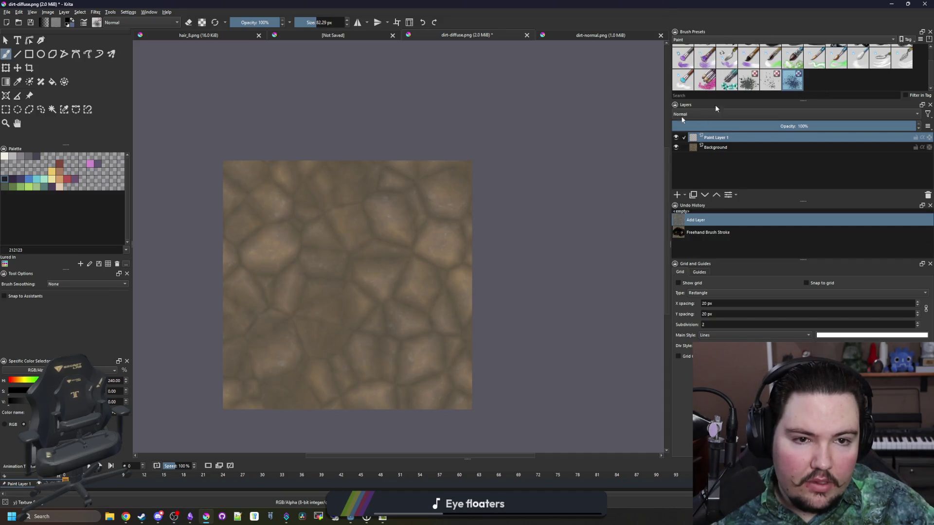
{"action": "mouse_move", "coordinate": [387, 239]}
{"action": "left_mouse_down"}
{"action": "mouse_move", "coordinate": [380, 231]}
{"action": "mouse_move", "coordinate": [389, 238]}
{"action": "left_mouse_up"}
{"action": "key", "text": "ctrl+z"}
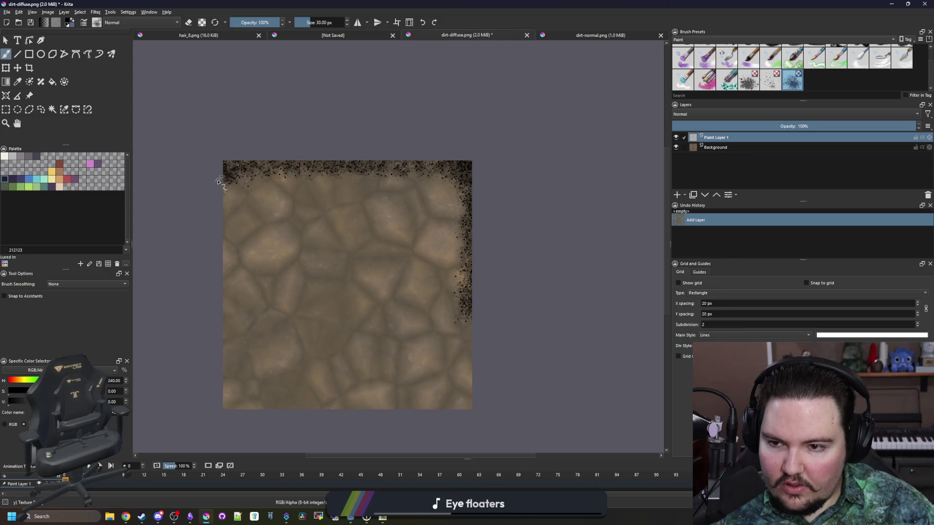
- Spray black speckles along the left, bottom and top edges, then enlarge the spray brush
{"action": "left_click_drag", "start_coordinate": [223, 278], "coordinate": [223, 396]}
{"action": "mouse_move", "coordinate": [296, 413]}
{"action": "left_mouse_down"}
{"action": "mouse_move", "coordinate": [433, 406]}
{"action": "mouse_move", "coordinate": [471, 357]}
{"action": "left_mouse_up"}
{"action": "left_click_drag", "start_coordinate": [474, 180], "coordinate": [387, 162]}
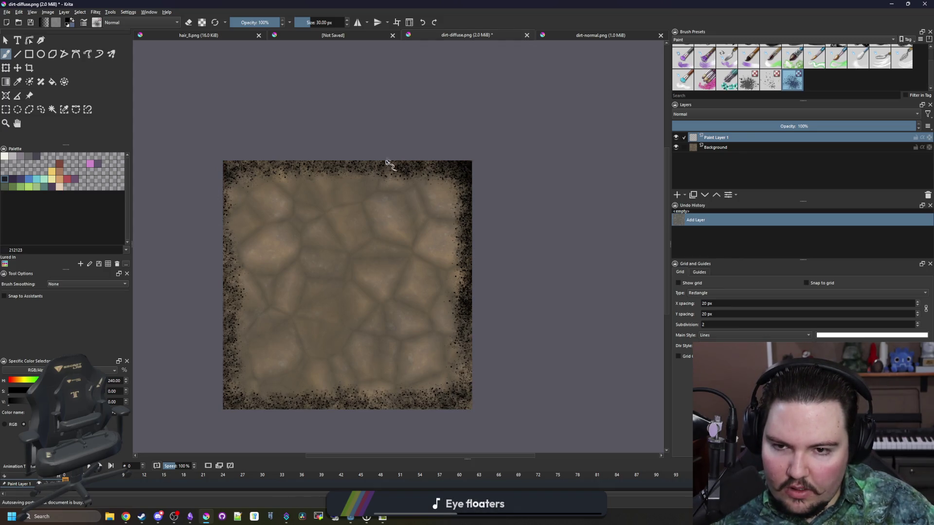
{"action": "left_click_drag", "start_coordinate": [228, 285], "coordinate": [225, 373]}
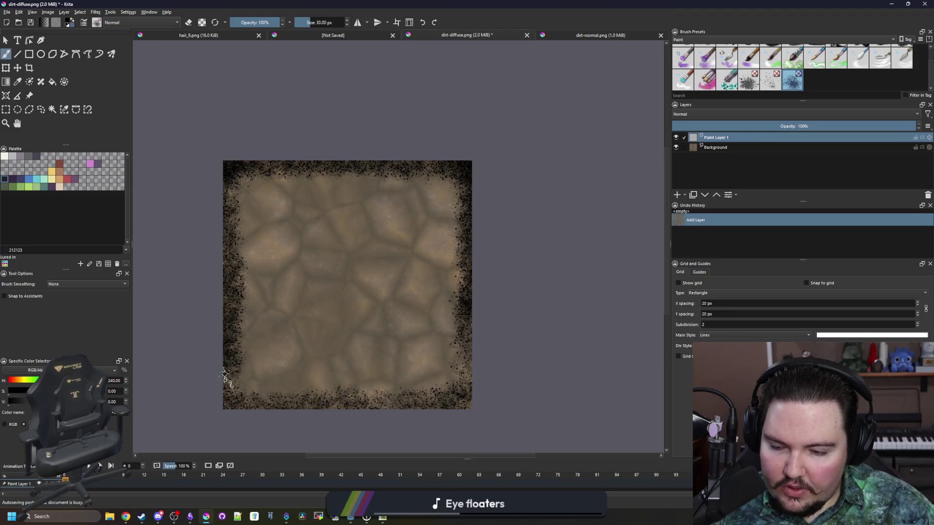
{"action": "mouse_move", "coordinate": [289, 403]}
{"action": "left_mouse_down"}
{"action": "mouse_move", "coordinate": [476, 398]}
{"action": "mouse_move", "coordinate": [474, 184]}
{"action": "mouse_move", "coordinate": [467, 196]}
{"action": "mouse_move", "coordinate": [382, 178]}
{"action": "mouse_move", "coordinate": [275, 182]}
{"action": "mouse_move", "coordinate": [231, 205]}
{"action": "mouse_move", "coordinate": [235, 376]}
{"action": "mouse_move", "coordinate": [323, 408]}
{"action": "mouse_move", "coordinate": [423, 401]}
{"action": "mouse_move", "coordinate": [464, 378]}
{"action": "left_mouse_up"}
{"action": "key", "text": "bracketright"}
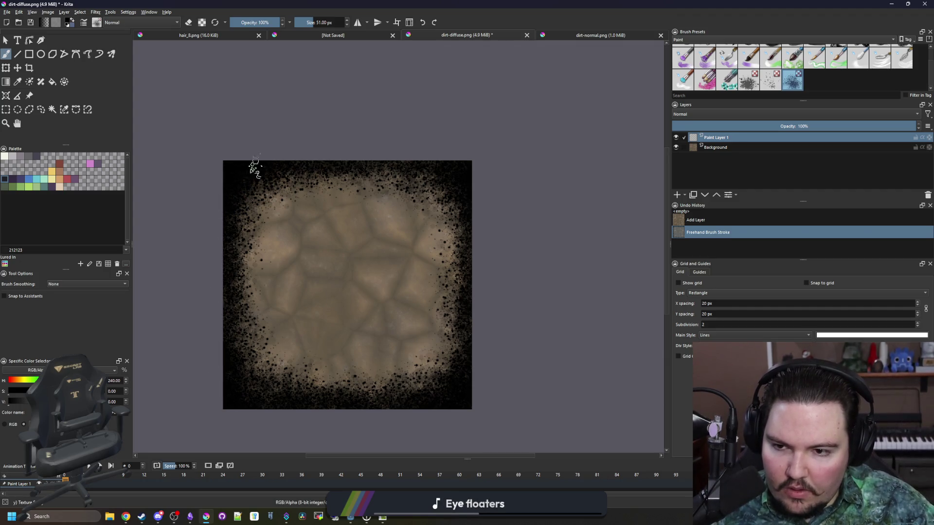
- Zoom in and blacken the top edge with two Basic round brush strokes
{"action": "left_click", "coordinate": [521, 226]}
{"action": "scroll", "coordinate": [749, 73], "scroll_direction": "up", "scroll_amount": 2}
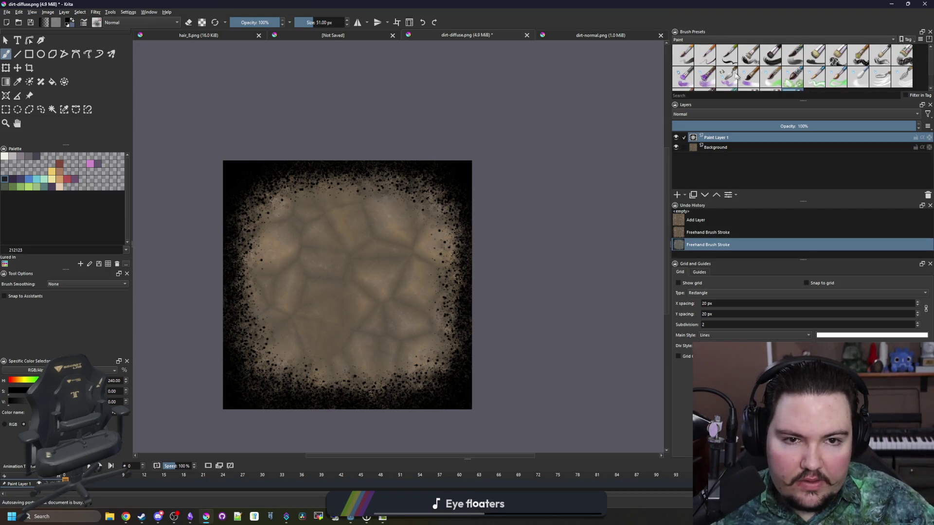
{"action": "scroll", "coordinate": [466, 179], "scroll_direction": "up", "scroll_amount": 4}
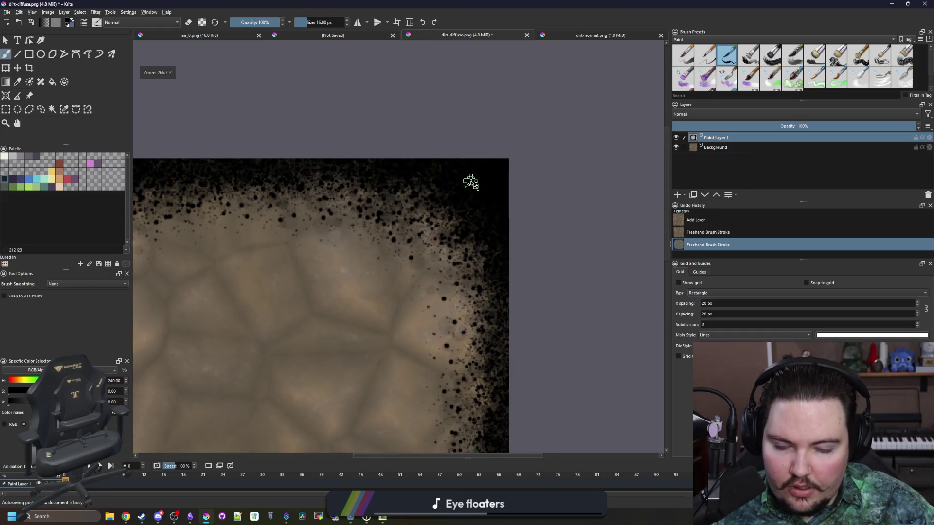
{"action": "scroll", "coordinate": [472, 181], "scroll_direction": "up", "scroll_amount": 2}
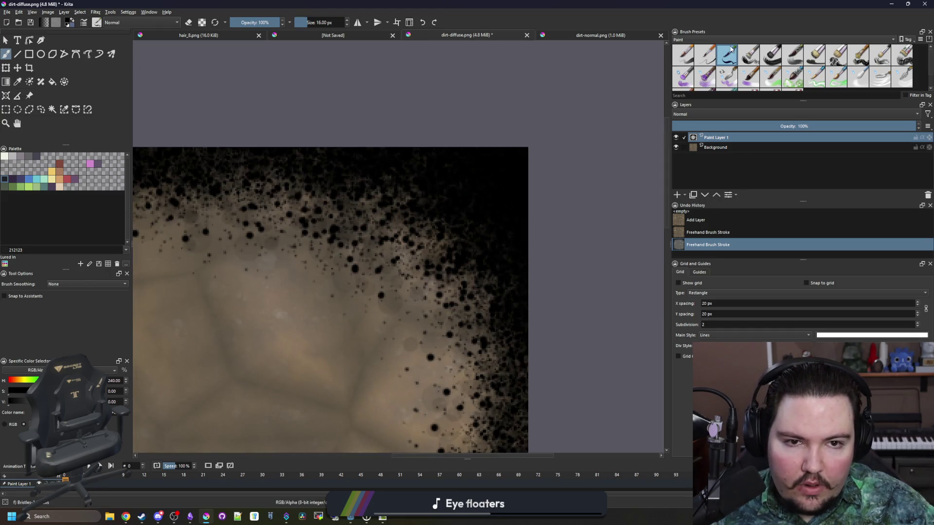
{"action": "left_click", "coordinate": [686, 60]}
{"action": "left_click_drag", "start_coordinate": [382, 144], "coordinate": [208, 129]}
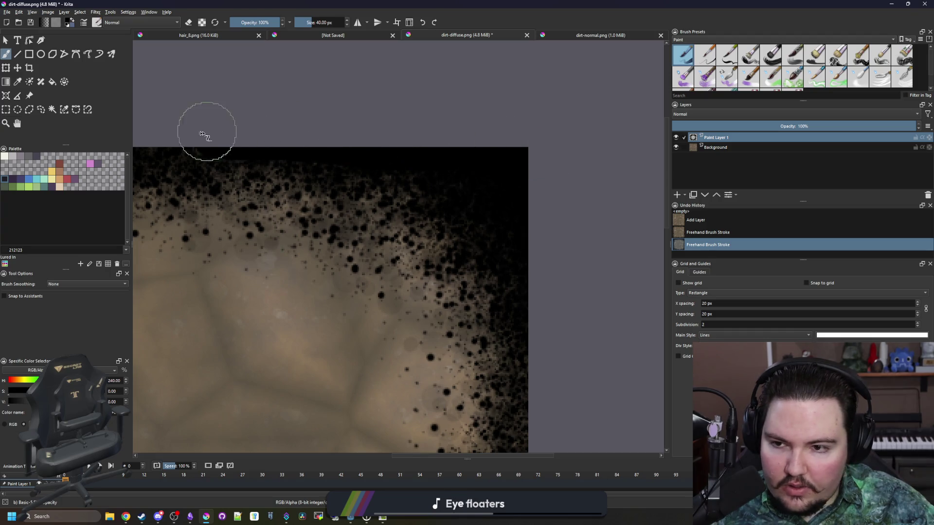
{"action": "scroll", "coordinate": [463, 158], "scroll_direction": "down", "scroll_amount": 2}
{"action": "scroll", "coordinate": [261, 125], "scroll_direction": "up", "scroll_amount": 2}
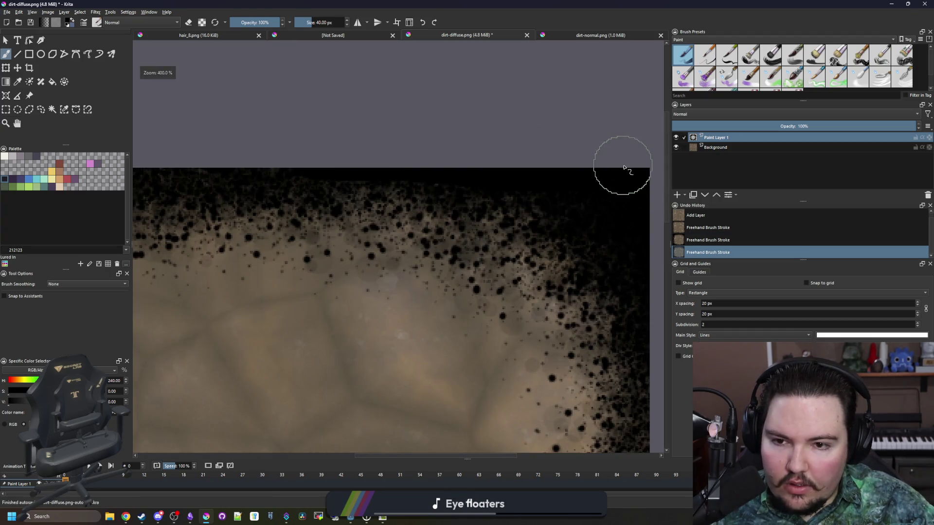
{"action": "mouse_move", "coordinate": [625, 168]}
{"action": "left_mouse_down"}
{"action": "mouse_move", "coordinate": [406, 150]}
{"action": "mouse_move", "coordinate": [208, 156]}
{"action": "left_mouse_up"}
- Zoom out and back in to check the darkened border across the whole image
{"action": "scroll", "coordinate": [507, 195], "scroll_direction": "down", "scroll_amount": 2}
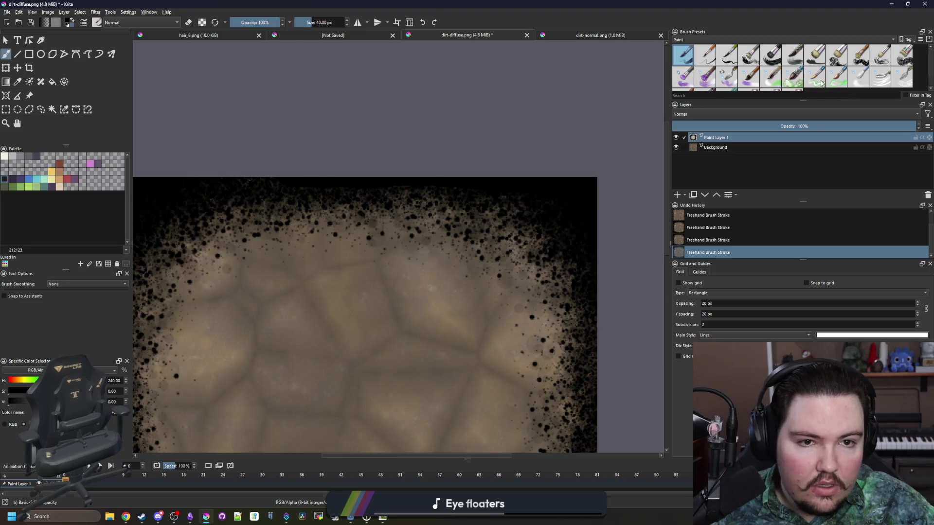
{"action": "scroll", "coordinate": [808, 85], "scroll_direction": "down", "scroll_amount": 2}
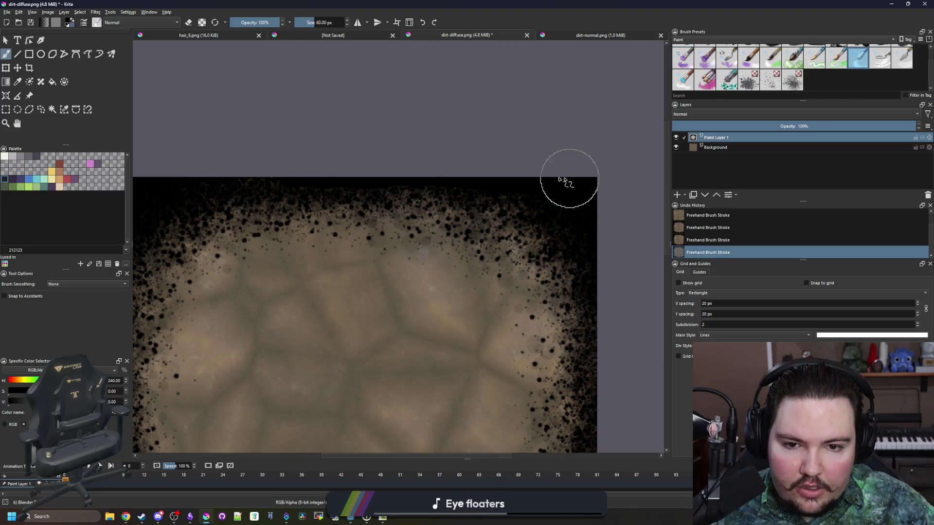
{"action": "scroll", "coordinate": [280, 156], "scroll_direction": "down", "scroll_amount": 1}
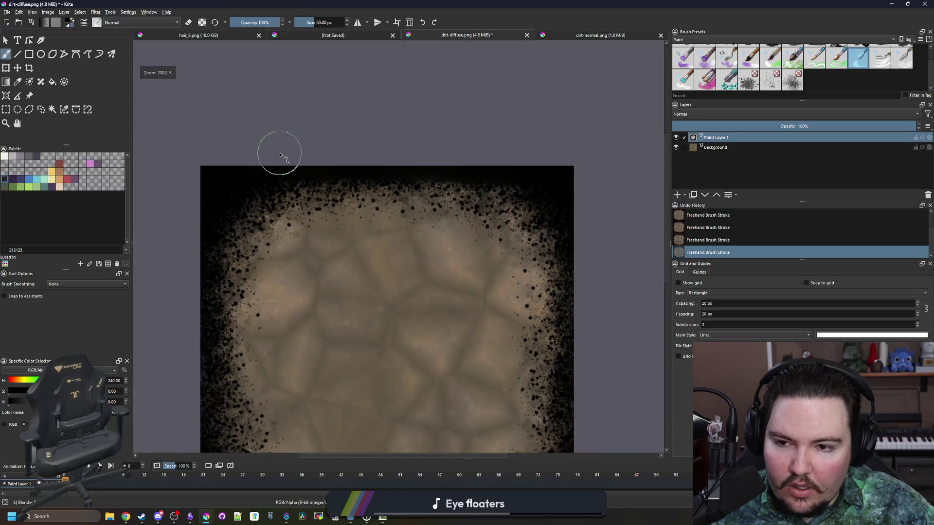
{"action": "scroll", "coordinate": [211, 323], "scroll_direction": "down", "scroll_amount": 2}
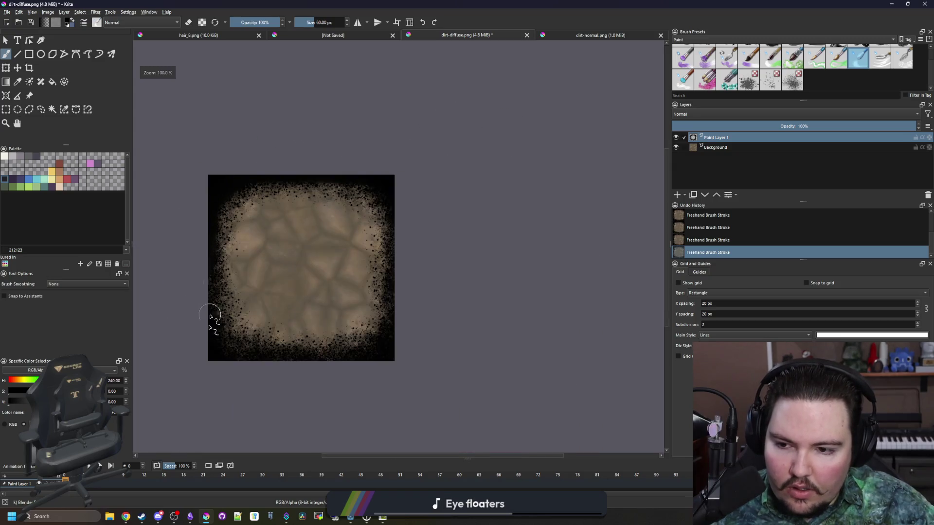
{"action": "scroll", "coordinate": [189, 271], "scroll_direction": "up", "scroll_amount": 2}
{"action": "scroll", "coordinate": [204, 235], "scroll_direction": "down", "scroll_amount": 1}
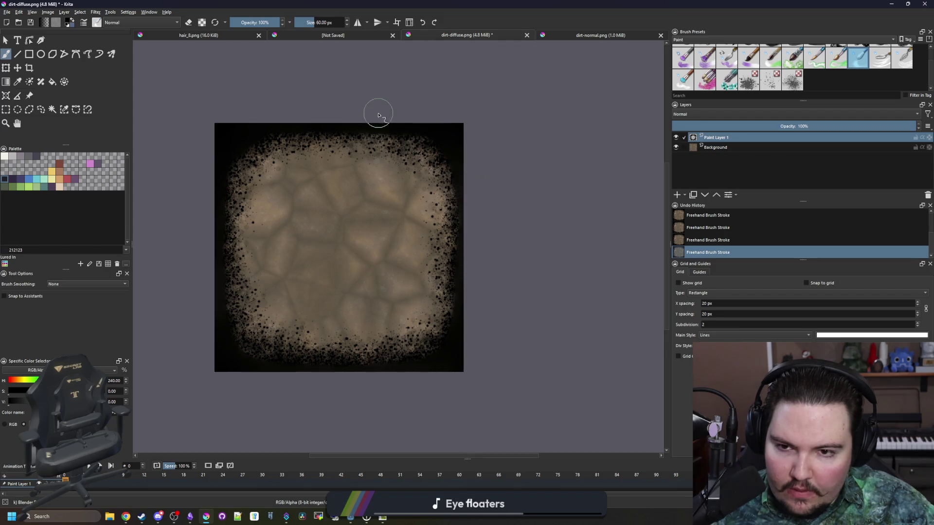
{"action": "scroll", "coordinate": [431, 183], "scroll_direction": "up", "scroll_amount": 1}
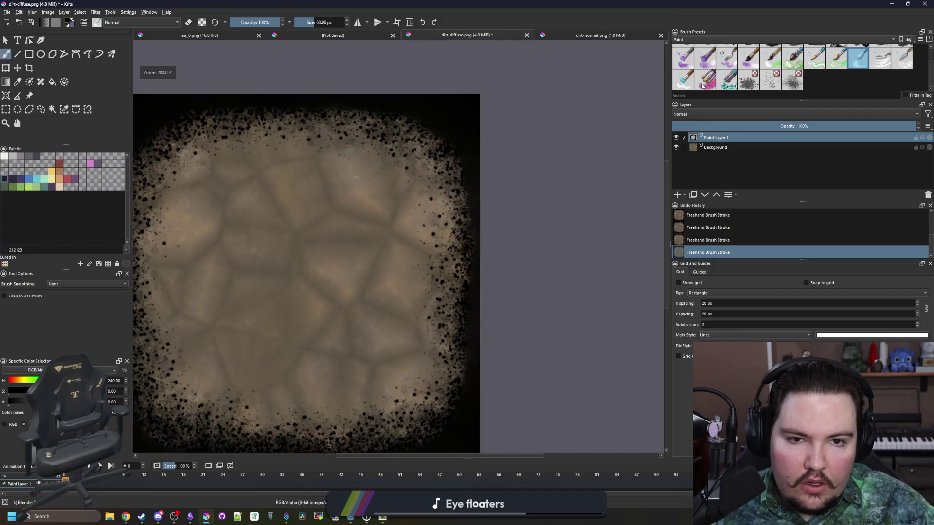
{"action": "scroll", "coordinate": [389, 292], "scroll_direction": "down", "scroll_amount": 3}
{"action": "scroll", "coordinate": [369, 285], "scroll_direction": "up", "scroll_amount": 4}
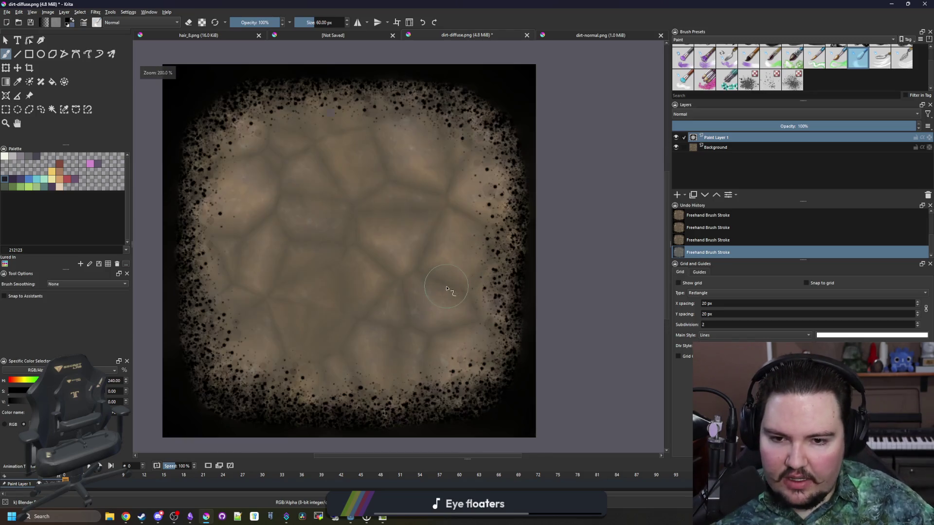
- Add a Transparency Mask to the Background layer
{"action": "right_click", "coordinate": [715, 138]}
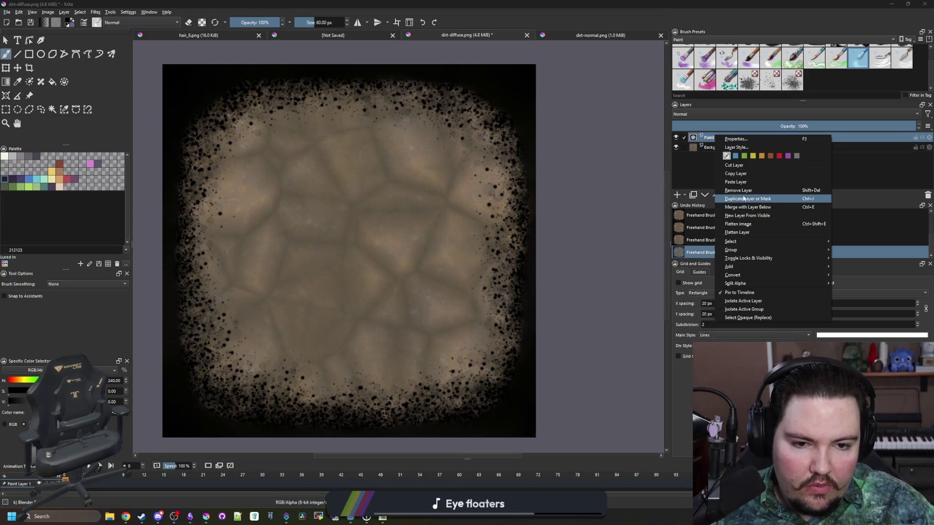
{"action": "left_click", "coordinate": [878, 150]}
{"action": "left_click", "coordinate": [708, 149]}
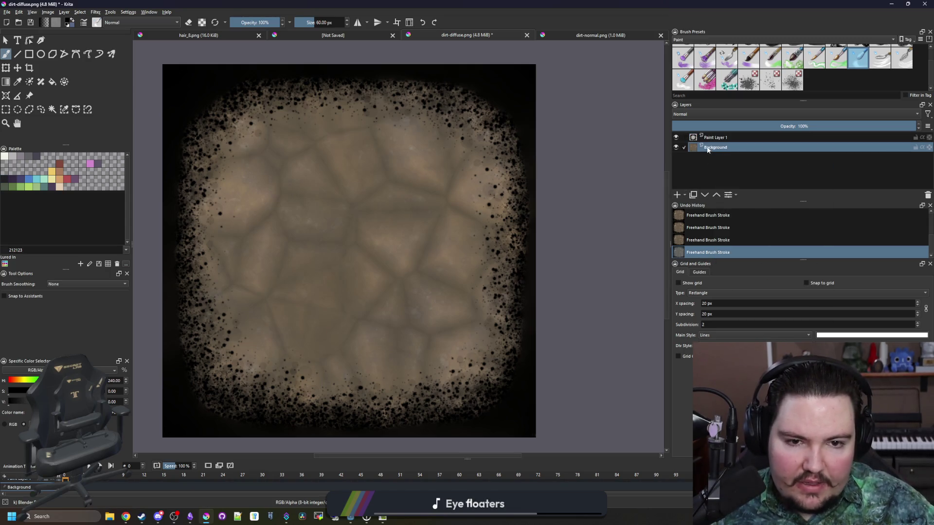
{"action": "left_click", "coordinate": [687, 194]}
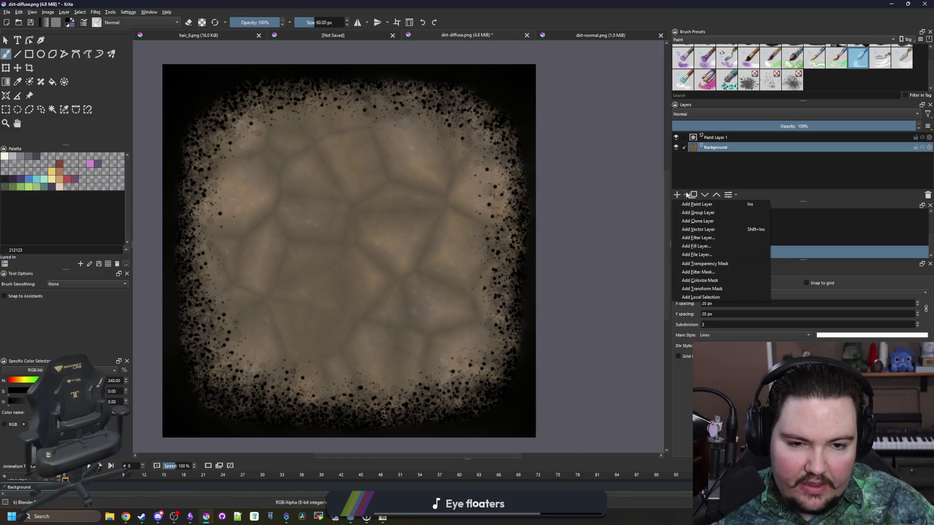
{"action": "left_click", "coordinate": [718, 265]}
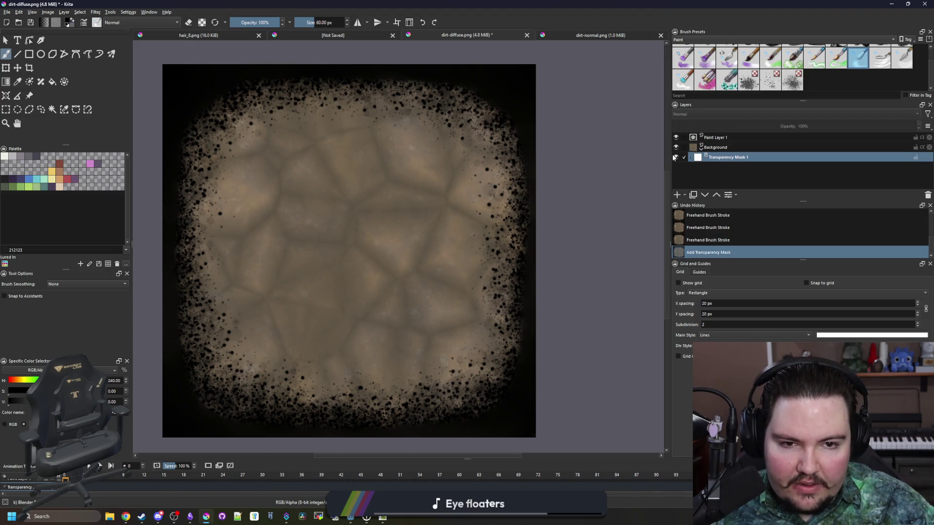
- Test clearing Paint Layer 1, then undo to restore the speckles
{"action": "left_click", "coordinate": [717, 138]}
{"action": "key", "text": "Delete"}
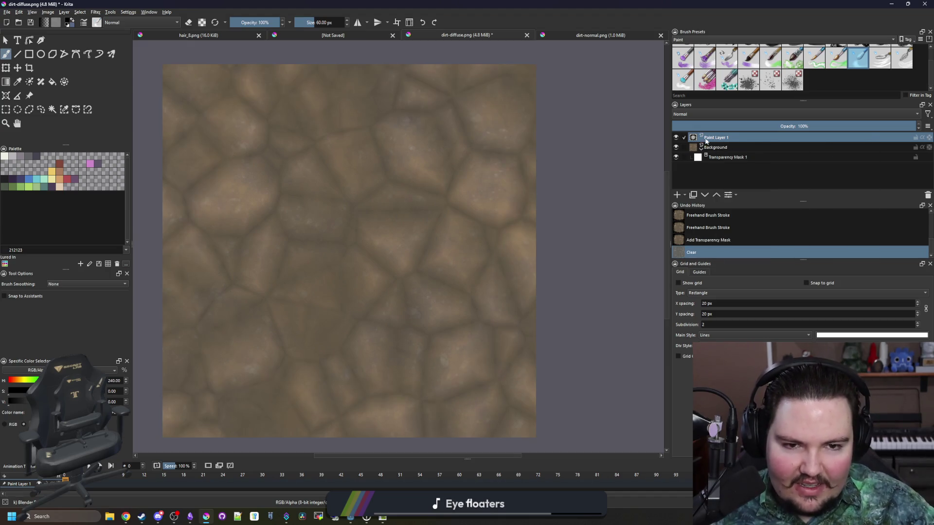
{"action": "key", "text": "ctrl+z"}
{"action": "scroll", "coordinate": [229, 163], "scroll_direction": "down", "scroll_amount": 2}
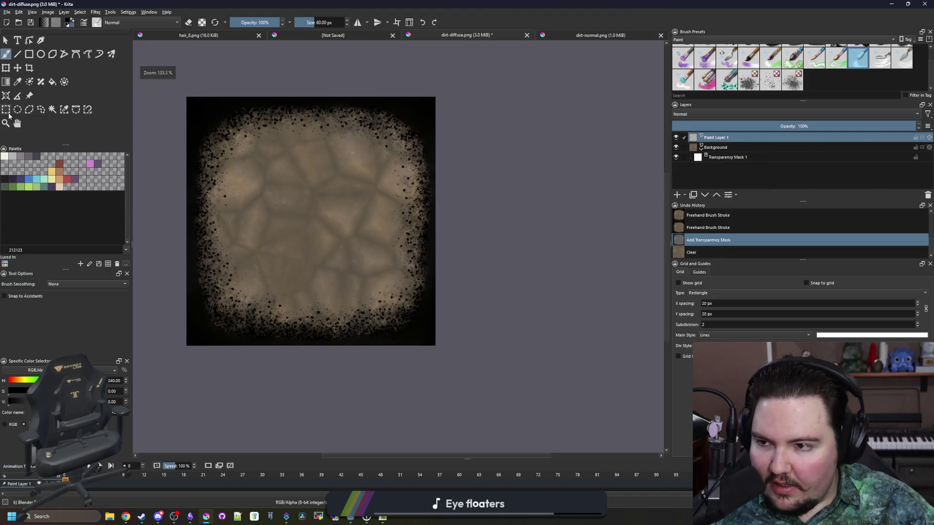
- Copy the whole image, try a transform on the mask, and hide Paint Layer 1
{"action": "left_click", "coordinate": [7, 111]}
{"action": "mouse_move", "coordinate": [186, 96]}
{"action": "left_mouse_down"}
{"action": "mouse_move", "coordinate": [428, 298]}
{"action": "mouse_move", "coordinate": [438, 344]}
{"action": "left_mouse_up"}
{"action": "key", "text": "ctrl+c"}
{"action": "left_click", "coordinate": [729, 157]}
{"action": "key", "text": "ctrl+t"}
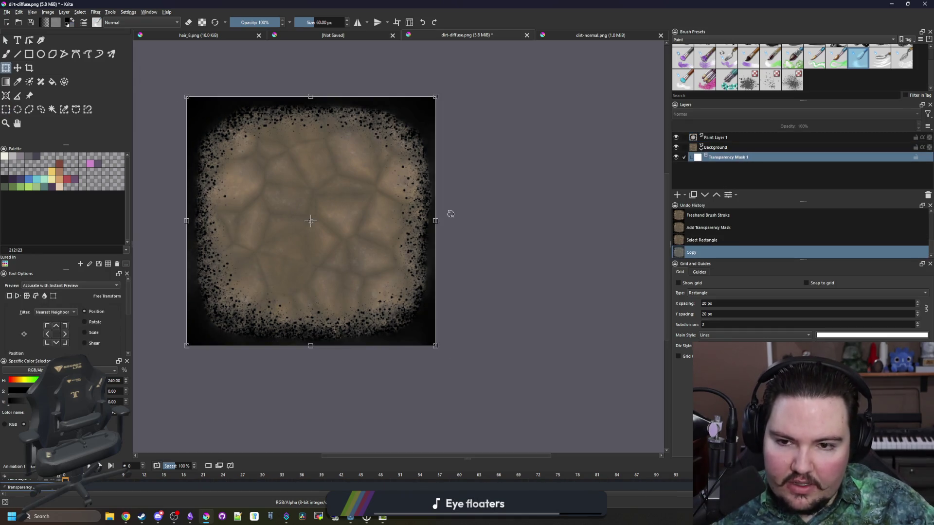
{"action": "key", "text": "ctrl+shift+a"}
{"action": "left_click", "coordinate": [676, 137]}
- Choose a large splatter brush and splatter the mask along the lower edge
{"action": "scroll", "coordinate": [271, 209], "scroll_direction": "up", "scroll_amount": 3}
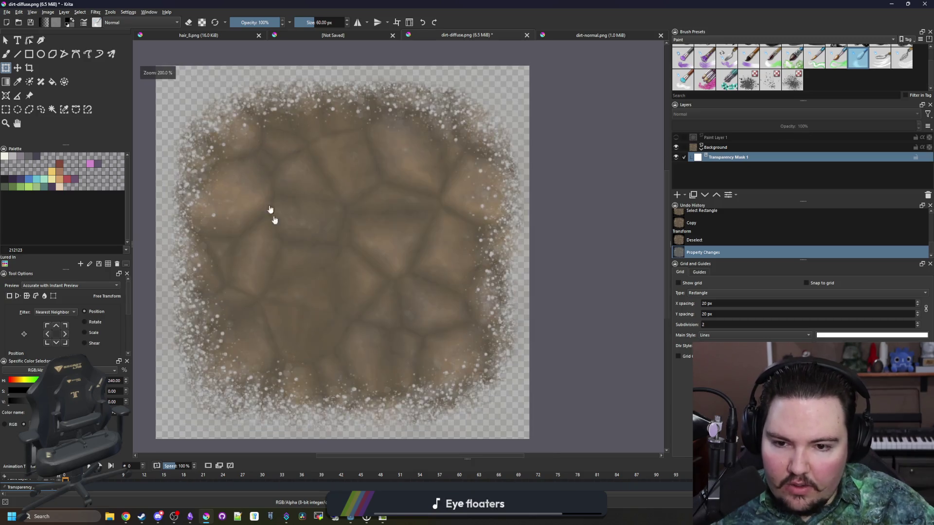
{"action": "scroll", "coordinate": [439, 414], "scroll_direction": "up", "scroll_amount": 3}
{"action": "scroll", "coordinate": [438, 414], "scroll_direction": "down", "scroll_amount": 5}
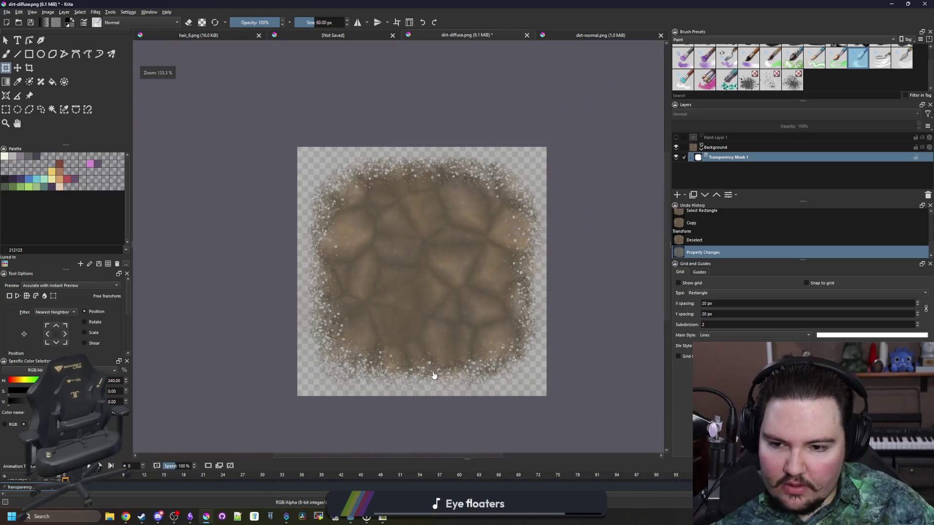
{"action": "scroll", "coordinate": [382, 350], "scroll_direction": "down", "scroll_amount": 3}
{"action": "scroll", "coordinate": [404, 329], "scroll_direction": "up", "scroll_amount": 4}
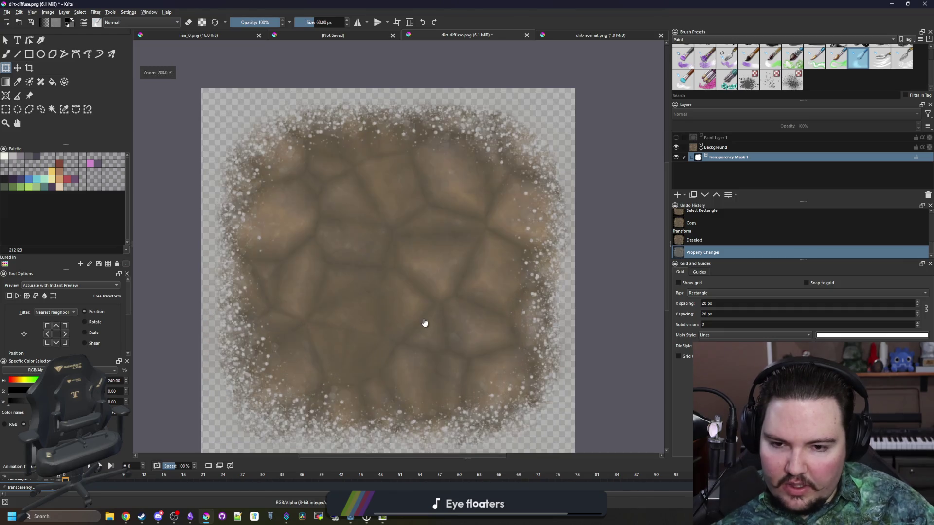
{"action": "scroll", "coordinate": [423, 320], "scroll_direction": "down", "scroll_amount": 2}
{"action": "left_click", "coordinate": [752, 78]}
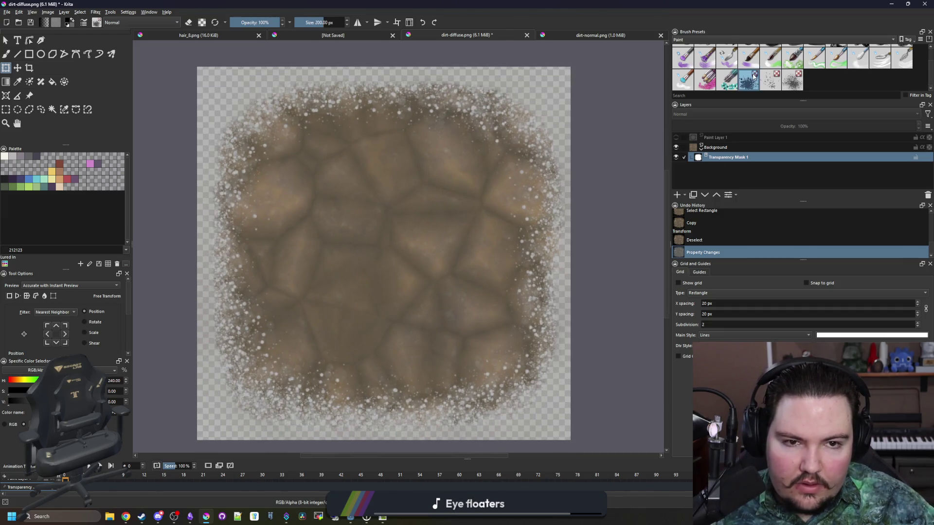
{"action": "key", "text": "b"}
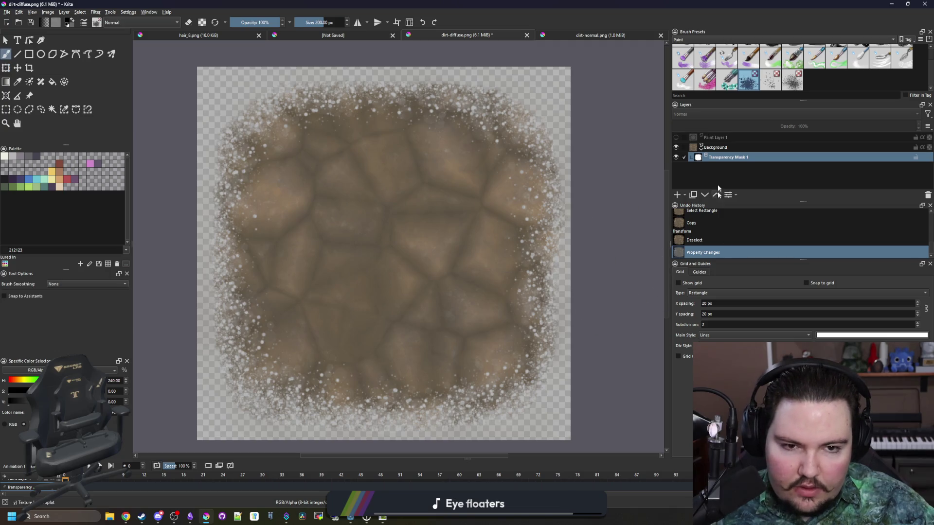
{"action": "mouse_move", "coordinate": [538, 243]}
{"action": "left_mouse_down"}
{"action": "mouse_move", "coordinate": [379, 316]}
{"action": "mouse_move", "coordinate": [489, 205]}
{"action": "mouse_move", "coordinate": [510, 229]}
{"action": "left_mouse_up"}
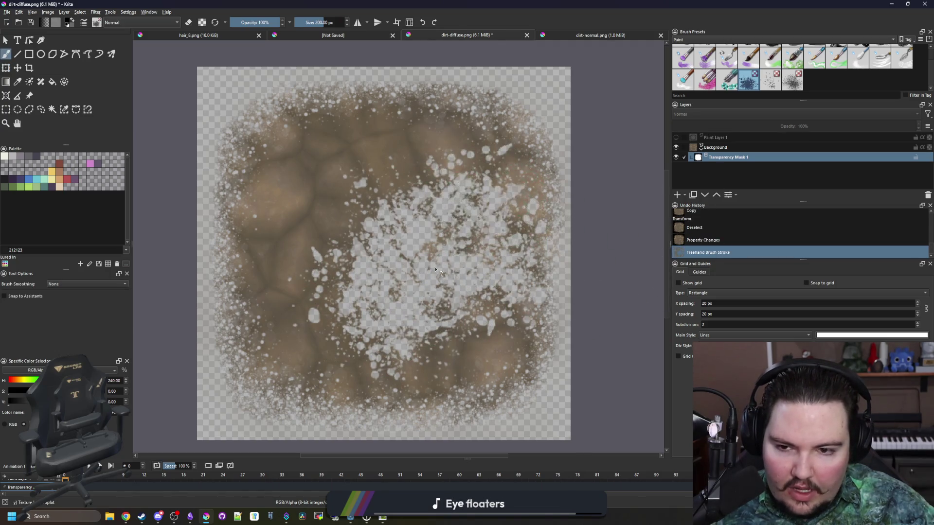
{"action": "key", "text": "ctrl+z"}
{"action": "mouse_move", "coordinate": [423, 219]}
{"action": "left_mouse_down"}
{"action": "mouse_move", "coordinate": [463, 340]}
{"action": "mouse_move", "coordinate": [457, 413]}
{"action": "mouse_move", "coordinate": [152, 337]}
{"action": "left_mouse_up"}
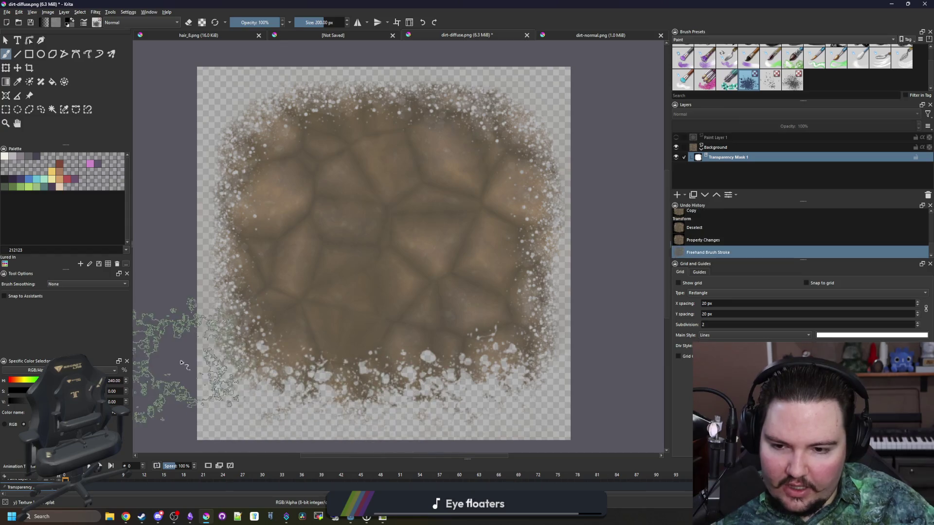
- Try clearing a rectangular area of the mask, undoing the clear afterwards
{"action": "key", "text": "ctrl+a"}
{"action": "left_click", "coordinate": [6, 109]}
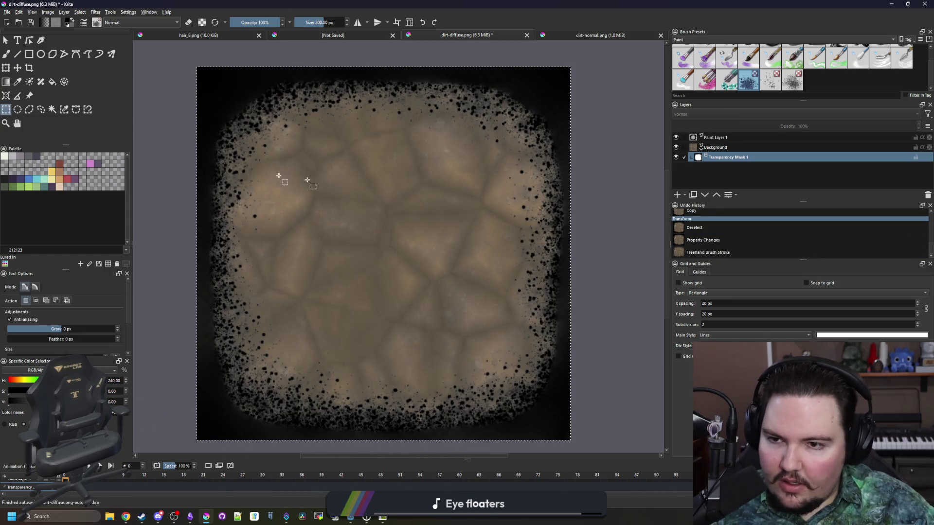
{"action": "scroll", "coordinate": [317, 179], "scroll_direction": "down", "scroll_amount": 1}
{"action": "mouse_move", "coordinate": [199, 90]}
{"action": "left_mouse_down"}
{"action": "mouse_move", "coordinate": [202, 103]}
{"action": "mouse_move", "coordinate": [591, 408]}
{"action": "left_mouse_up"}
{"action": "key", "text": "Delete"}
{"action": "key", "text": "ctrl+z"}
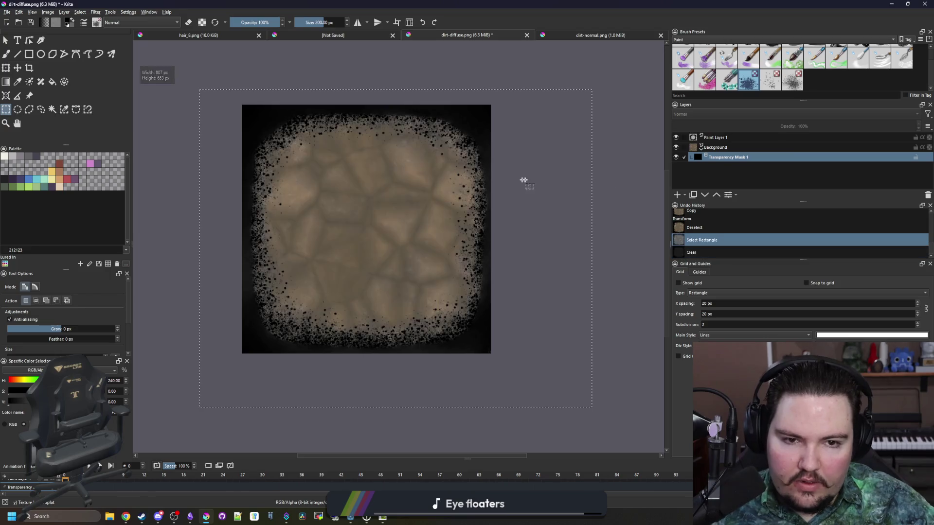
{"action": "key", "text": "ctrl+shift+z"}
{"action": "key", "text": "ctrl+z"}
{"action": "right_click", "coordinate": [714, 156]}
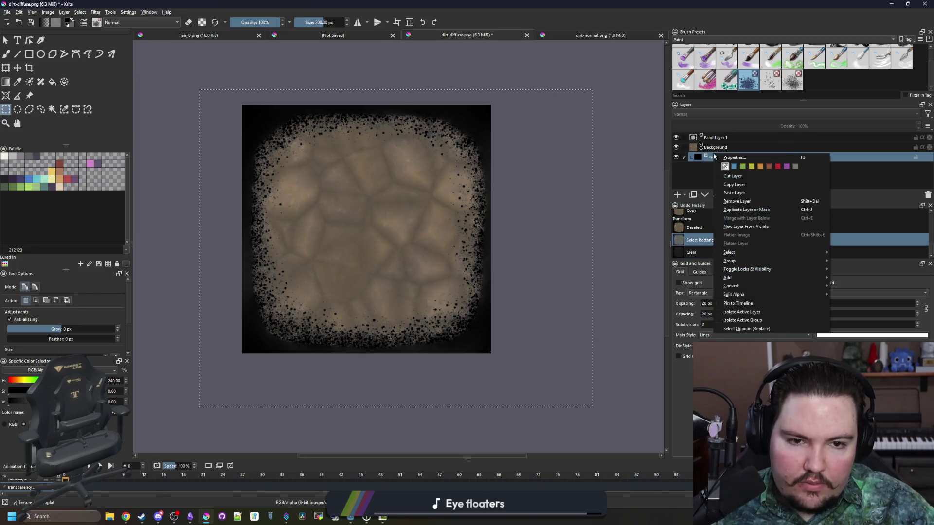
{"action": "key", "text": "Escape"}
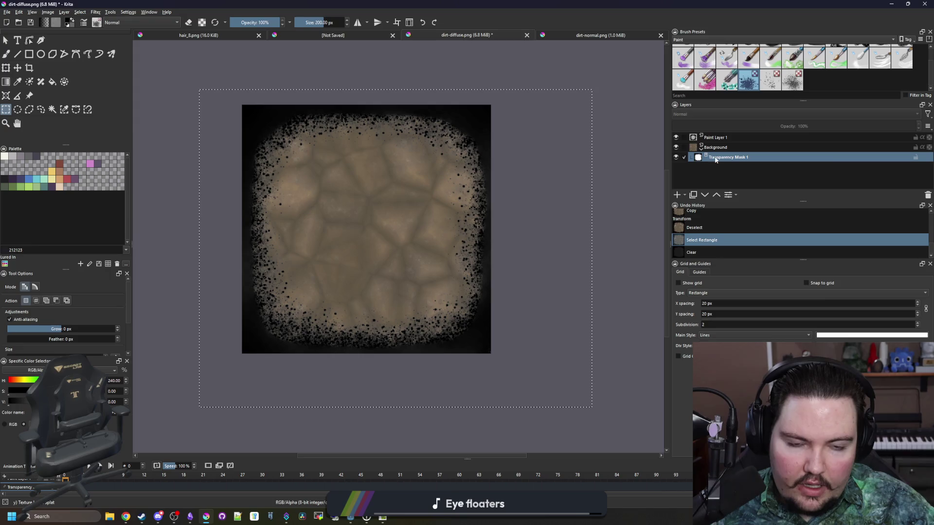
{"action": "key", "text": "ctrl+shift+z"}
{"action": "key", "text": "ctrl+z"}
- Delete the old transparency mask, hide Paint Layer 1, and add a fresh mask to Background
{"action": "right_click", "coordinate": [729, 157]}
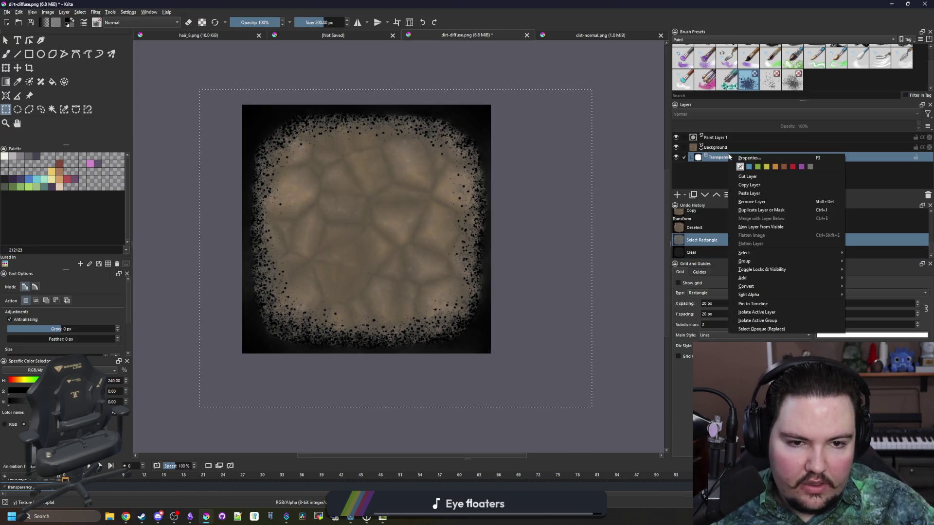
{"action": "left_click", "coordinate": [749, 194]}
{"action": "left_click", "coordinate": [676, 137]}
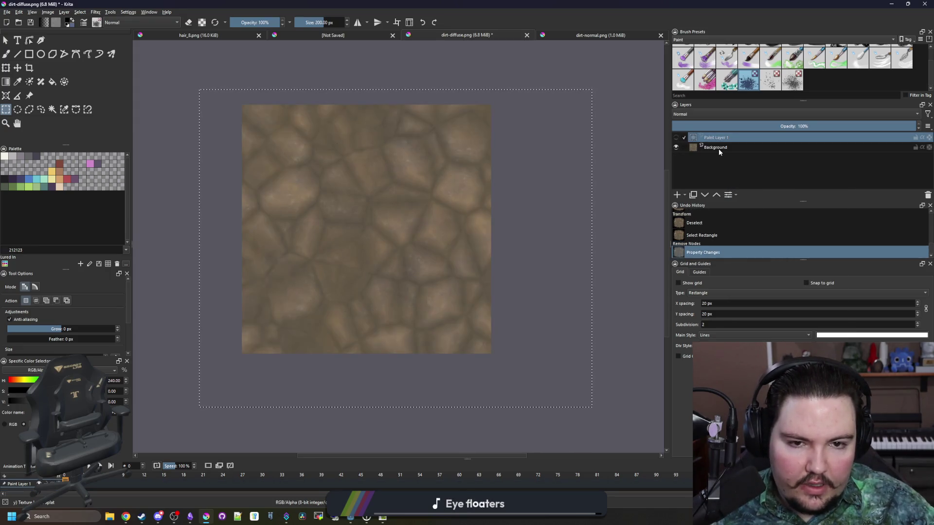
{"action": "right_click", "coordinate": [719, 148]}
{"action": "key", "text": "Escape"}
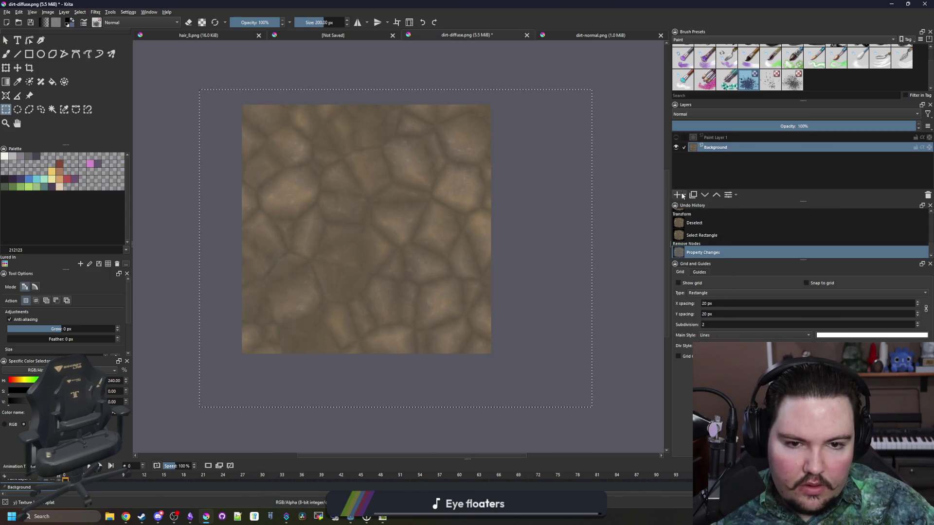
{"action": "left_click", "coordinate": [679, 194]}
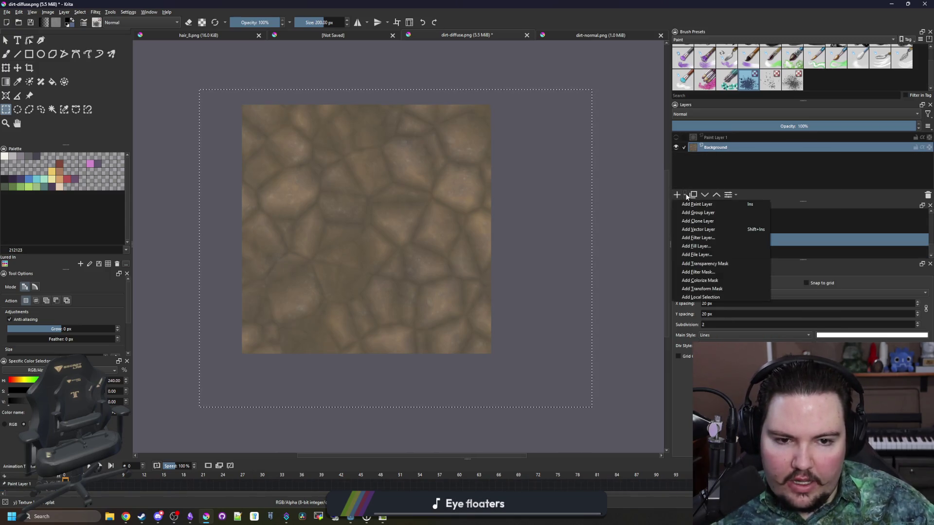
{"action": "left_click", "coordinate": [684, 195]}
{"action": "left_click", "coordinate": [703, 263]}
{"action": "scroll", "coordinate": [326, 265], "scroll_direction": "up", "scroll_amount": 1}
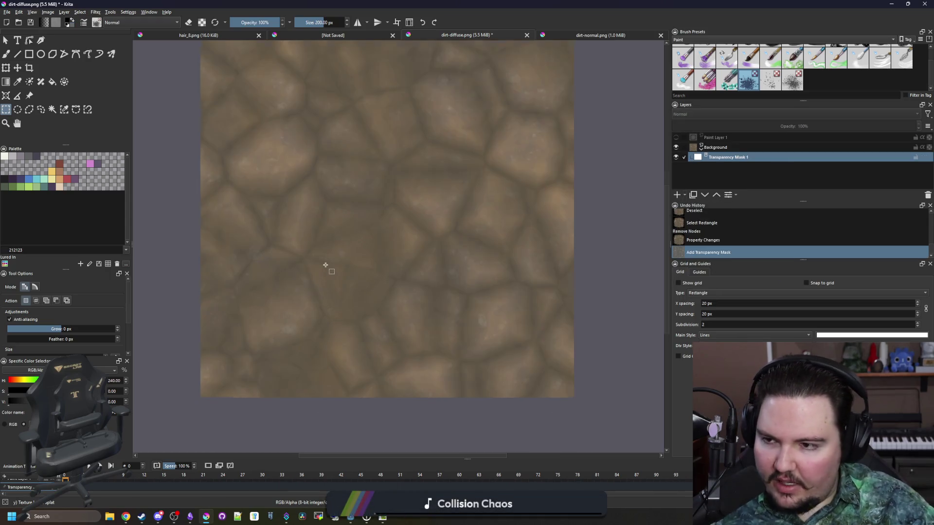
{"action": "key", "text": "b"}
{"action": "scroll", "coordinate": [234, 349], "scroll_direction": "down", "scroll_amount": 1}
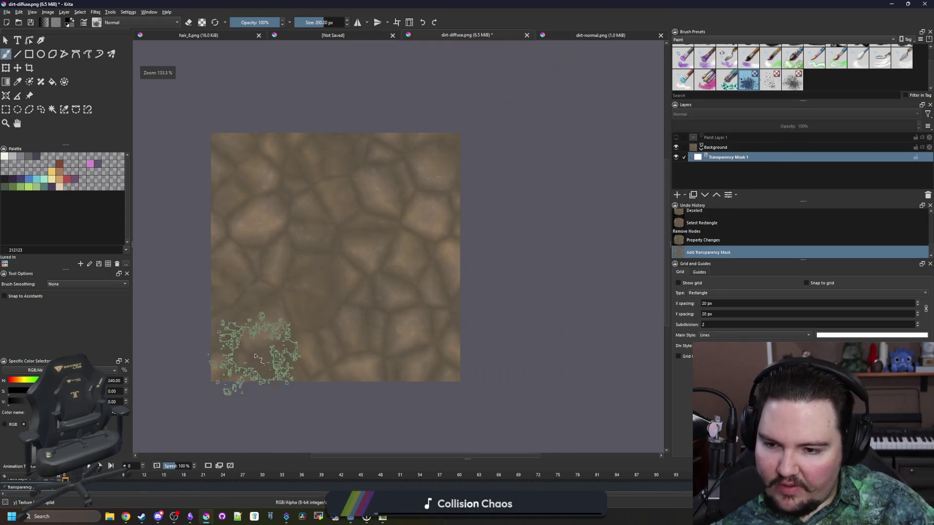
- Spray ragged transparency along the bottom-left, top-right, right and left edges, resizing the brush
{"action": "mouse_move", "coordinate": [222, 385]}
{"action": "left_mouse_down"}
{"action": "mouse_move", "coordinate": [333, 401]}
{"action": "mouse_move", "coordinate": [419, 392]}
{"action": "mouse_move", "coordinate": [465, 358]}
{"action": "mouse_move", "coordinate": [467, 190]}
{"action": "mouse_move", "coordinate": [450, 131]}
{"action": "mouse_move", "coordinate": [253, 100]}
{"action": "mouse_move", "coordinate": [188, 163]}
{"action": "mouse_move", "coordinate": [199, 192]}
{"action": "mouse_move", "coordinate": [200, 355]}
{"action": "mouse_move", "coordinate": [261, 428]}
{"action": "left_mouse_up"}
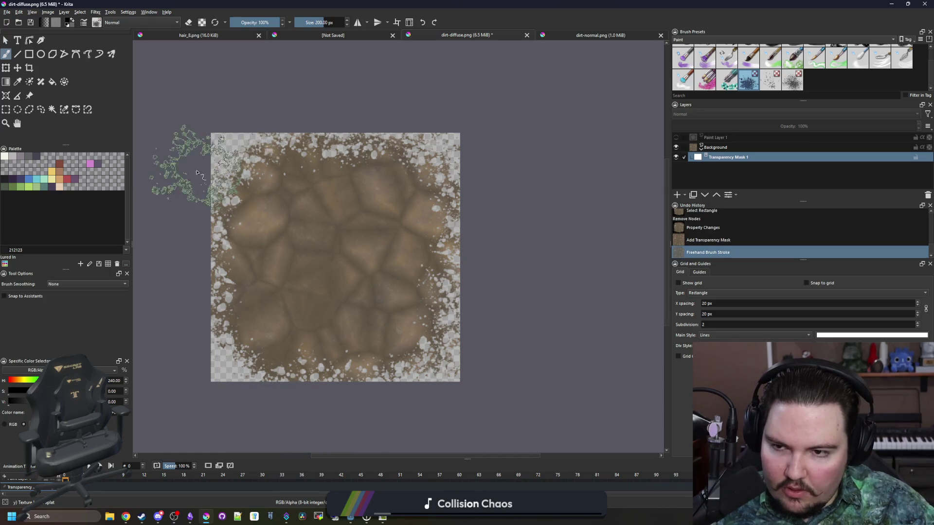
{"action": "left_click_drag", "start_coordinate": [499, 153], "coordinate": [475, 152]}
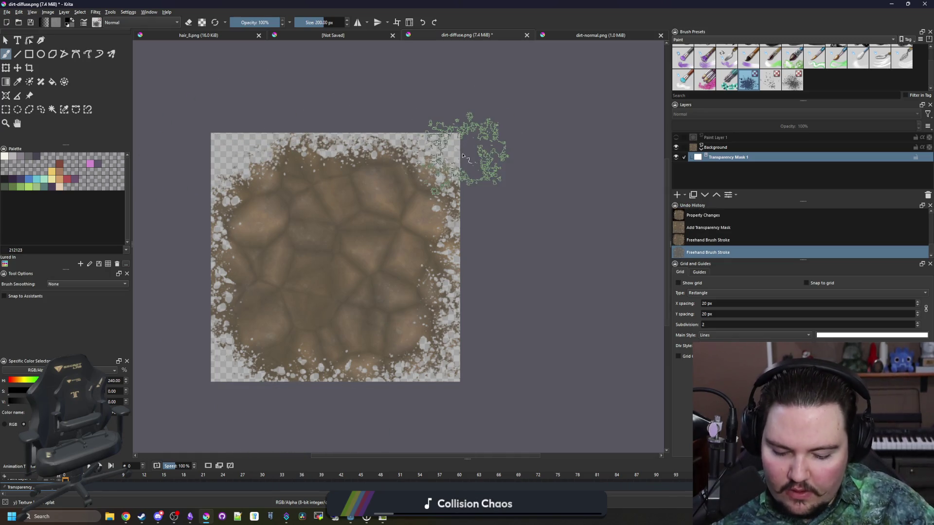
{"action": "key", "text": "bracketleft"}
{"action": "key", "text": "bracketleft"}
{"action": "key", "text": "bracketleft"}
{"action": "key", "text": "bracketleft"}
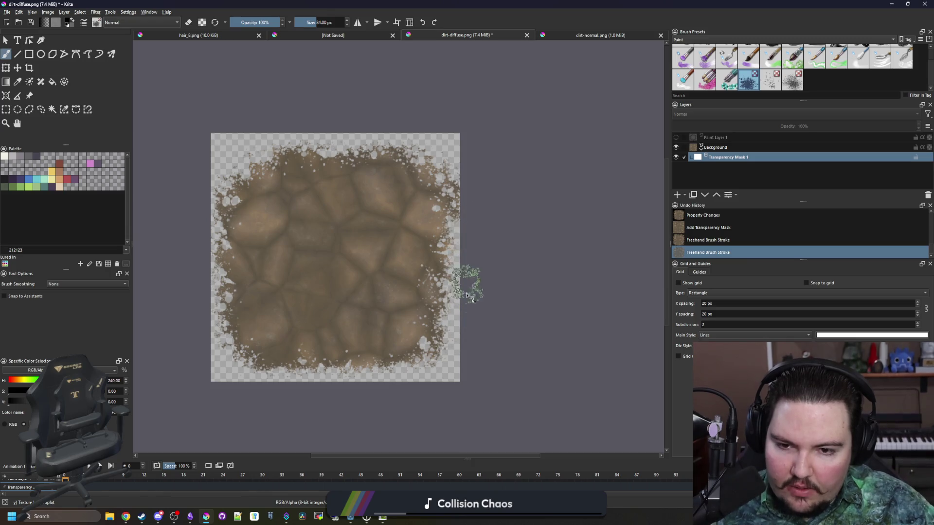
{"action": "left_click_drag", "start_coordinate": [475, 137], "coordinate": [471, 104]}
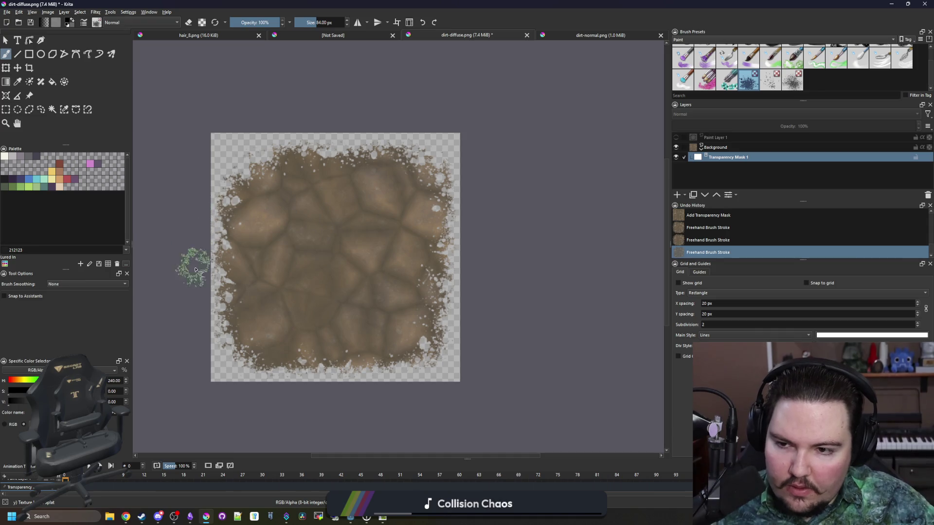
{"action": "mouse_move", "coordinate": [204, 225]}
{"action": "left_mouse_down"}
{"action": "mouse_move", "coordinate": [194, 251]}
{"action": "mouse_move", "coordinate": [209, 372]}
{"action": "left_mouse_up"}
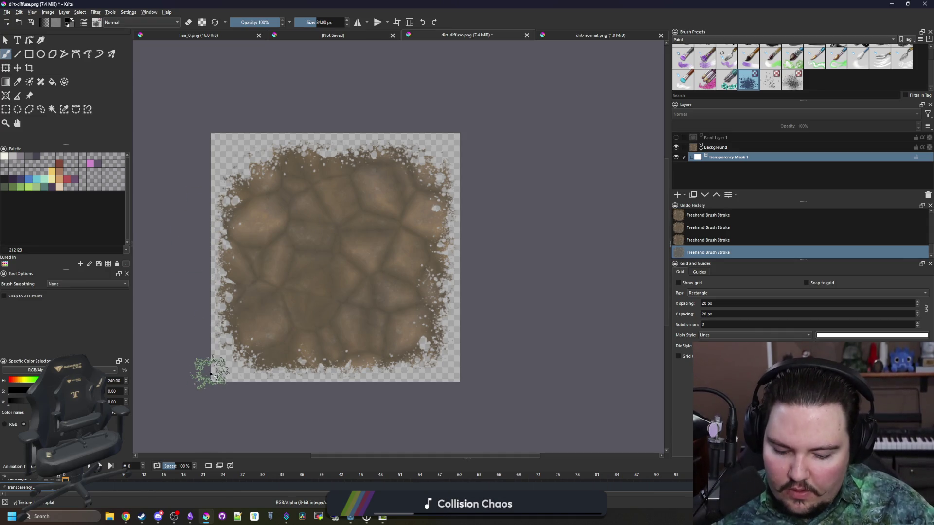
{"action": "key", "text": "bracketright"}
{"action": "key", "text": "bracketright"}
{"action": "key", "text": "bracketright"}
{"action": "key", "text": "bracketright"}
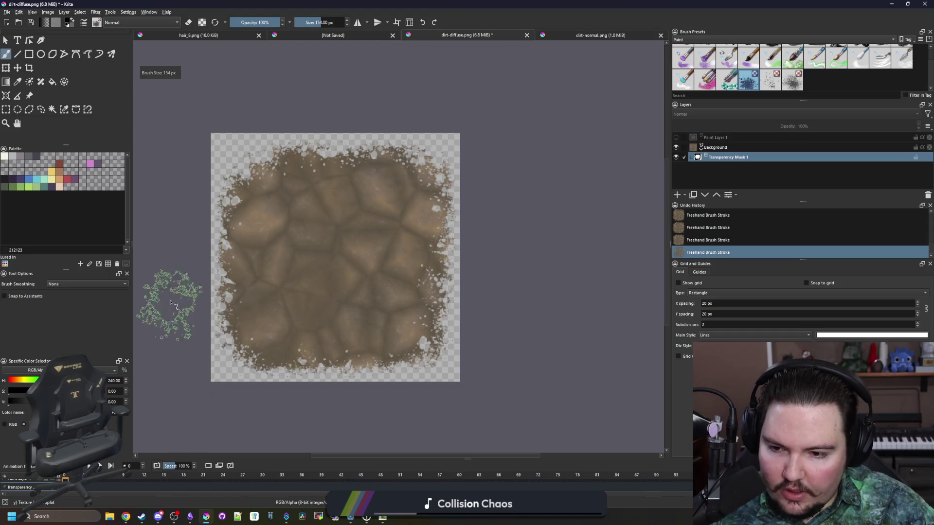
{"action": "key", "text": "bracketright"}
{"action": "key", "text": "bracketright"}
{"action": "key", "text": "bracketright"}
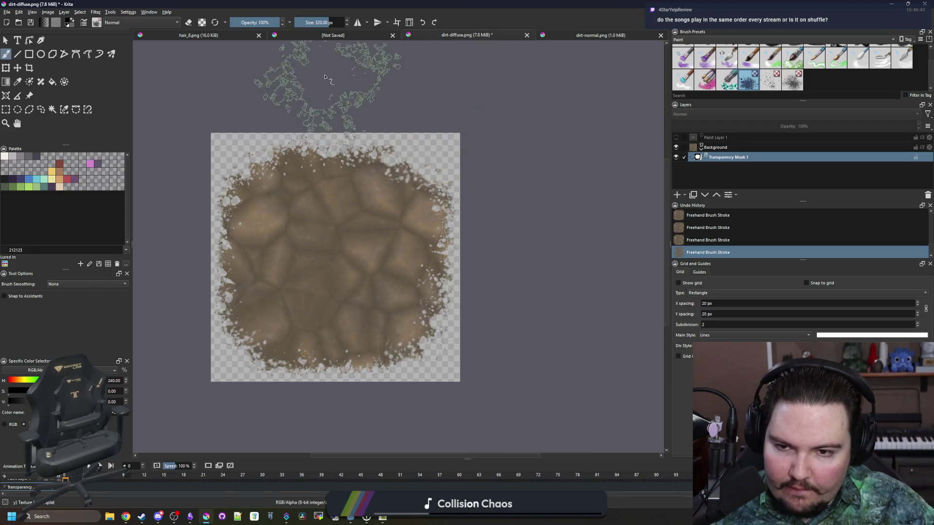
- Zoom to inspect the ragged edges, then bring the Godot Engine window forward
{"action": "scroll", "coordinate": [486, 209], "scroll_direction": "down", "scroll_amount": 3}
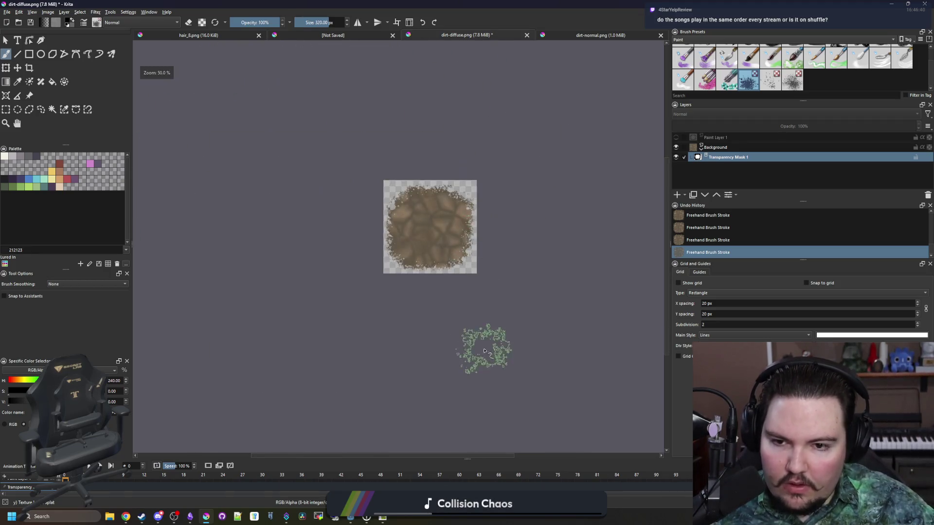
{"action": "scroll", "coordinate": [460, 211], "scroll_direction": "up", "scroll_amount": 1}
{"action": "scroll", "coordinate": [458, 235], "scroll_direction": "up", "scroll_amount": 2}
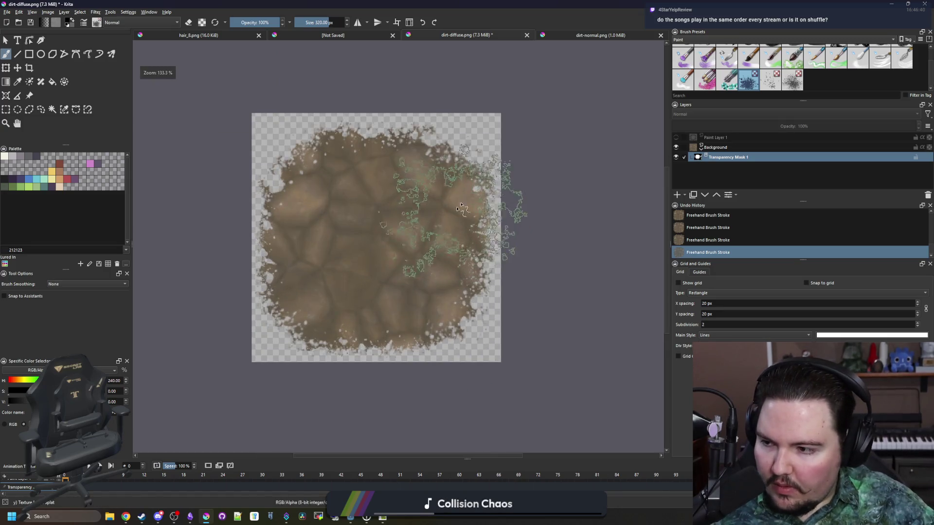
{"action": "scroll", "coordinate": [309, 248], "scroll_direction": "down", "scroll_amount": 1}
{"action": "scroll", "coordinate": [327, 240], "scroll_direction": "up", "scroll_amount": 1}
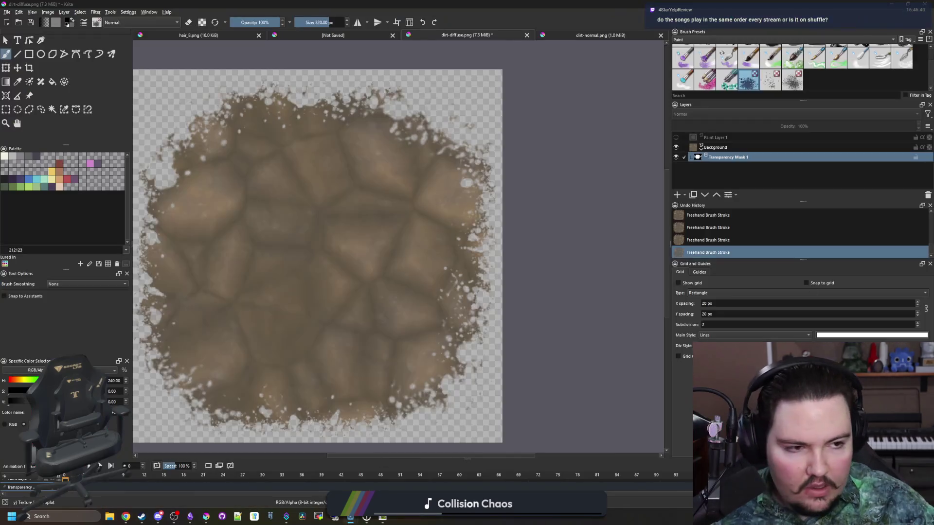
{"action": "left_click", "coordinate": [318, 475]}
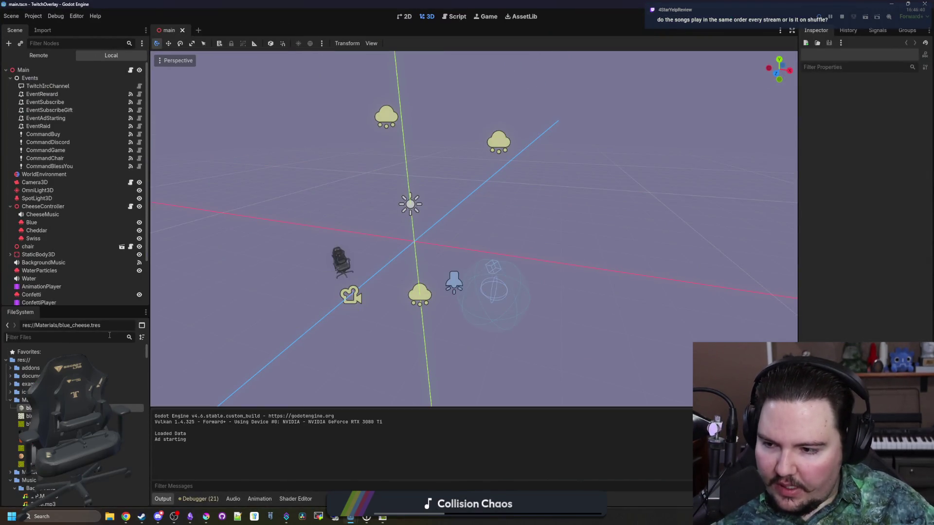
- Filter the Godot file list with 'MUSIC', clear it, and open the Main node's script
{"action": "type", "text": "MUSIC"}
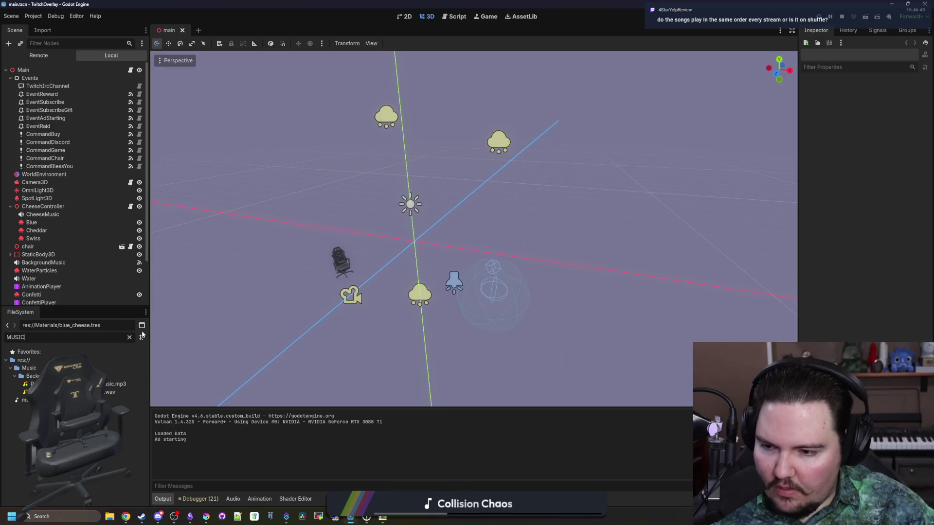
{"action": "left_click", "coordinate": [130, 338]}
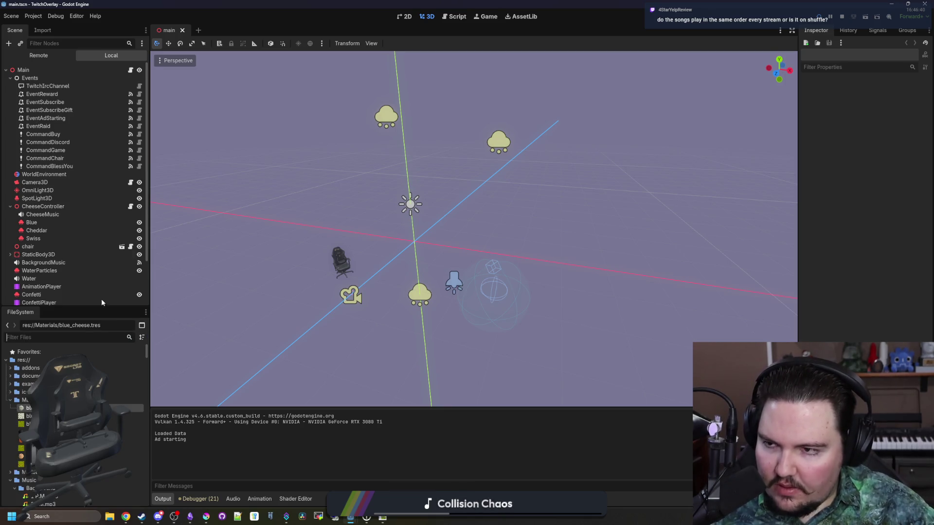
{"action": "left_click", "coordinate": [130, 70]}
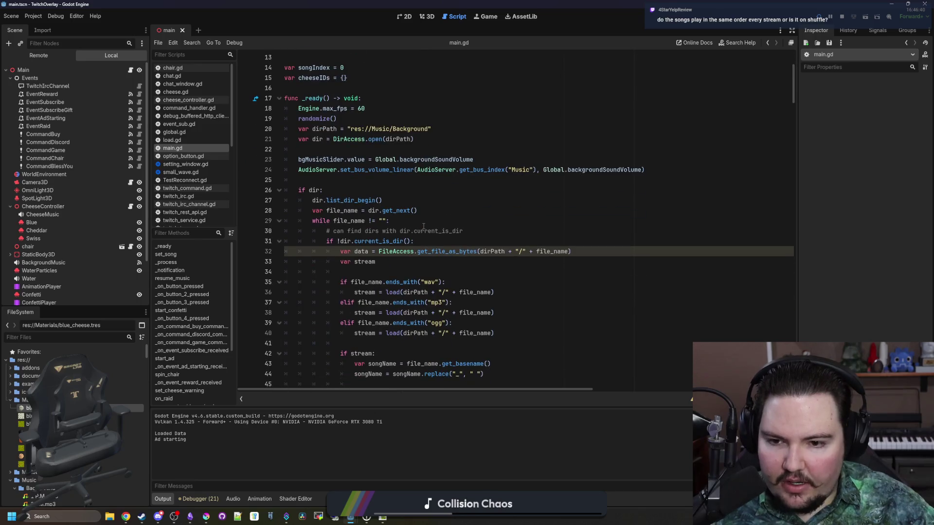
{"action": "scroll", "coordinate": [423, 228], "scroll_direction": "down", "scroll_amount": 6}
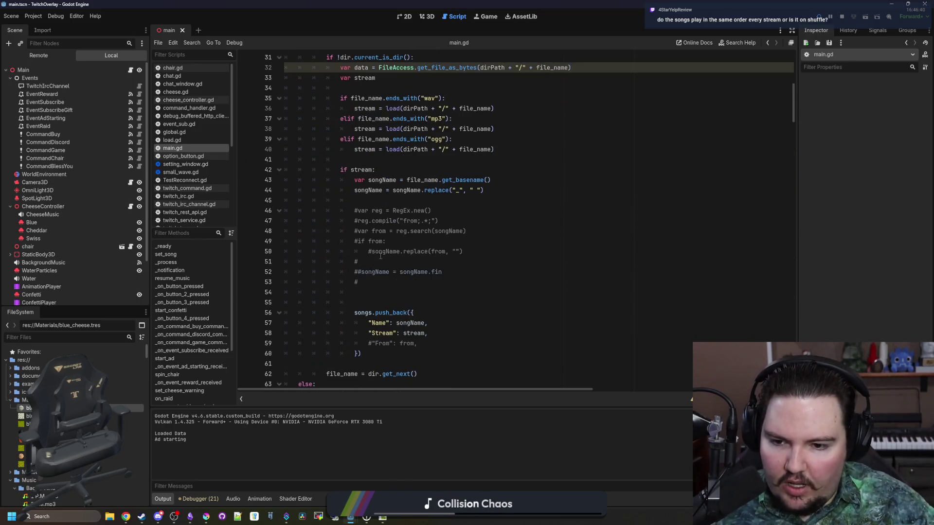
{"action": "scroll", "coordinate": [401, 249], "scroll_direction": "down", "scroll_amount": 1}
{"action": "scroll", "coordinate": [422, 241], "scroll_direction": "down", "scroll_amount": 3}
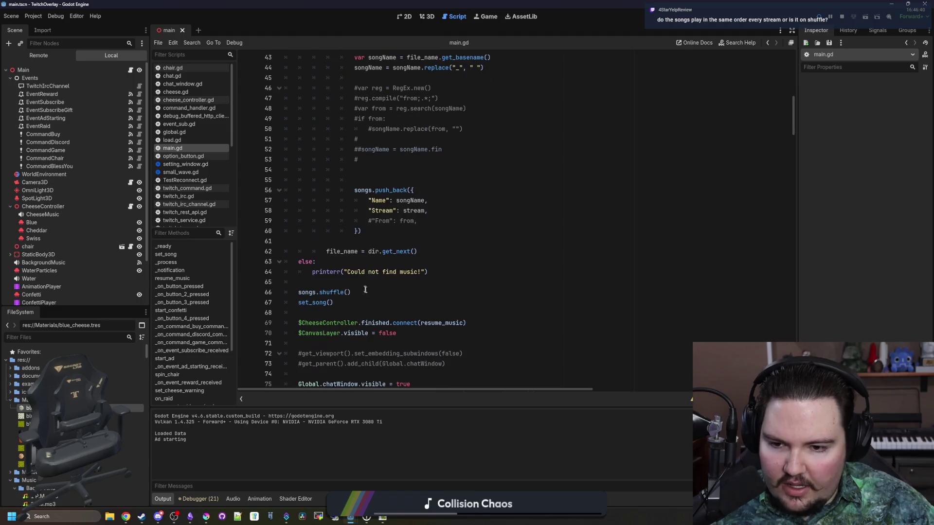
- Inspect the songs.shuffle() and set_song() lines in main.gd, then Alt+Tab back to Krita
{"action": "left_click_drag", "start_coordinate": [351, 293], "coordinate": [305, 292]}
{"action": "left_click", "coordinate": [310, 283]}
{"action": "scroll", "coordinate": [312, 280], "scroll_direction": "down", "scroll_amount": 1}
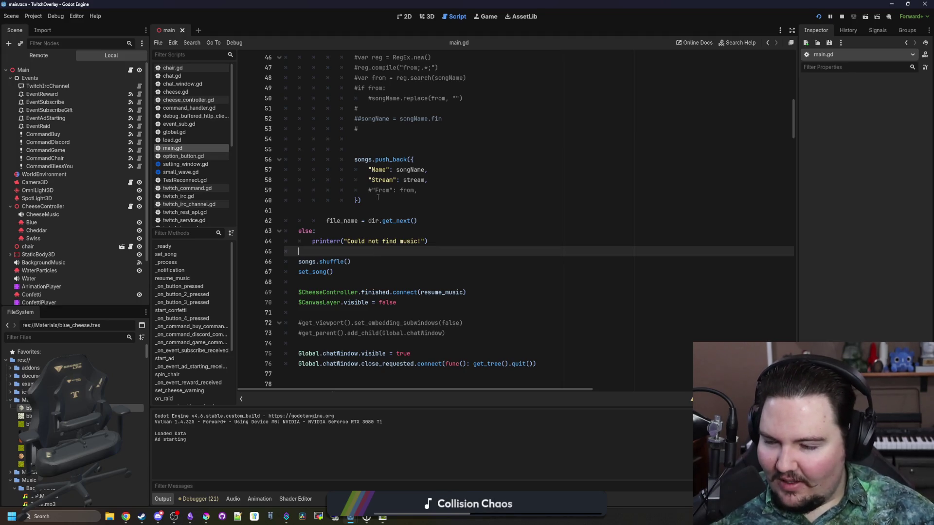
{"action": "left_click_drag", "start_coordinate": [301, 265], "coordinate": [352, 266]}
{"action": "left_click", "coordinate": [362, 265]}
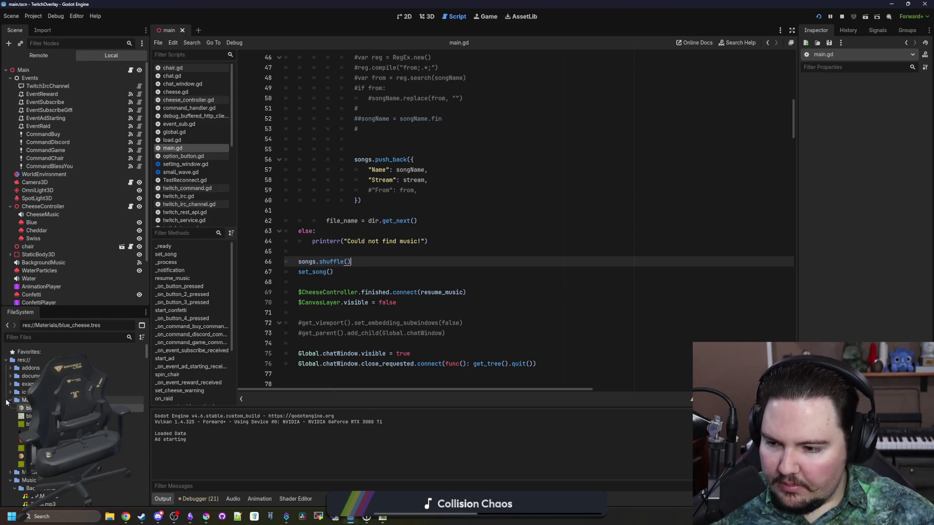
{"action": "scroll", "coordinate": [73, 418], "scroll_direction": "down", "scroll_amount": 8}
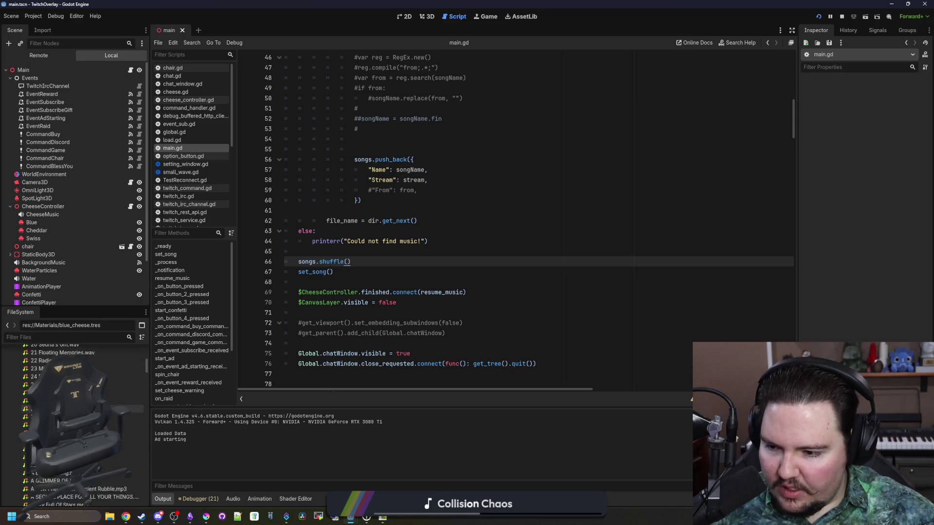
{"action": "scroll", "coordinate": [73, 419], "scroll_direction": "down", "scroll_amount": 10}
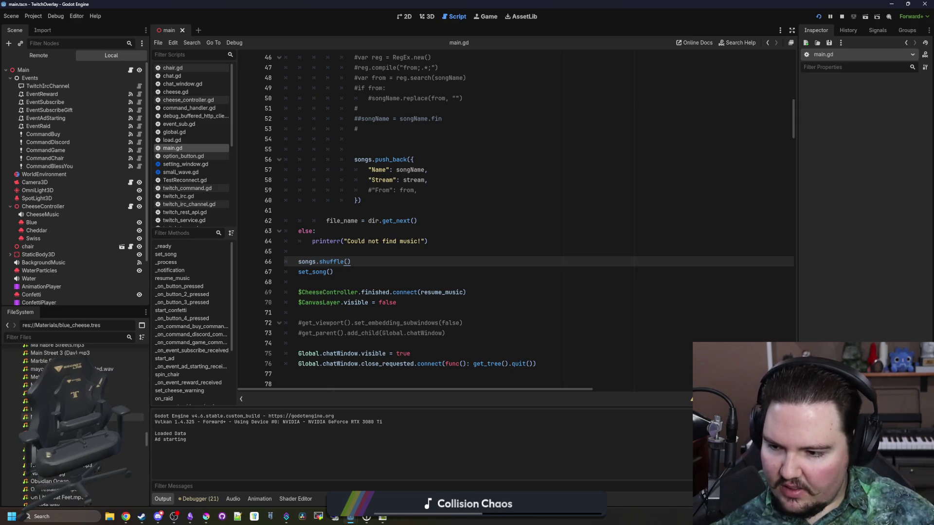
{"action": "scroll", "coordinate": [73, 419], "scroll_direction": "down", "scroll_amount": 10}
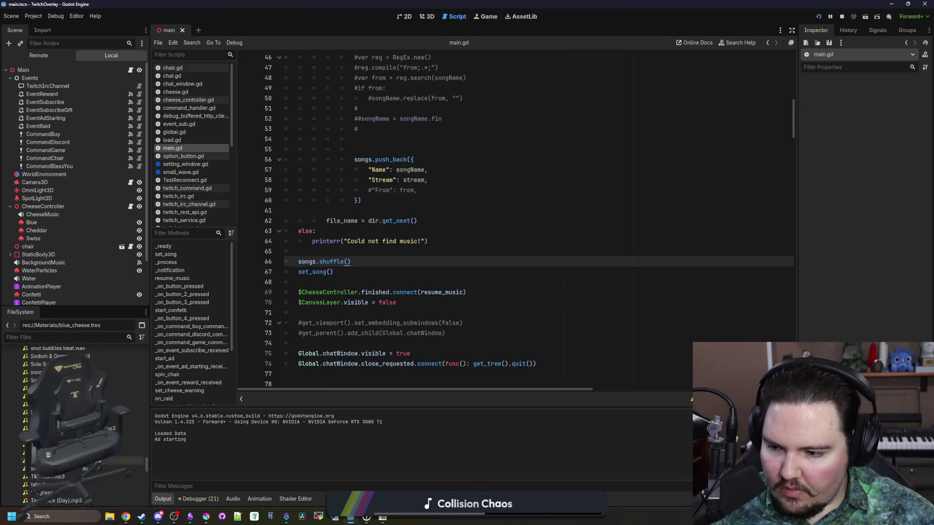
{"action": "scroll", "coordinate": [73, 418], "scroll_direction": "up", "scroll_amount": 20}
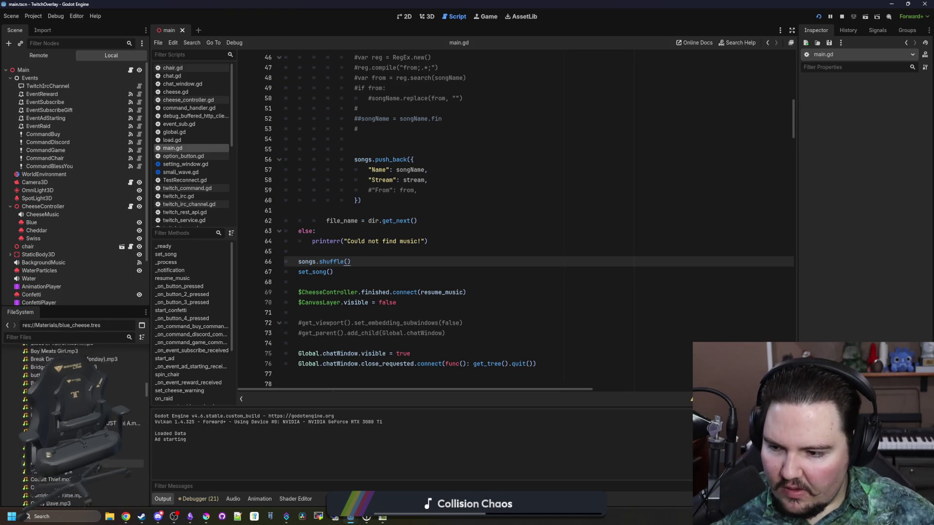
{"action": "left_click", "coordinate": [467, 275]}
{"action": "key", "text": "alt+Tab"}
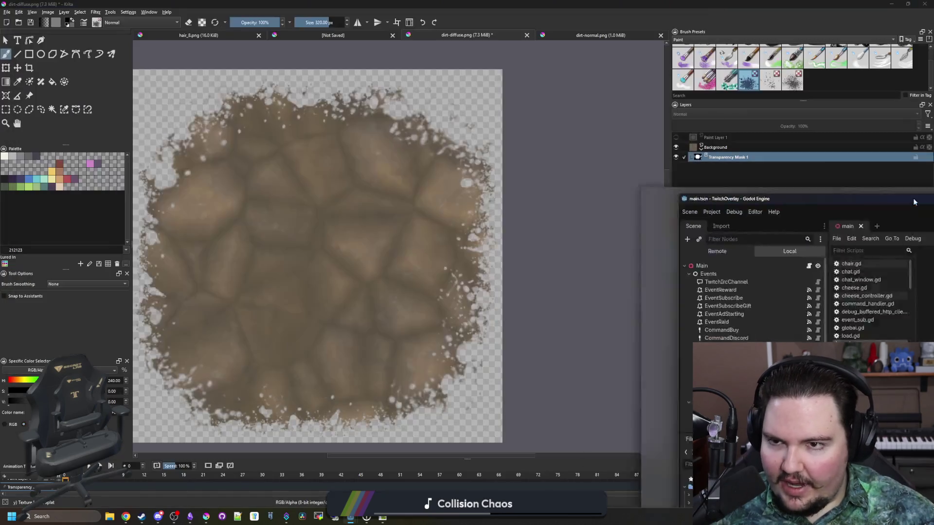
- Copy Transparency Mask 1 from the diffuse image and switch to the dirt-normal.png document
{"action": "scroll", "coordinate": [555, 258], "scroll_direction": "up", "scroll_amount": 3}
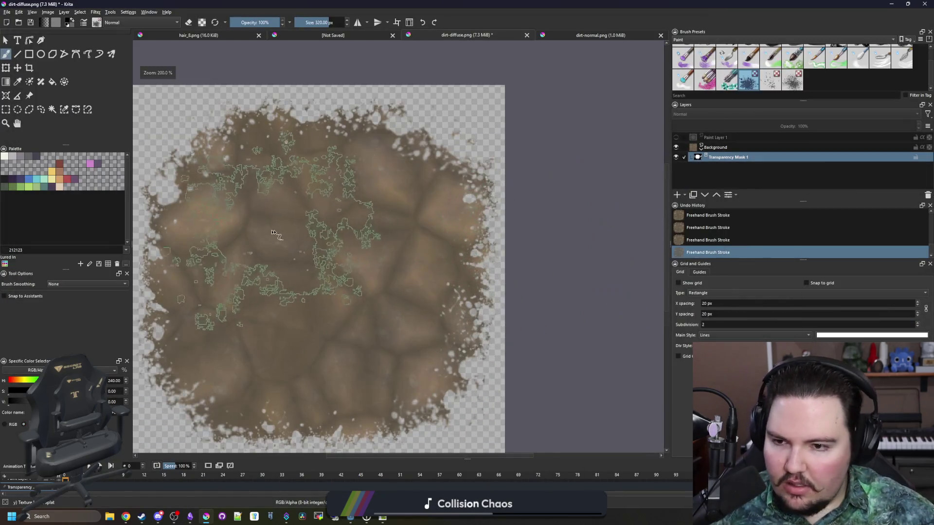
{"action": "scroll", "coordinate": [271, 261], "scroll_direction": "down", "scroll_amount": 2}
{"action": "right_click", "coordinate": [729, 160]}
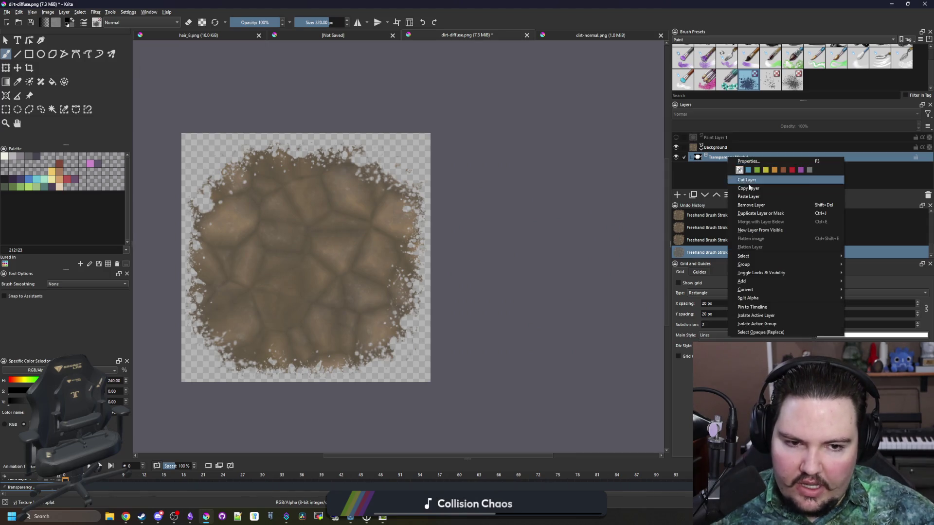
{"action": "key", "text": "Escape"}
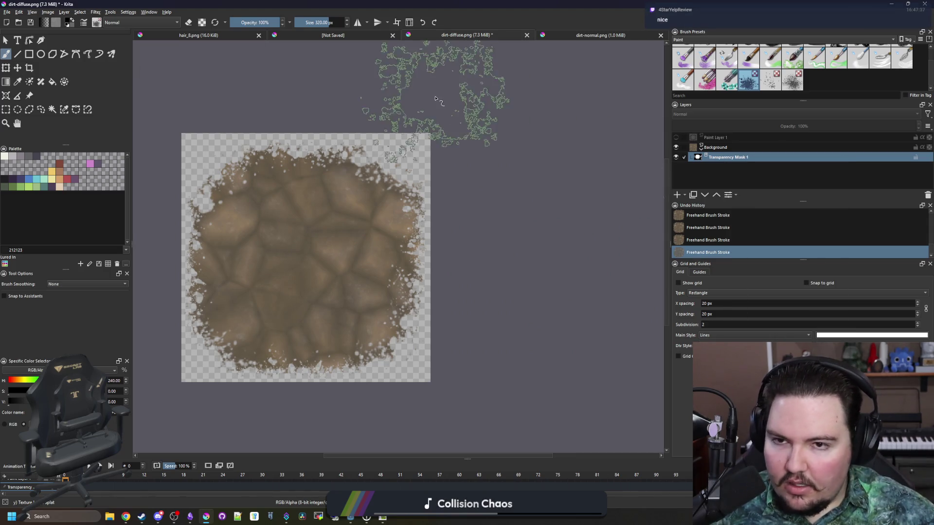
{"action": "left_click", "coordinate": [584, 35]}
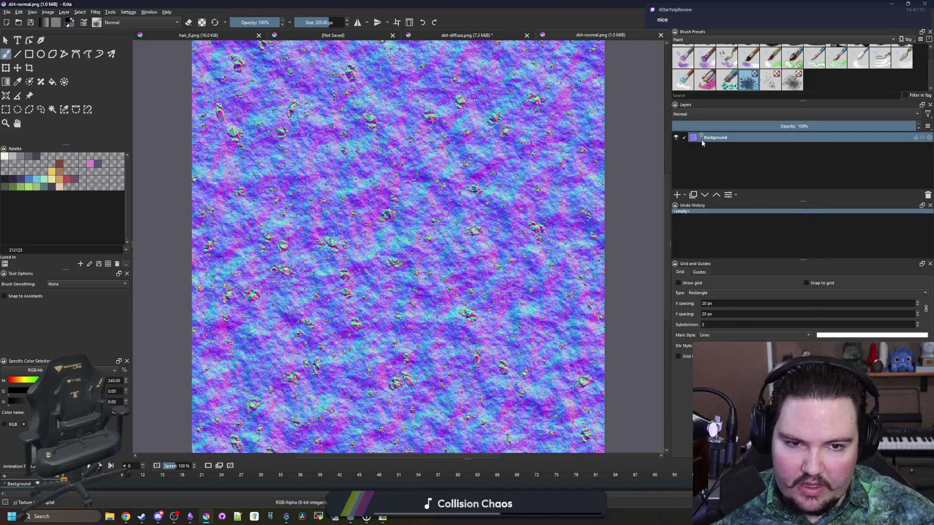
- Paste the copied Transparency Mask 1 onto dirt-normal.png's Background layer
{"action": "right_click", "coordinate": [702, 143]}
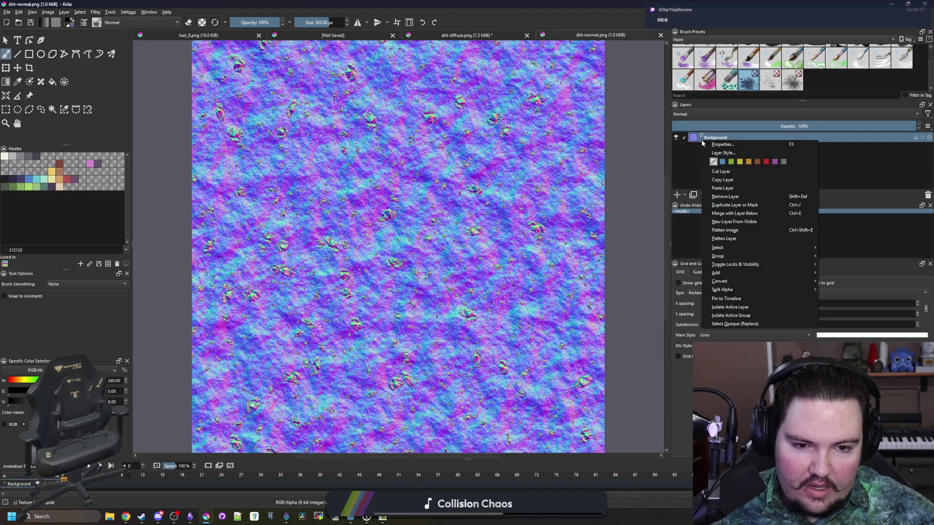
{"action": "left_click", "coordinate": [722, 189]}
{"action": "scroll", "coordinate": [551, 261], "scroll_direction": "down", "scroll_amount": 3}
{"action": "scroll", "coordinate": [552, 262], "scroll_direction": "up", "scroll_amount": 4}
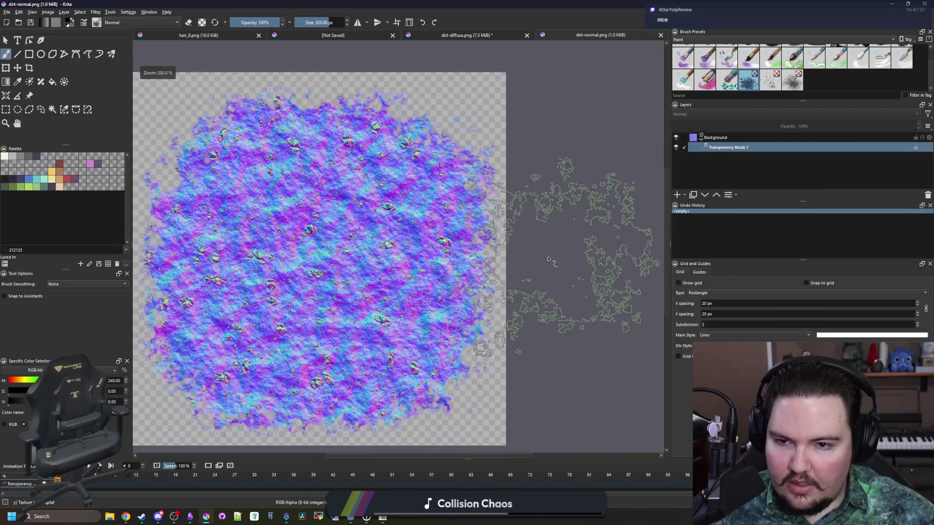
{"action": "scroll", "coordinate": [550, 261], "scroll_direction": "down", "scroll_amount": 1}
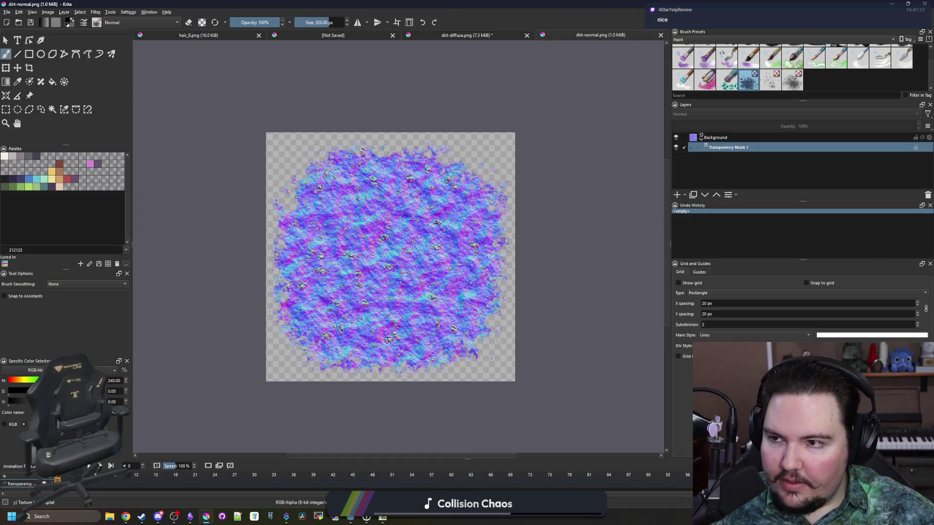
{"action": "left_click", "coordinate": [7, 12]}
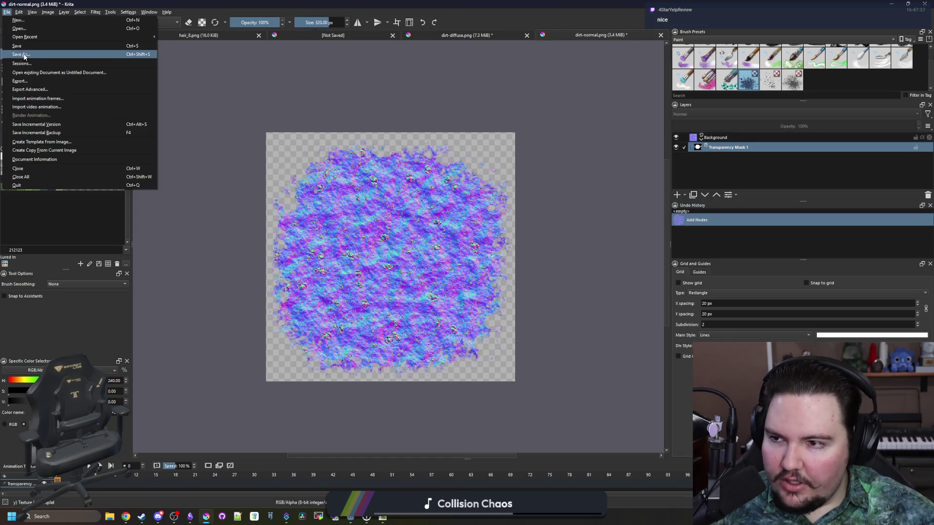
- Save the normal map as path-normal.png in Documents/maze-game/Textures, then return to dirt-diffuse
{"action": "left_click", "coordinate": [23, 55]}
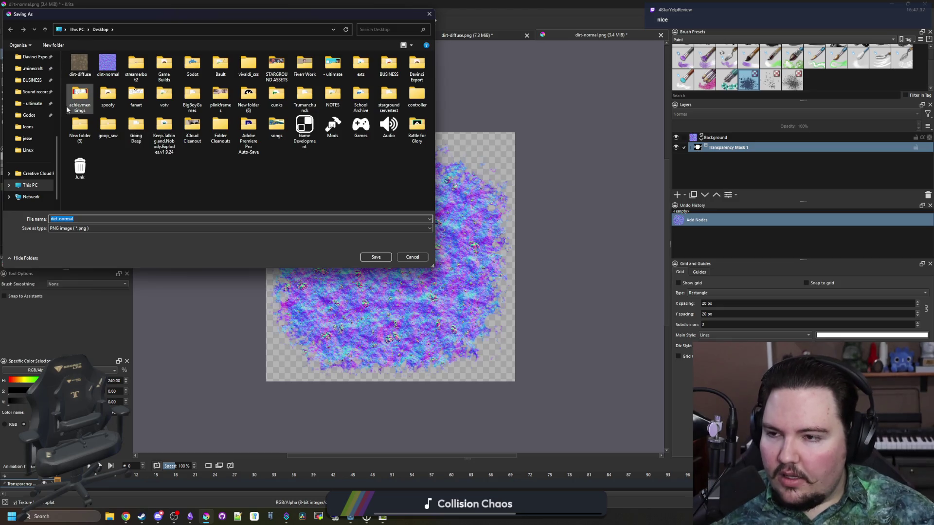
{"action": "scroll", "coordinate": [29, 105], "scroll_direction": "up", "scroll_amount": 5}
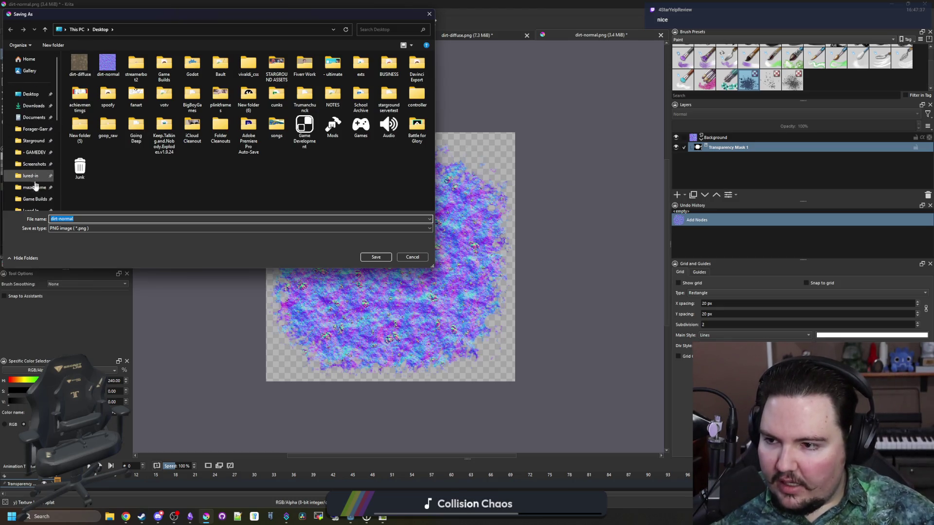
{"action": "left_click", "coordinate": [34, 187]}
{"action": "left_click", "coordinate": [83, 180]}
{"action": "double_click", "coordinate": [84, 180]}
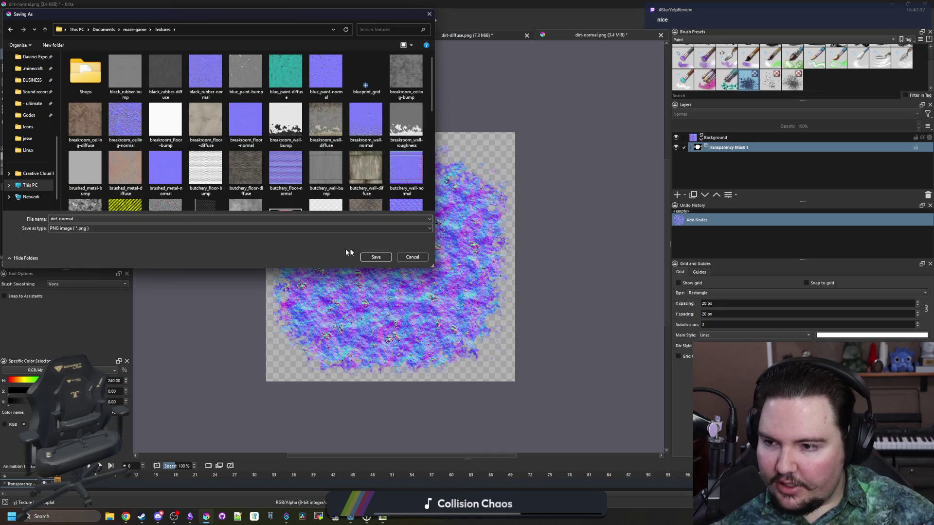
{"action": "left_click", "coordinate": [94, 219]}
{"action": "type", "text": "path"}
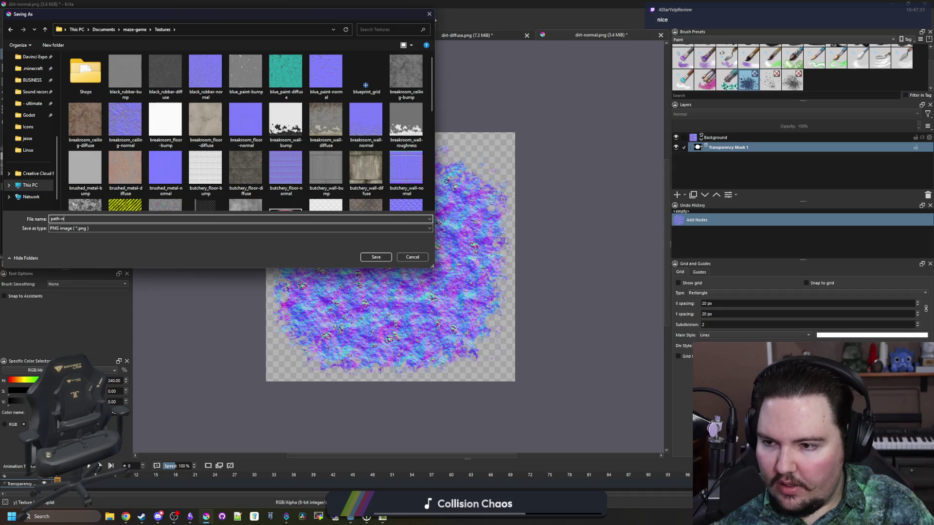
{"action": "left_click", "coordinate": [381, 259]}
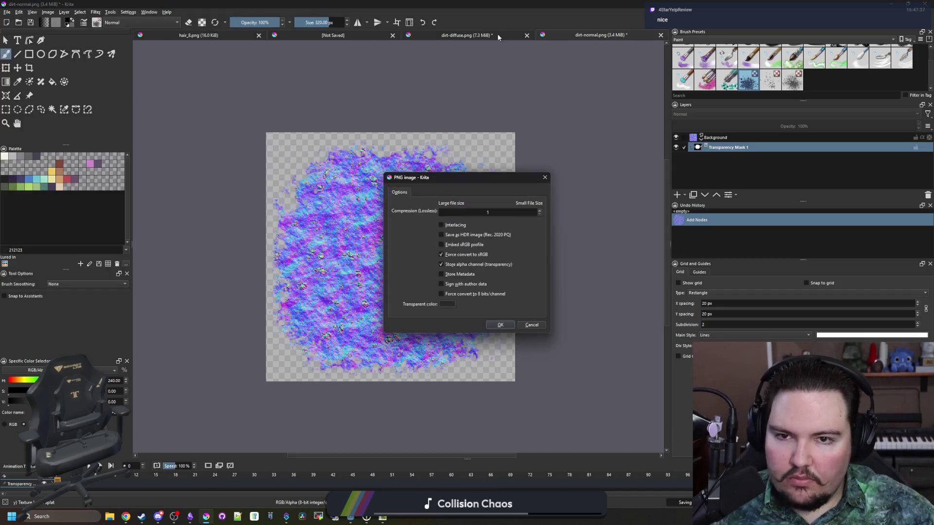
{"action": "left_click", "coordinate": [501, 324]}
{"action": "key", "text": "ctrl+shift+Tab"}
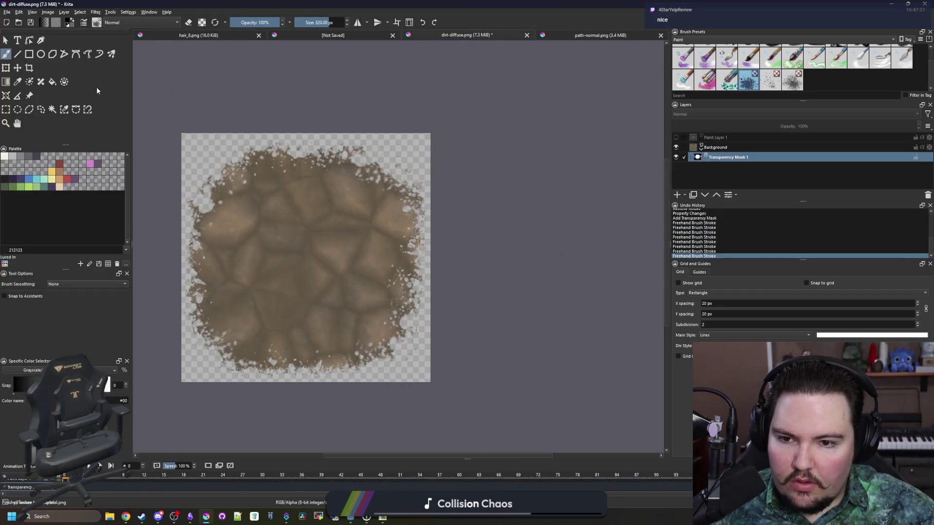
- Save the diffuse texture as path-albedo.png in maze-game/Textures, then bring the browser forward
{"action": "left_click", "coordinate": [6, 11]}
{"action": "left_click", "coordinate": [22, 54]}
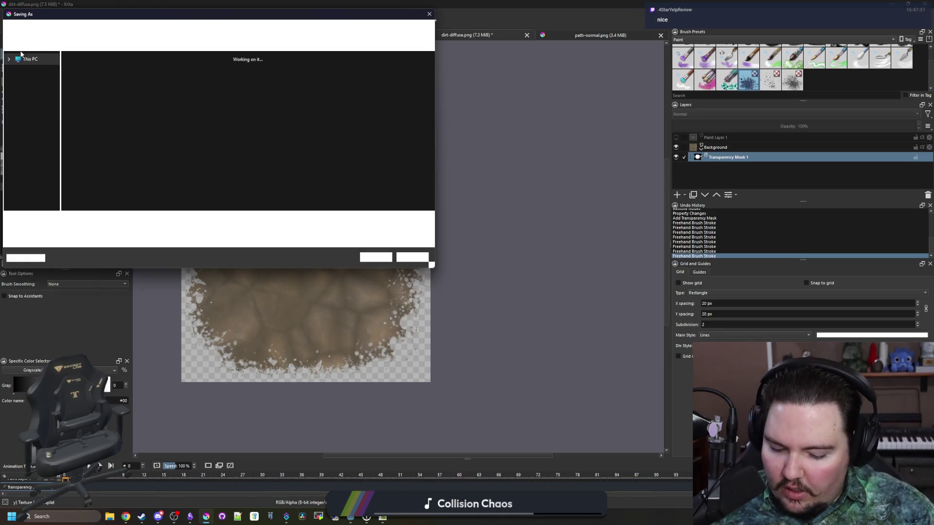
{"action": "type", "text": "path-albedo"}
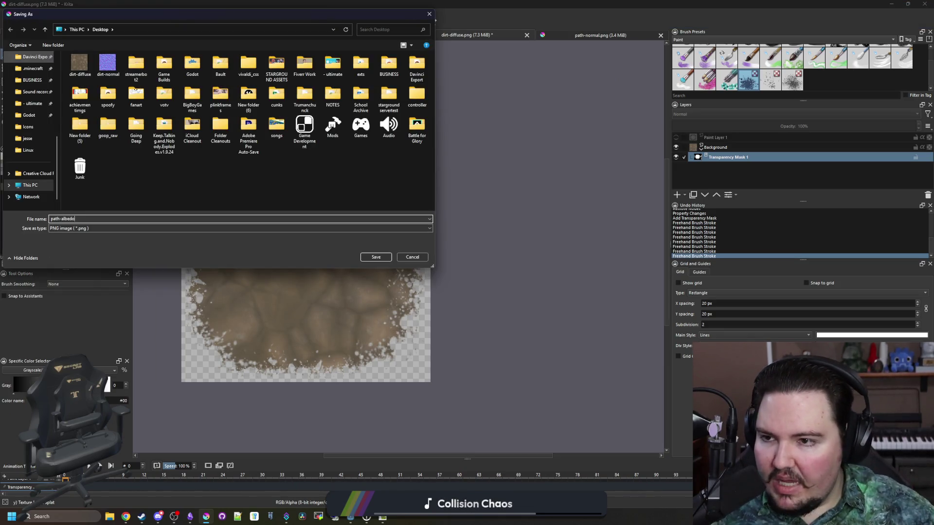
{"action": "scroll", "coordinate": [33, 193], "scroll_direction": "up", "scroll_amount": 5}
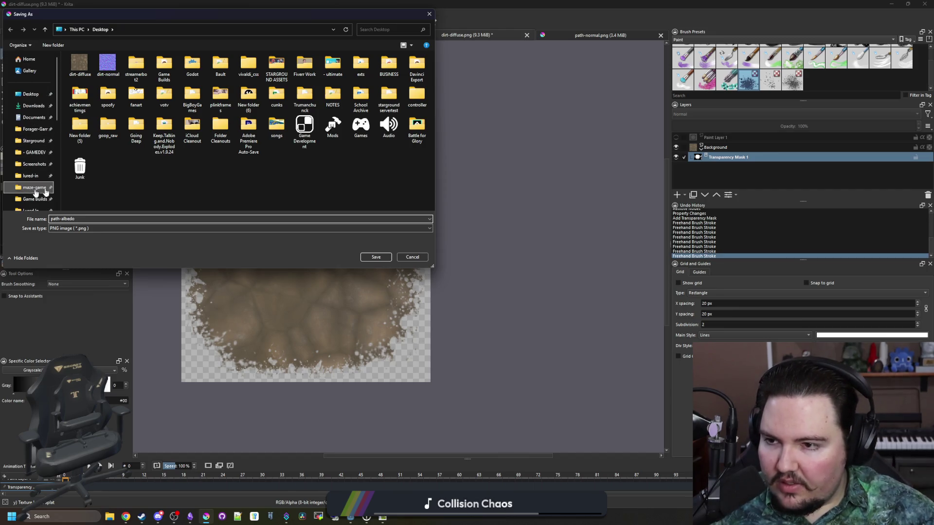
{"action": "left_click", "coordinate": [35, 192]}
{"action": "double_click", "coordinate": [93, 180]}
{"action": "left_click", "coordinate": [376, 257]}
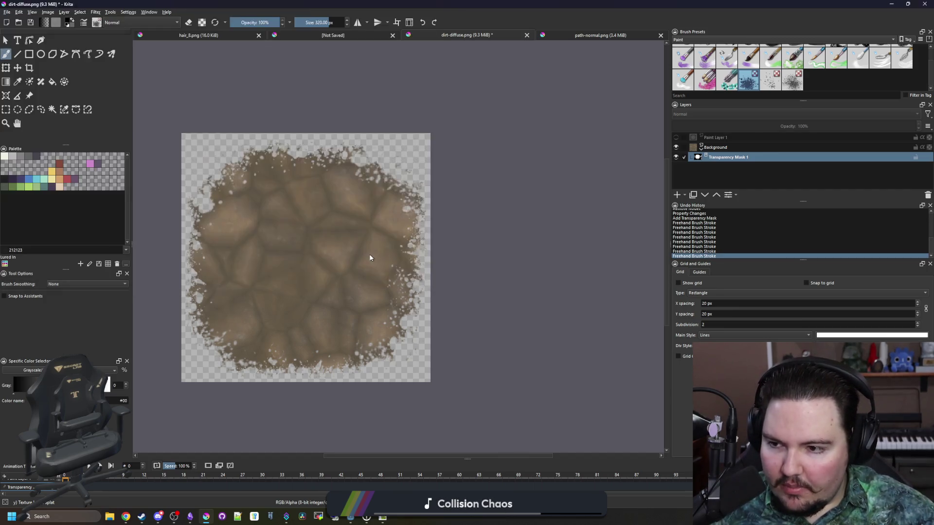
{"action": "key", "text": "Return"}
{"action": "key", "text": "alt+Tab"}
{"action": "left_click", "coordinate": [545, 3]}
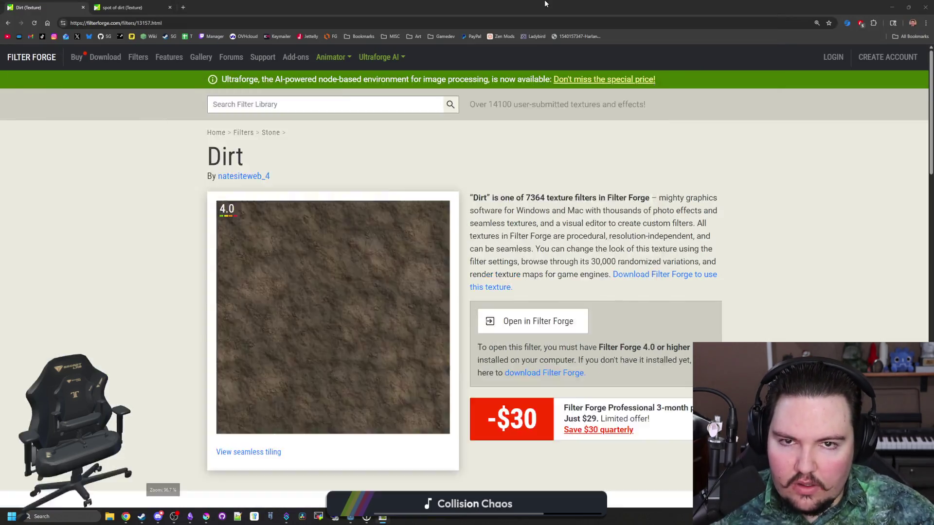
- Bring the Godot editor to the front and maximise it
{"action": "double_click", "coordinate": [545, 4]}
{"action": "mouse_move", "coordinate": [350, 516]}
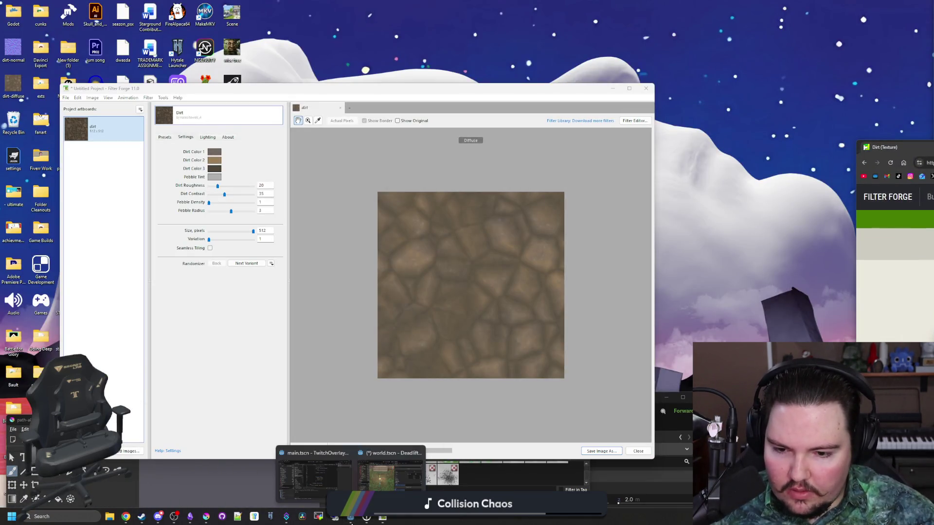
{"action": "left_click", "coordinate": [399, 467]}
{"action": "double_click", "coordinate": [472, 399]}
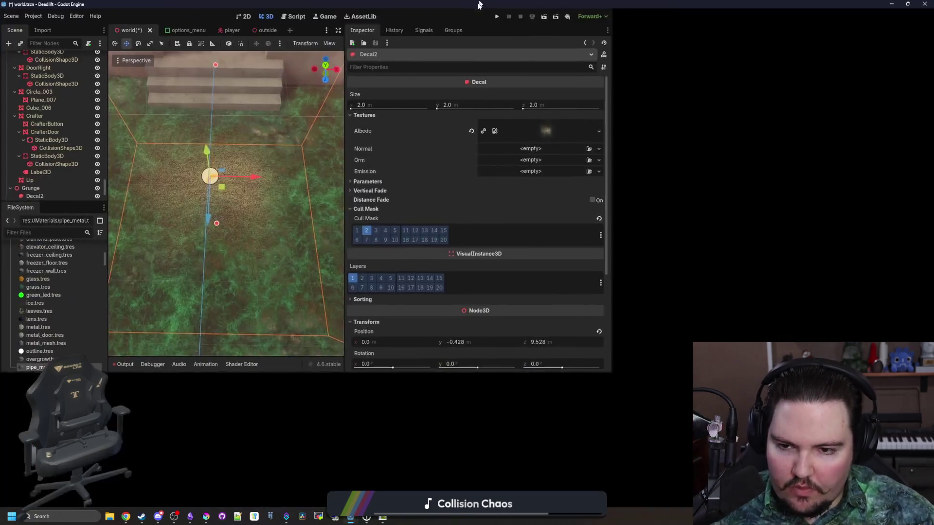
- Assign path-albedo as the decal's Albedo texture
{"action": "scroll", "coordinate": [552, 215], "scroll_direction": "up", "scroll_amount": 5}
{"action": "left_click", "coordinate": [874, 124]}
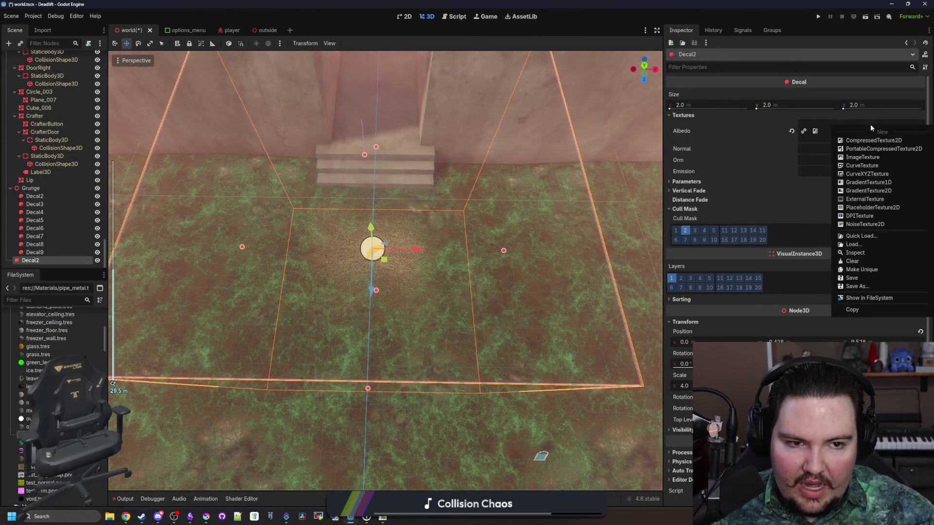
{"action": "left_click", "coordinate": [868, 234]}
{"action": "type", "text": "dir"}
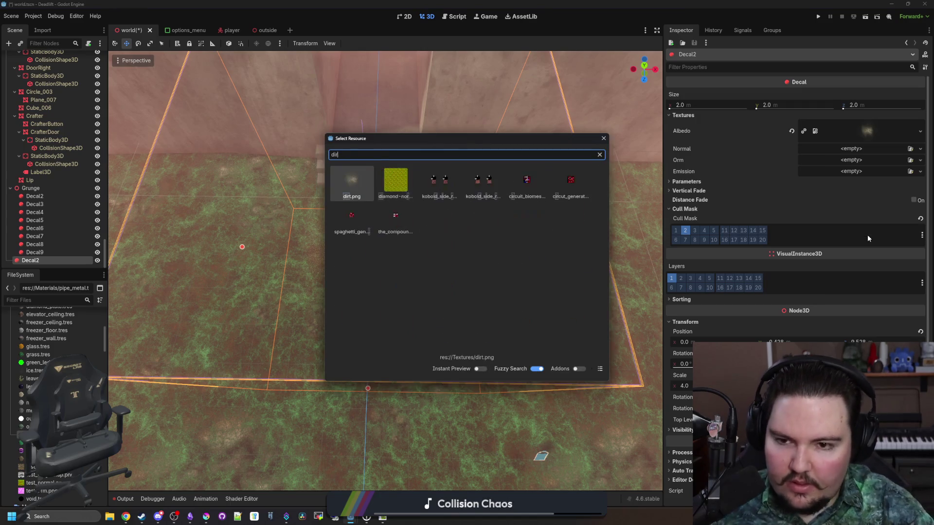
{"action": "key", "text": "BackSpace"}
{"action": "key", "text": "BackSpace"}
{"action": "key", "text": "BackSpace"}
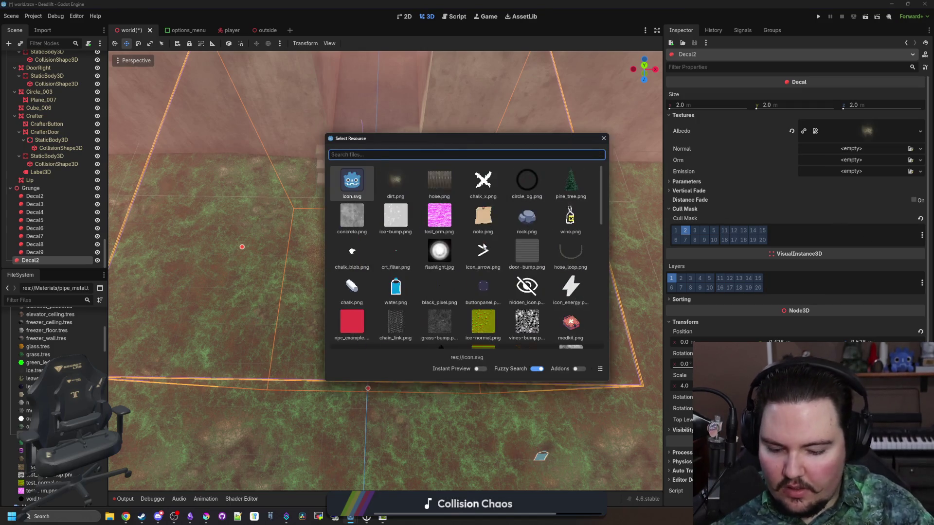
{"action": "type", "text": "path"}
{"action": "double_click", "coordinate": [361, 191]}
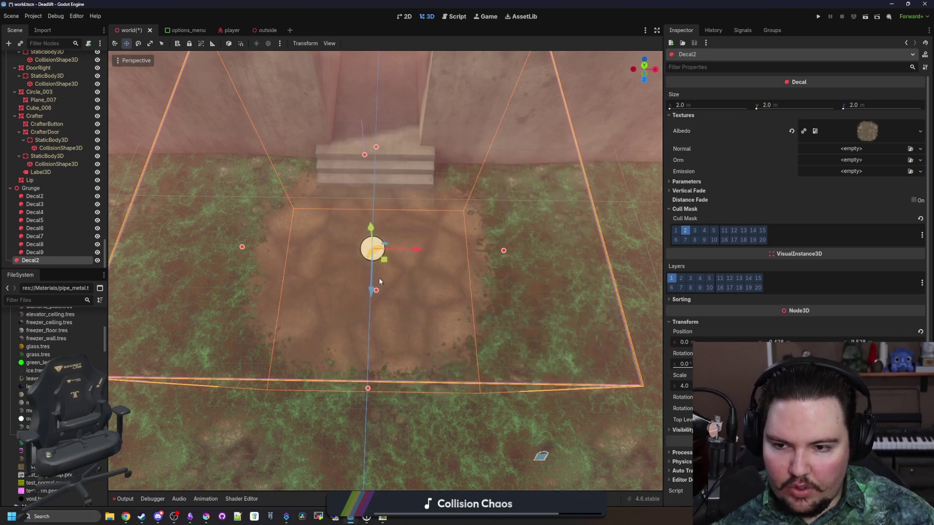
- Assign path-normal as the decal's Normal texture
{"action": "scroll", "coordinate": [379, 278], "scroll_direction": "up", "scroll_amount": 2}
{"action": "left_click", "coordinate": [840, 148]}
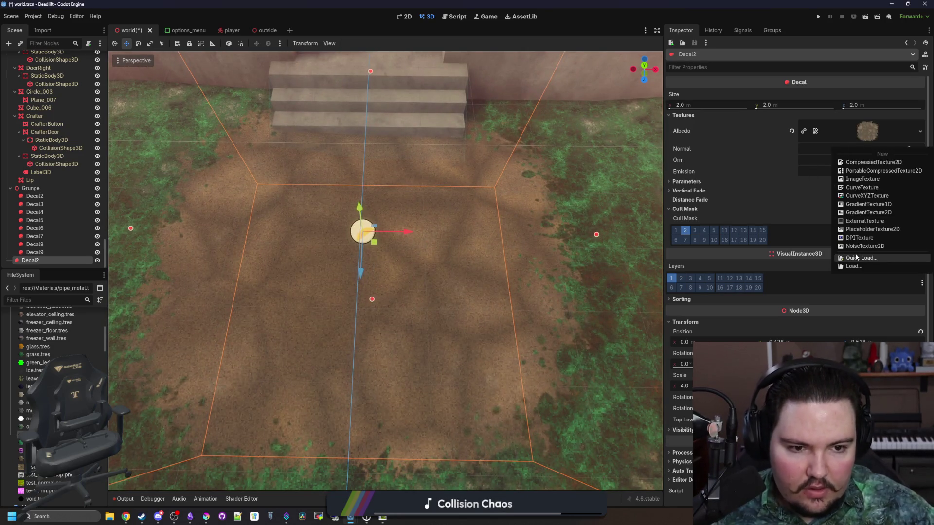
{"action": "left_click", "coordinate": [855, 253]}
{"action": "type", "text": "path"}
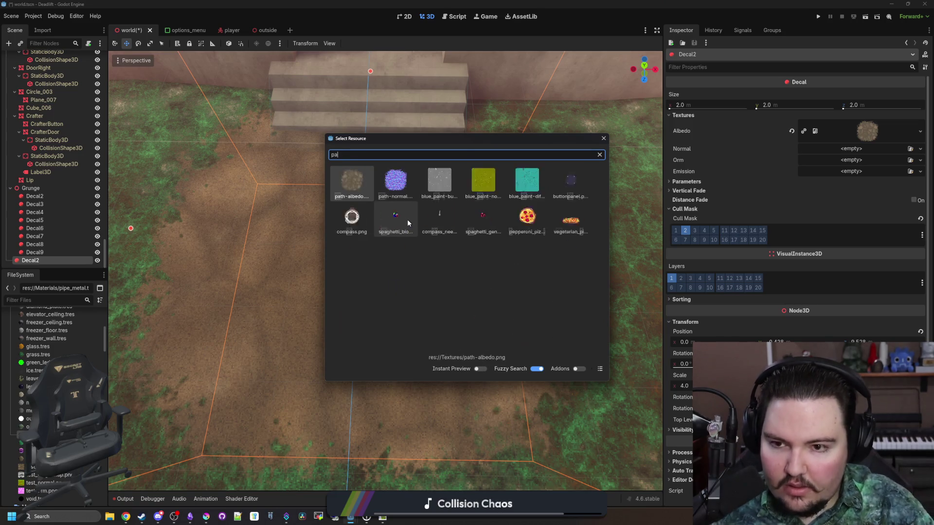
{"action": "double_click", "coordinate": [407, 220]}
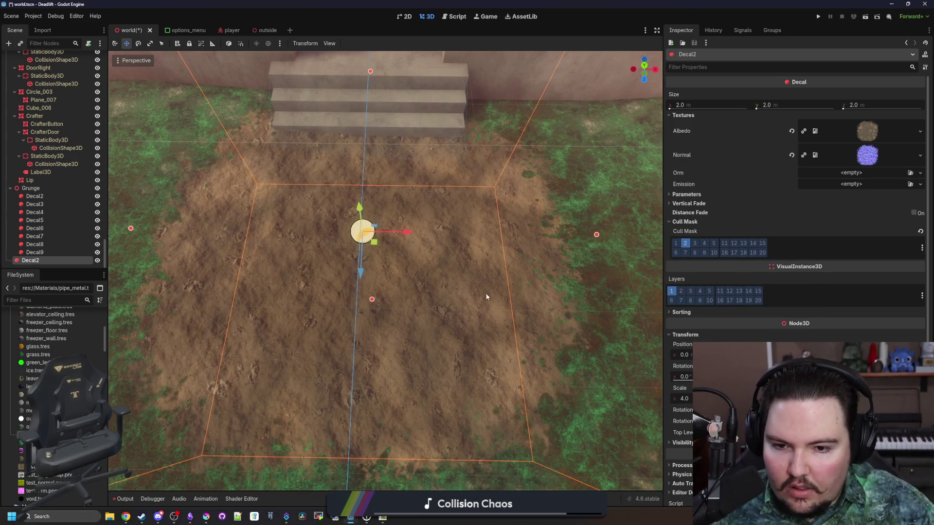
- Fly the camera to the decal near the stairs, then bring Krita forward maximised
{"action": "scroll", "coordinate": [486, 297], "scroll_direction": "up", "scroll_amount": 3}
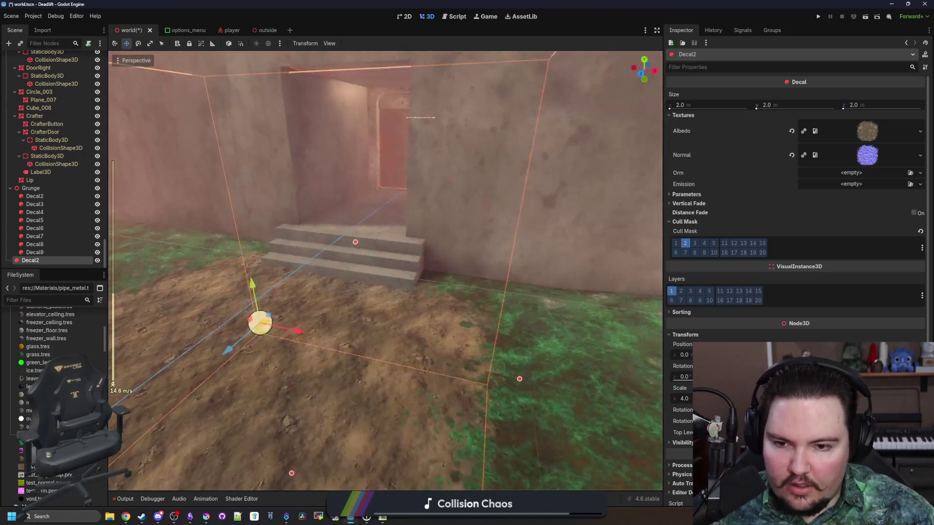
{"action": "key", "text": "w"}
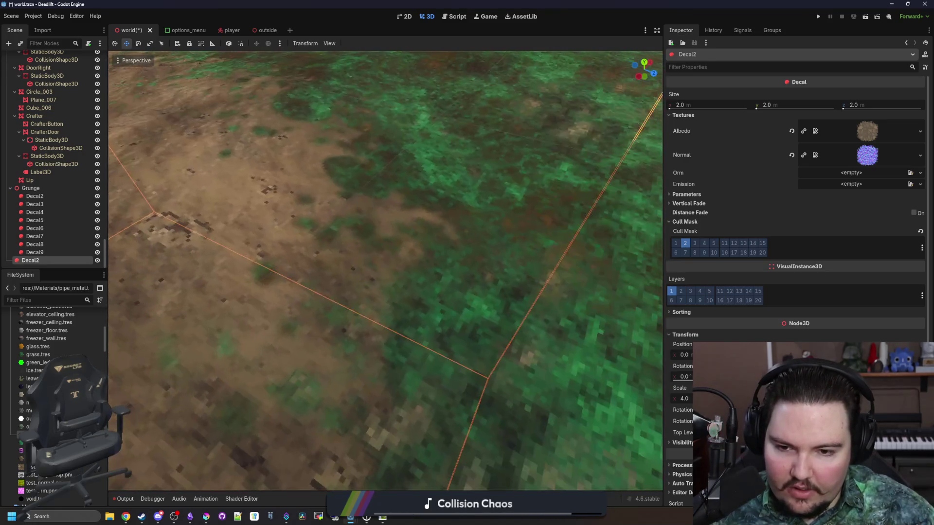
{"action": "key", "text": "s"}
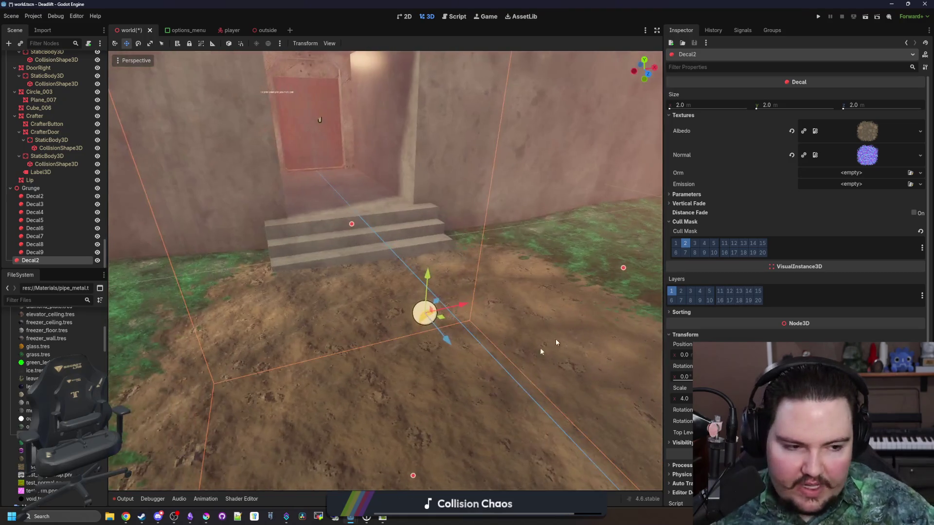
{"action": "mouse_move", "coordinate": [215, 513]}
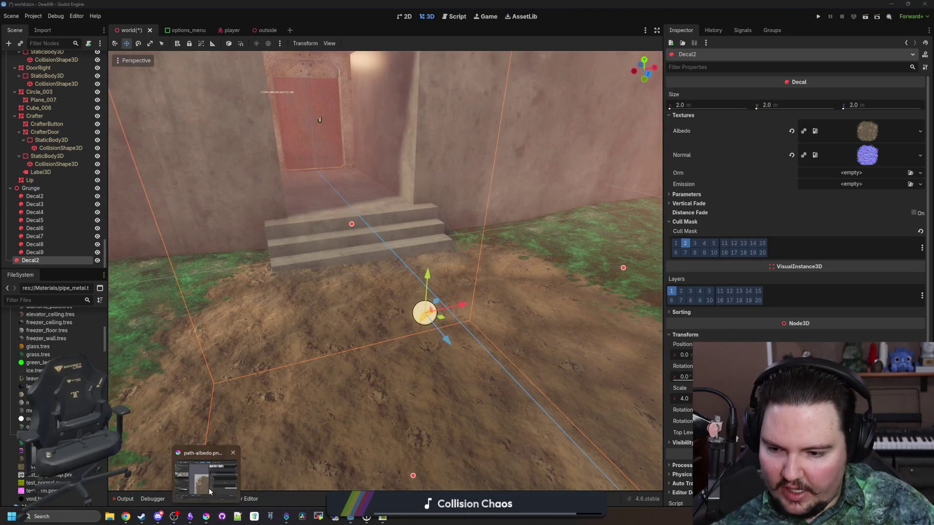
{"action": "left_click", "coordinate": [206, 474]}
{"action": "double_click", "coordinate": [368, 427]}
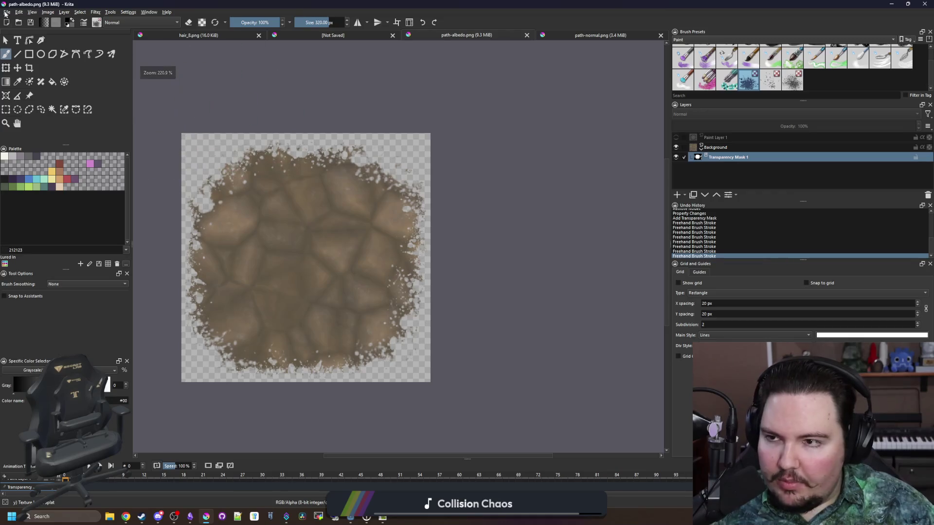
- Scale path-albedo to 384×384 using Nearest Neighbor resampling
{"action": "left_click", "coordinate": [48, 12]}
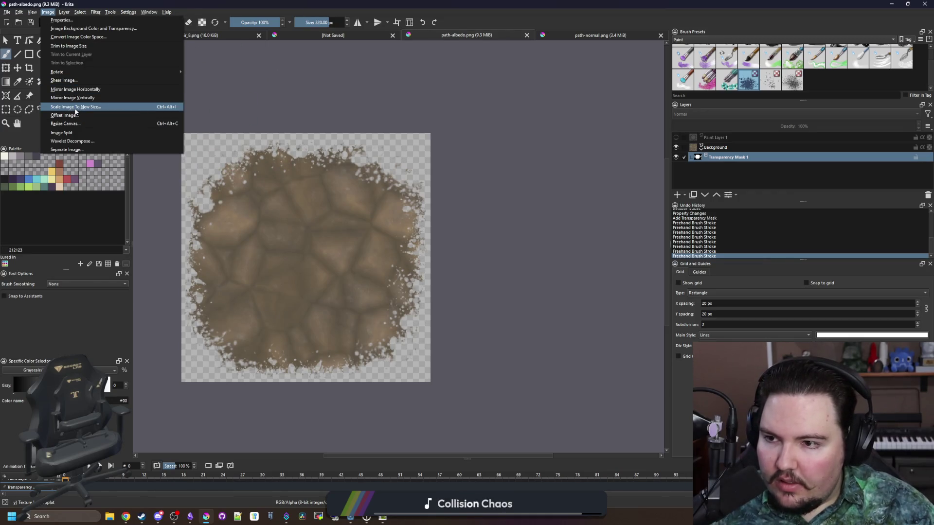
{"action": "left_click", "coordinate": [73, 107]}
{"action": "type", "text": "3854"}
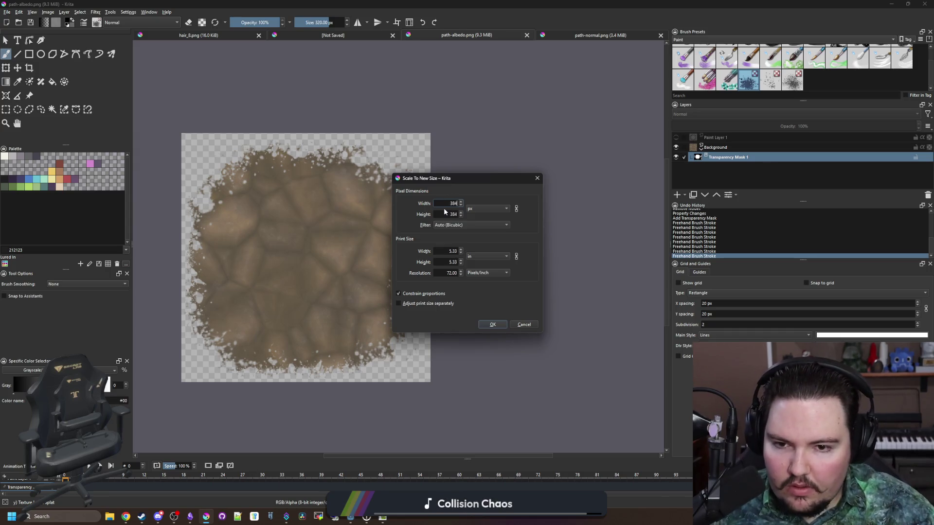
{"action": "left_click", "coordinate": [462, 225]}
{"action": "left_click", "coordinate": [467, 293]}
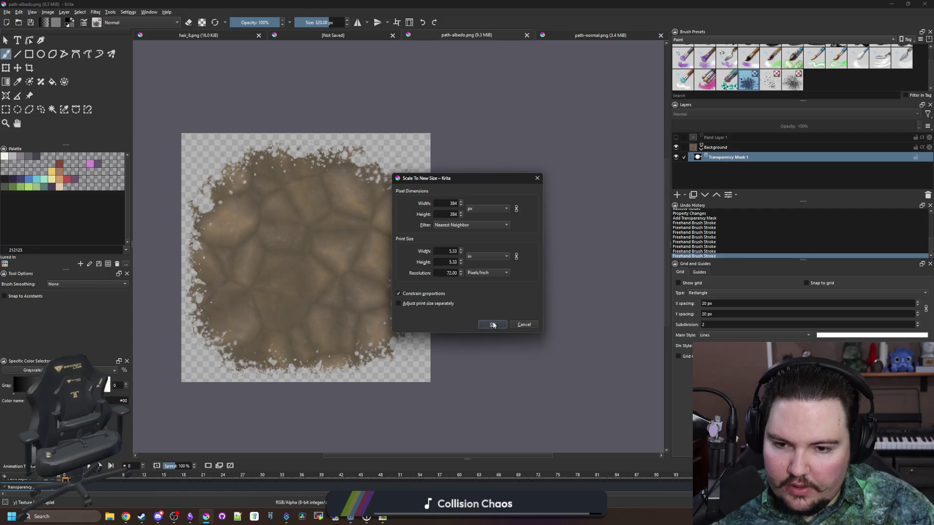
{"action": "left_click", "coordinate": [493, 325]}
- Downscale path-normal.png the same way and save it as PNG
{"action": "key", "text": "ctrl+Tab"}
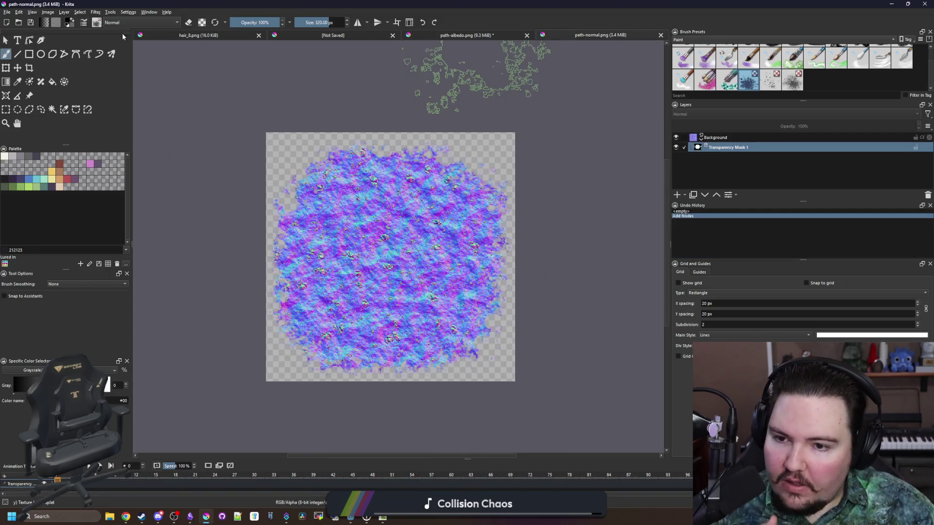
{"action": "left_click", "coordinate": [47, 11]}
{"action": "left_click", "coordinate": [68, 98]}
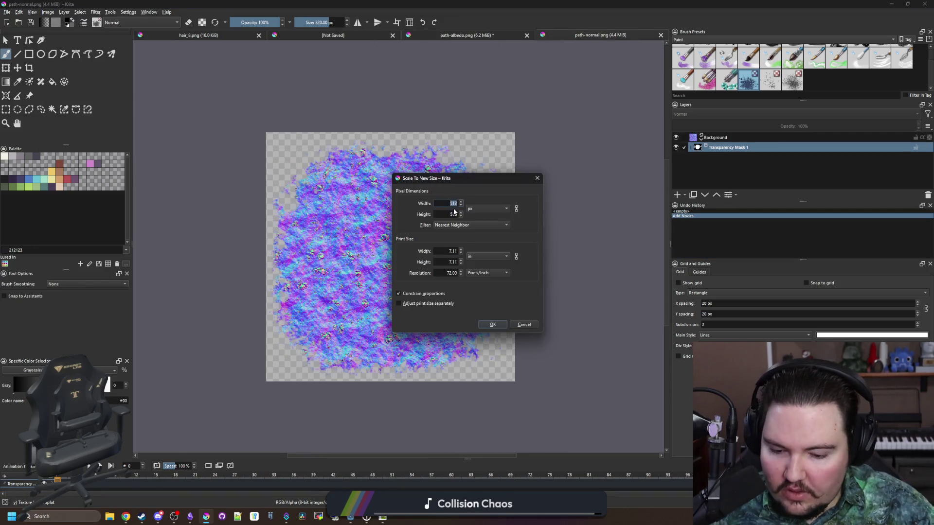
{"action": "left_click", "coordinate": [494, 324]}
{"action": "key", "text": "ctrl+s"}
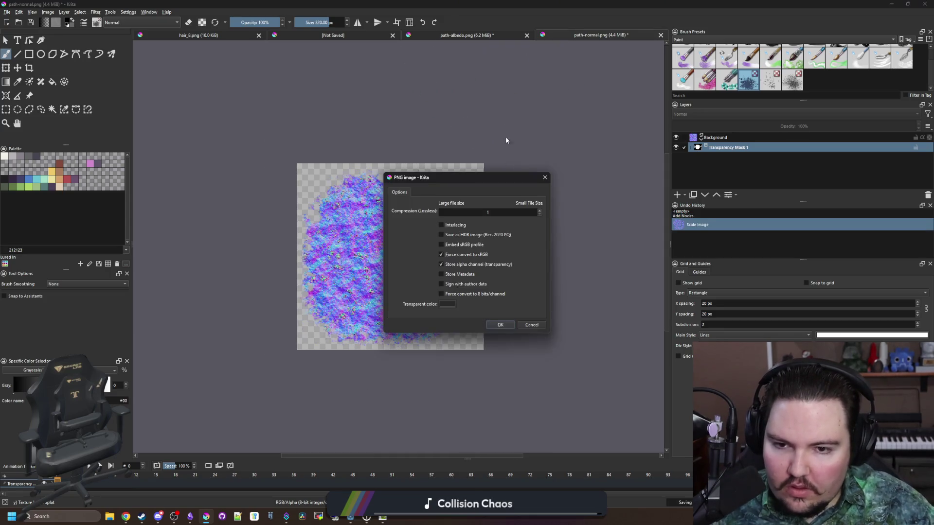
{"action": "left_click", "coordinate": [500, 325]}
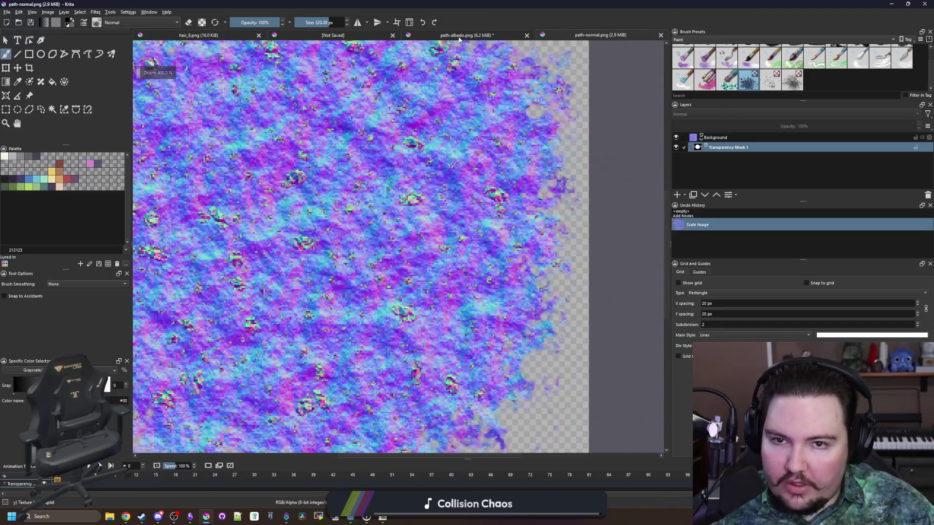
- On path-albedo, preview Posterize at 2 steps and cancel it without applying
{"action": "key", "text": "ctrl+Tab"}
{"action": "left_click", "coordinate": [95, 12]}
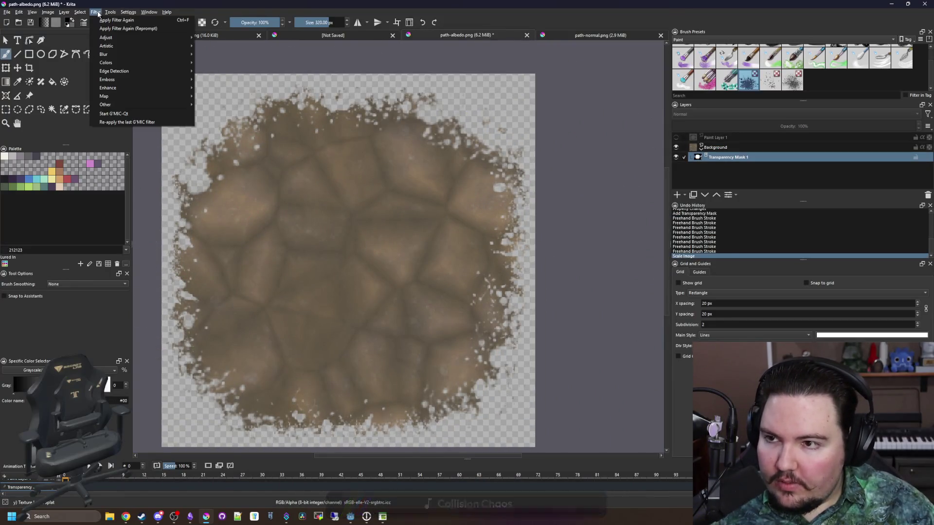
{"action": "mouse_move", "coordinate": [130, 38]}
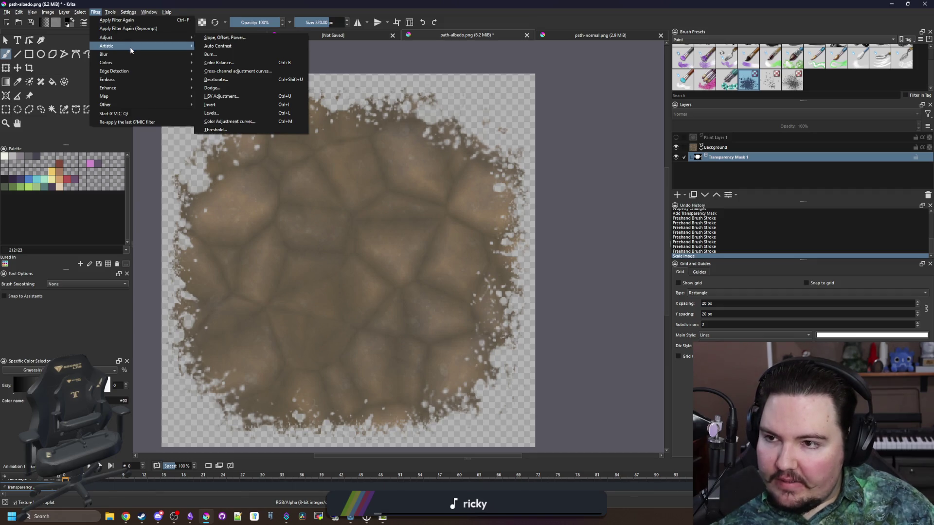
{"action": "left_click", "coordinate": [215, 79]}
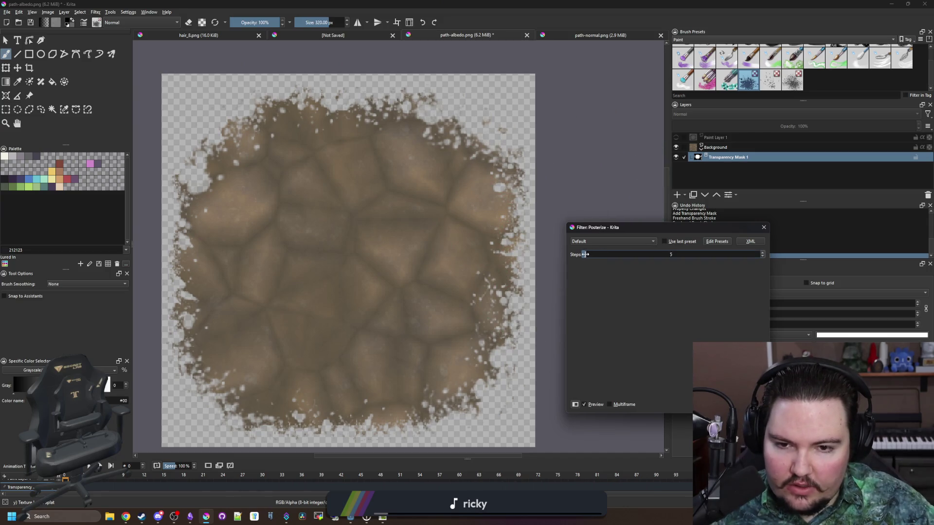
{"action": "mouse_move", "coordinate": [586, 254]}
{"action": "left_mouse_down"}
{"action": "mouse_move", "coordinate": [576, 254]}
{"action": "mouse_move", "coordinate": [652, 259]}
{"action": "left_mouse_up"}
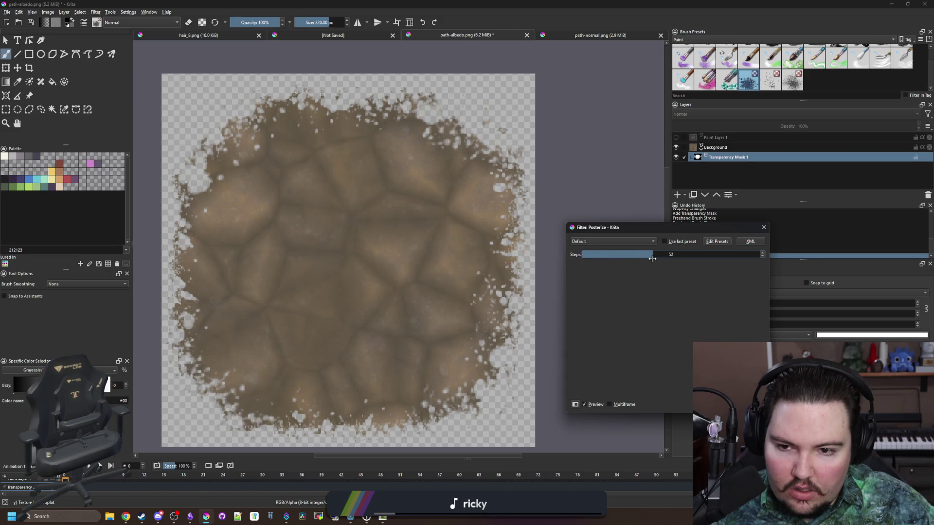
{"action": "left_click_drag", "start_coordinate": [739, 258], "coordinate": [577, 257]}
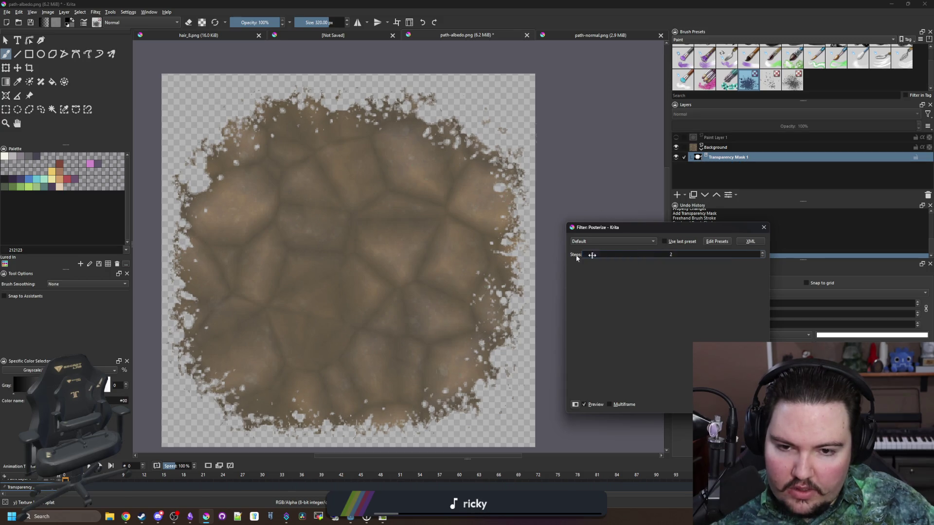
{"action": "left_click", "coordinate": [763, 229]}
{"action": "left_click", "coordinate": [95, 12]}
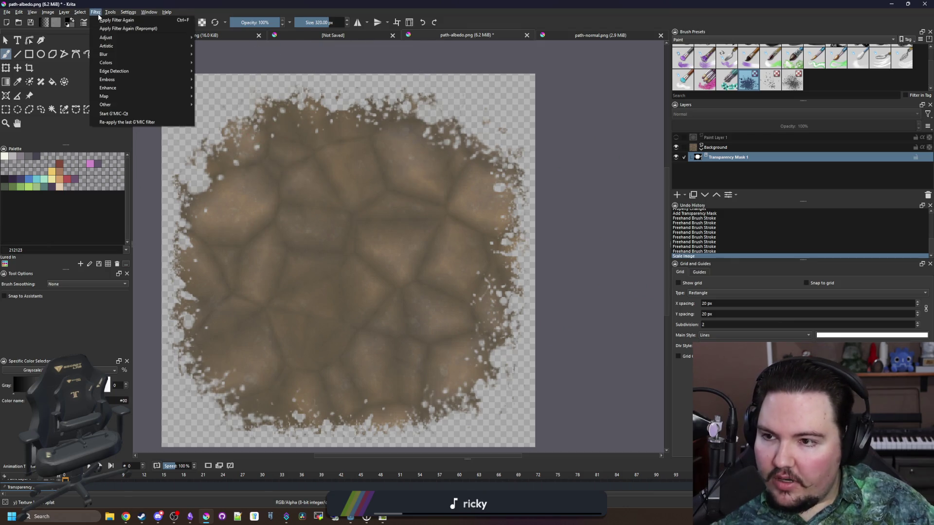
{"action": "mouse_move", "coordinate": [118, 49]}
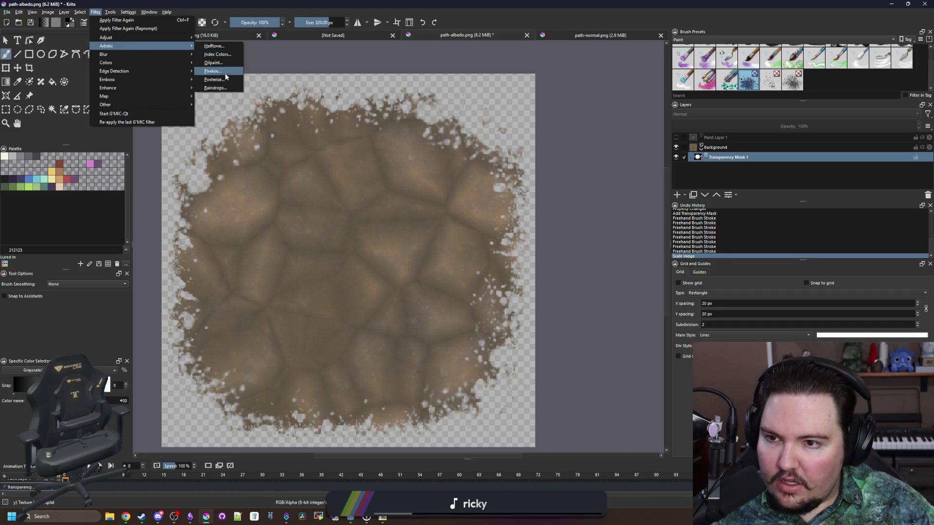
{"action": "left_click", "coordinate": [224, 73]}
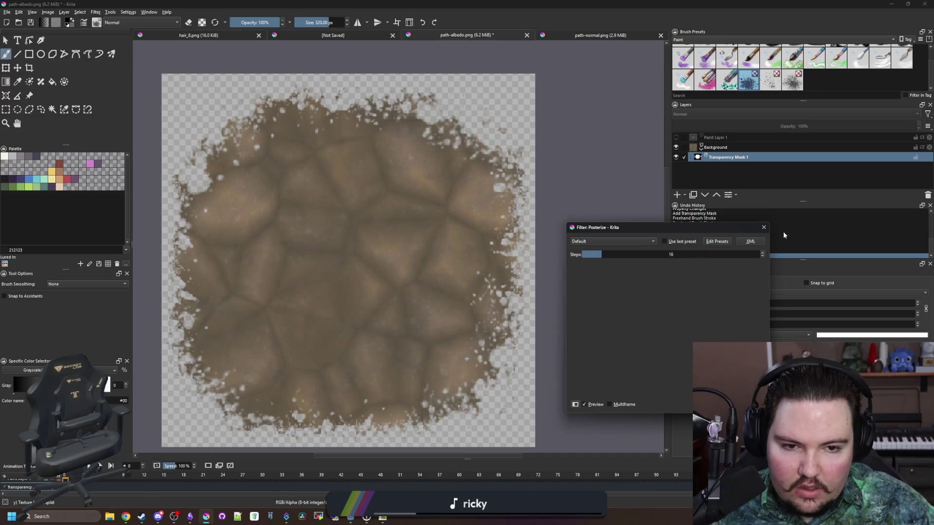
{"action": "left_click", "coordinate": [763, 227]}
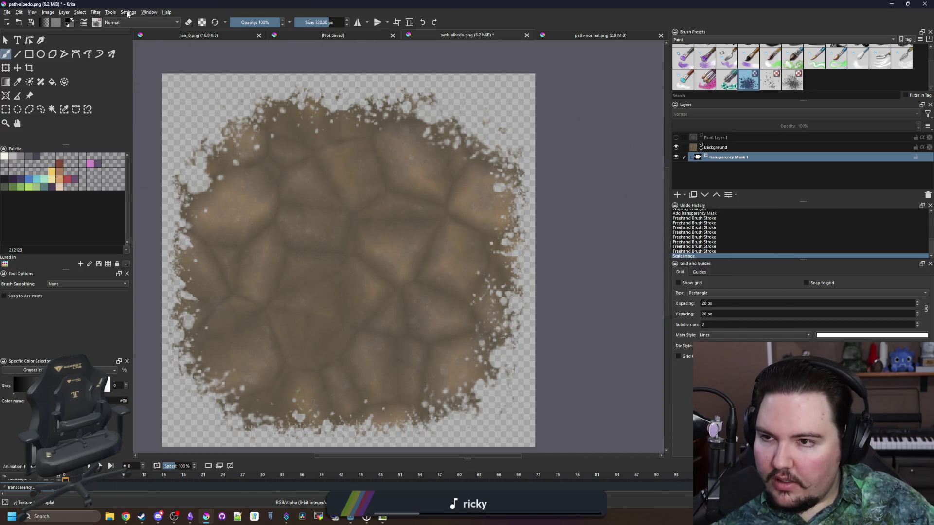
- Preview the Index Colors filter and dismiss it without applying
{"action": "left_click", "coordinate": [95, 13]}
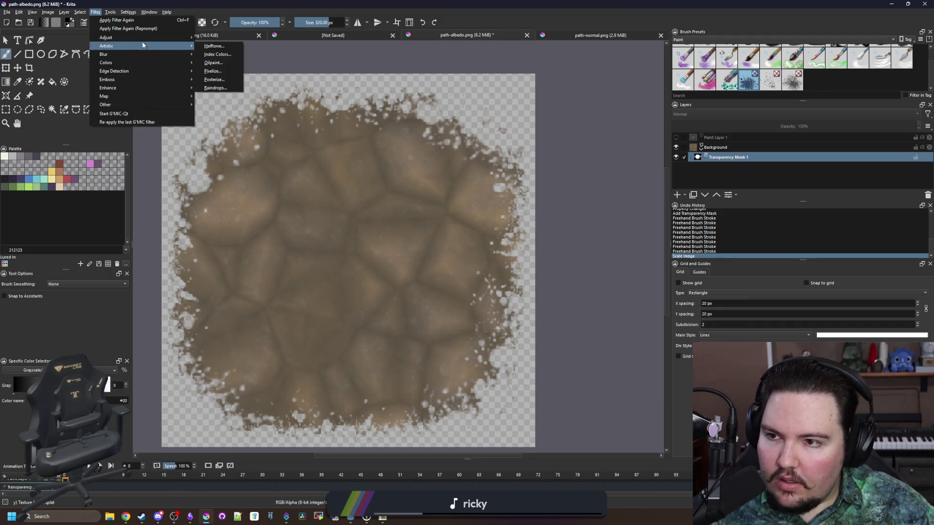
{"action": "mouse_move", "coordinate": [143, 40]}
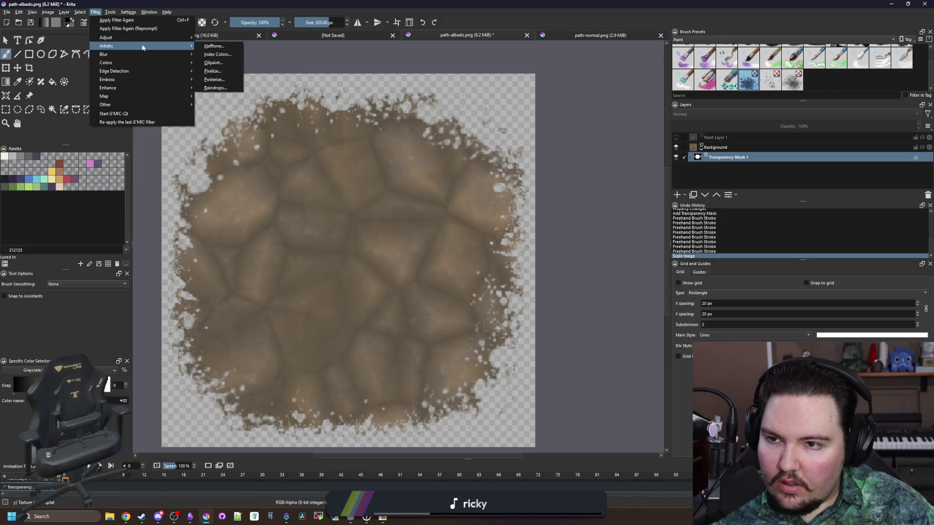
{"action": "left_click", "coordinate": [217, 54]}
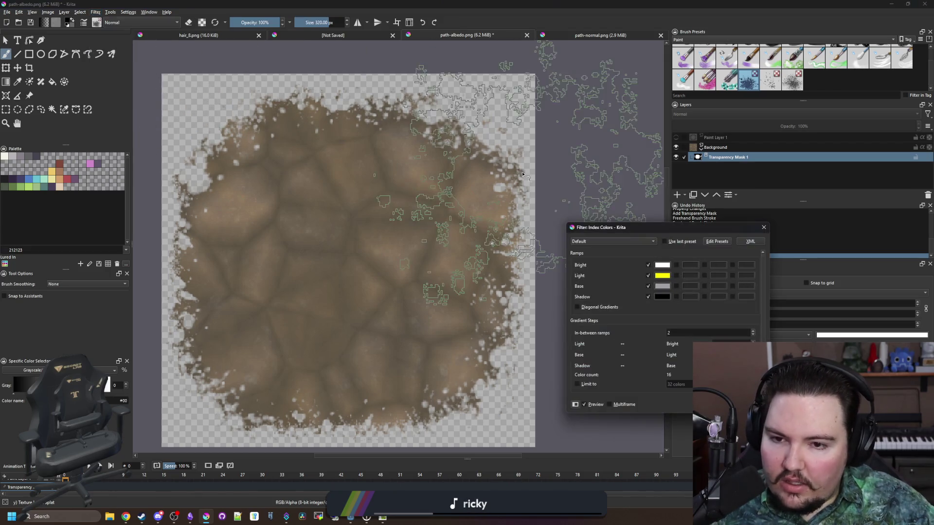
{"action": "left_click", "coordinate": [764, 228]}
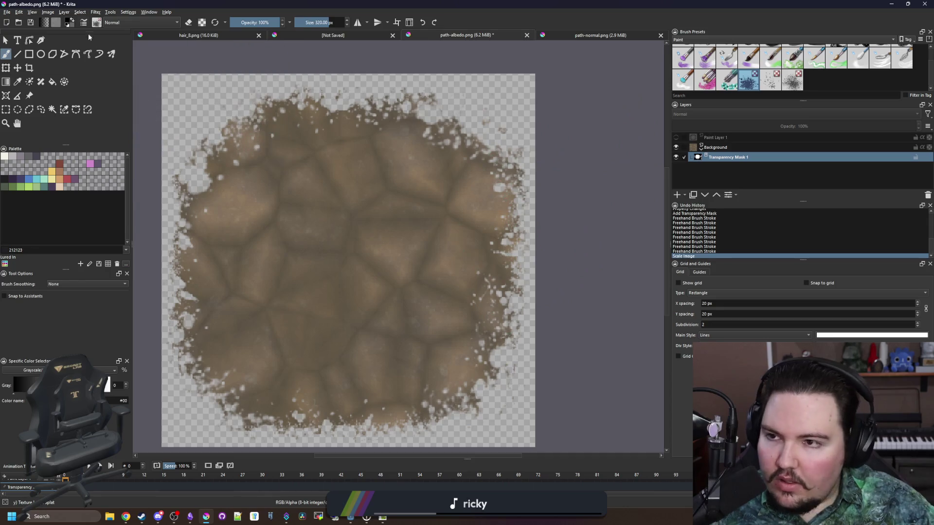
{"action": "left_click", "coordinate": [95, 13]}
{"action": "mouse_move", "coordinate": [141, 46]}
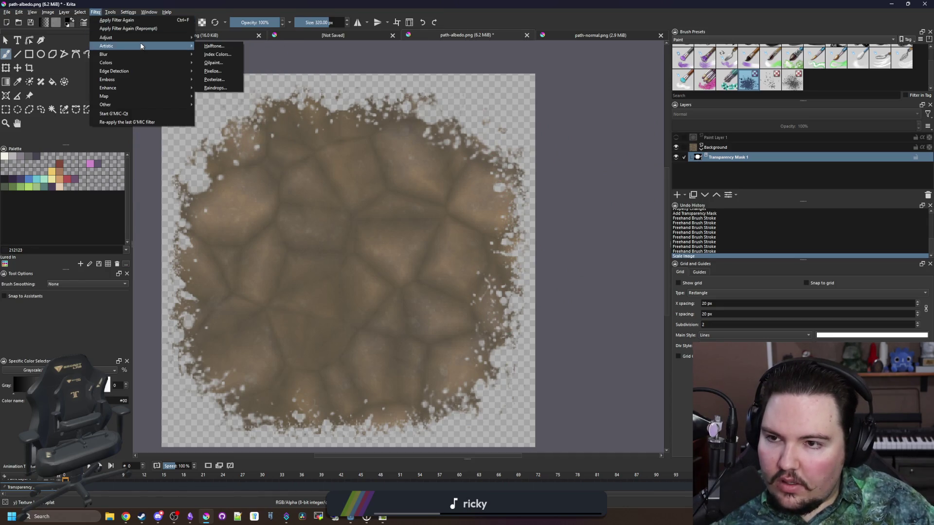
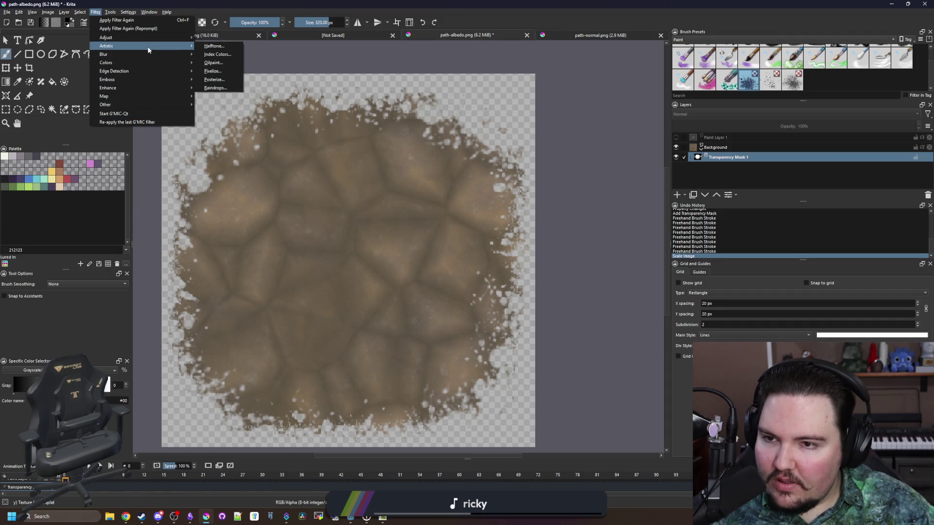
- Cancel the Posterize filter started on the mask and target the Background layer instead
{"action": "left_click", "coordinate": [214, 84]}
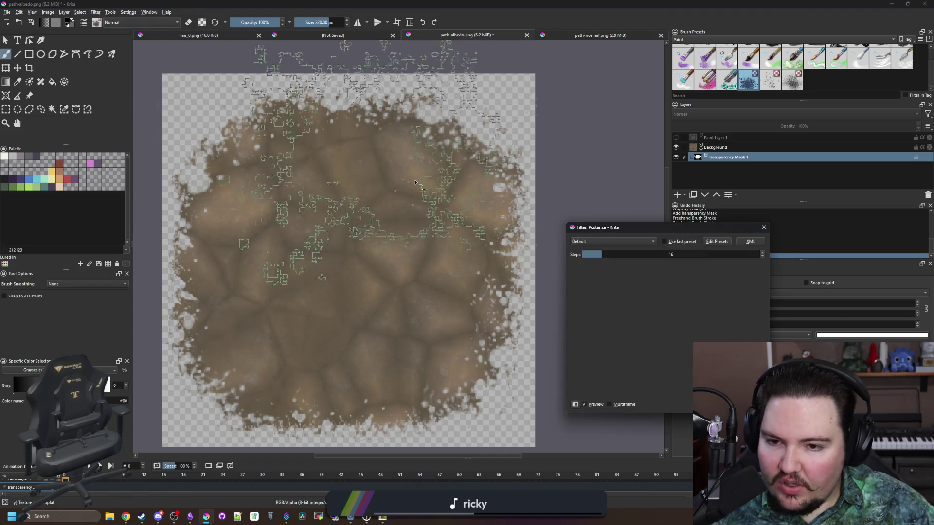
{"action": "scroll", "coordinate": [501, 287], "scroll_direction": "up", "scroll_amount": 10}
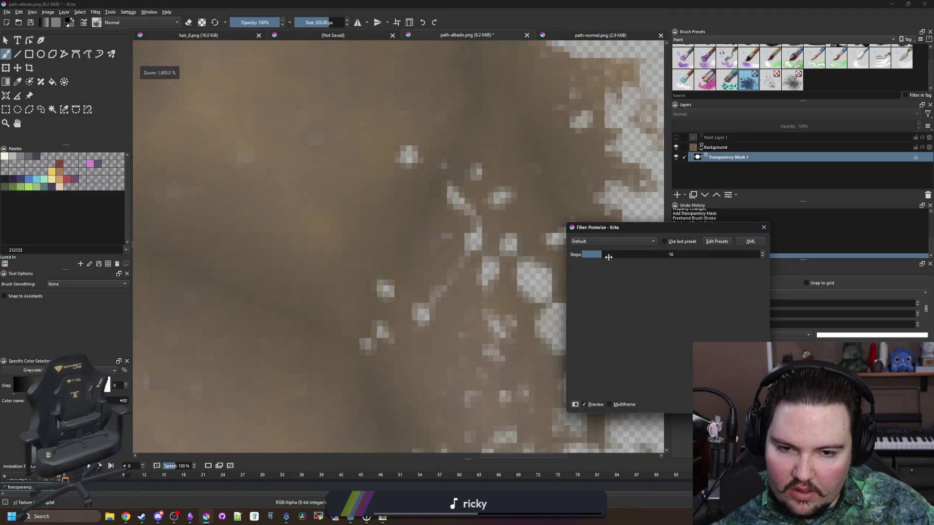
{"action": "mouse_move", "coordinate": [609, 257]}
{"action": "left_mouse_down"}
{"action": "mouse_move", "coordinate": [572, 255]}
{"action": "mouse_move", "coordinate": [600, 243]}
{"action": "left_mouse_up"}
{"action": "key", "text": "Escape"}
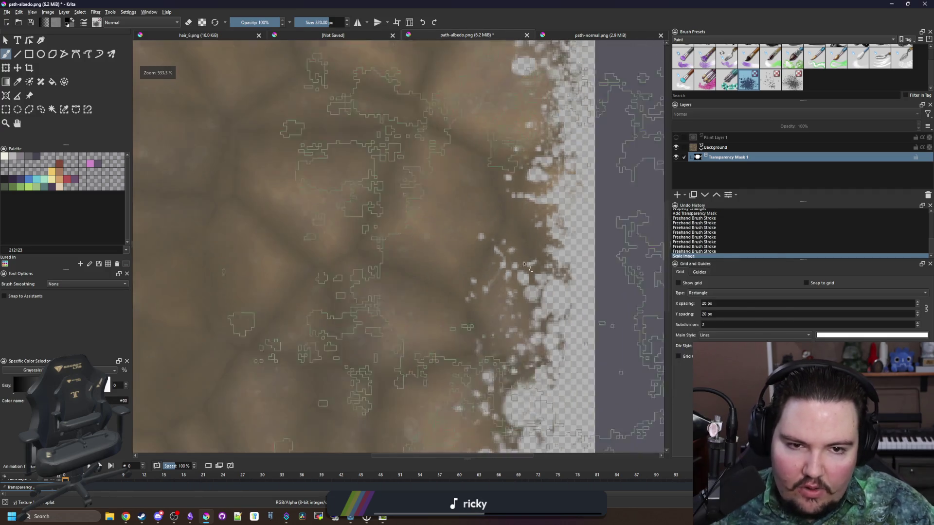
{"action": "left_click", "coordinate": [715, 147]}
{"action": "scroll", "coordinate": [209, 73], "scroll_direction": "down", "scroll_amount": 2}
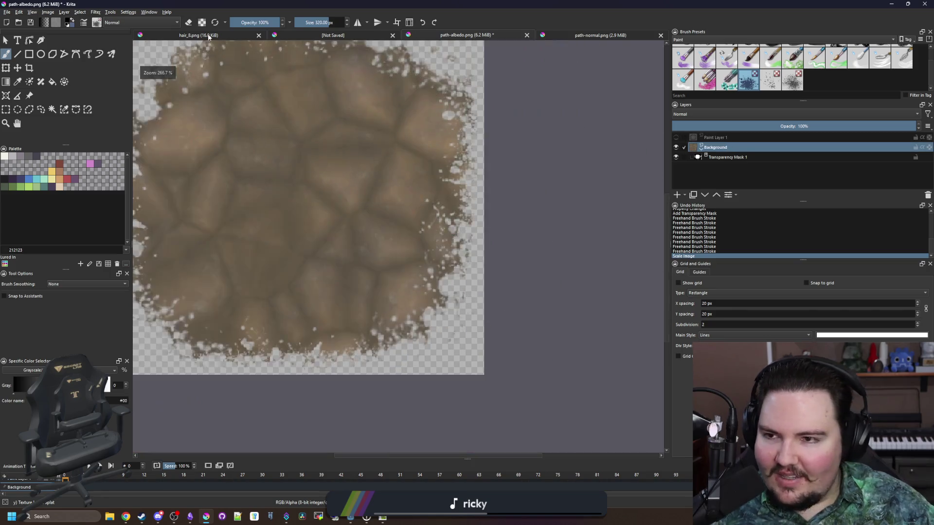
- Open Artistic > Posterize for the Background layer and lower its step count
{"action": "left_click", "coordinate": [97, 13]}
{"action": "mouse_move", "coordinate": [141, 47]}
{"action": "mouse_move", "coordinate": [159, 51]}
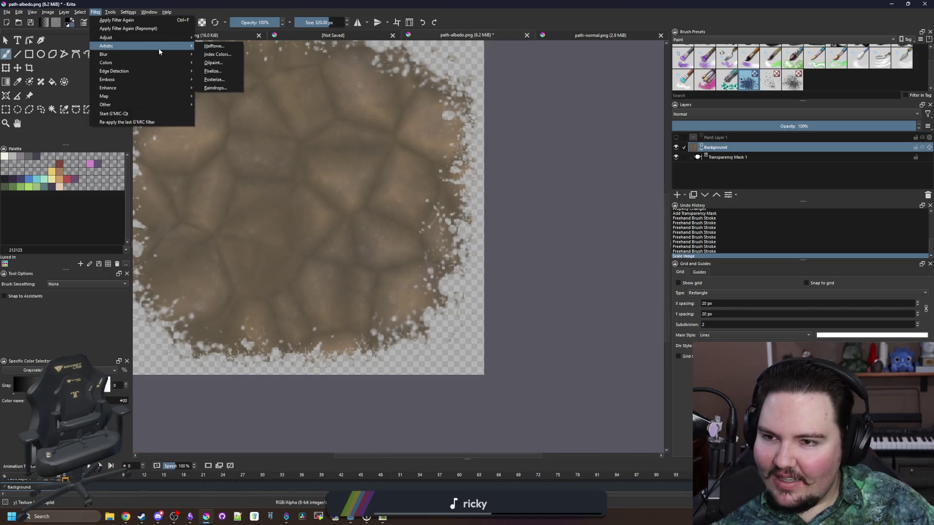
{"action": "left_click", "coordinate": [222, 80]}
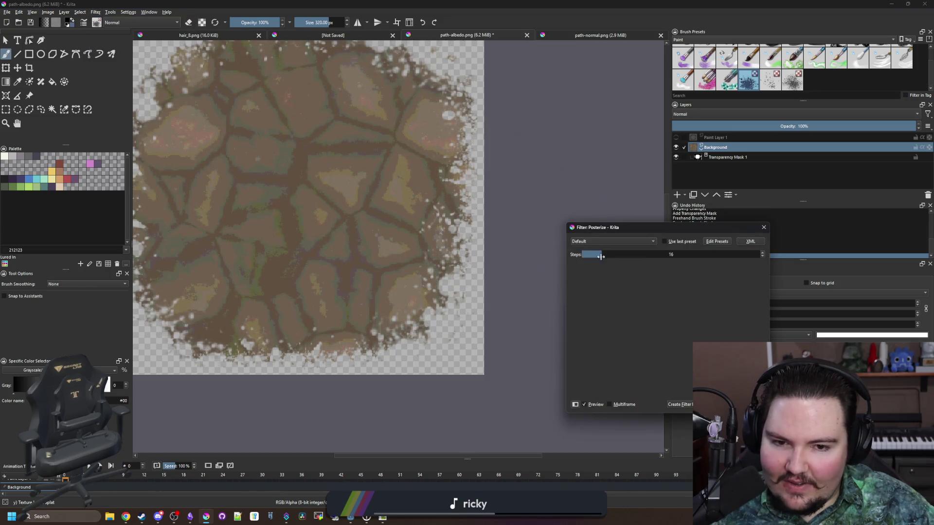
{"action": "mouse_move", "coordinate": [601, 255]}
{"action": "left_mouse_down"}
{"action": "mouse_move", "coordinate": [584, 254]}
{"action": "mouse_move", "coordinate": [610, 252]}
{"action": "left_mouse_up"}
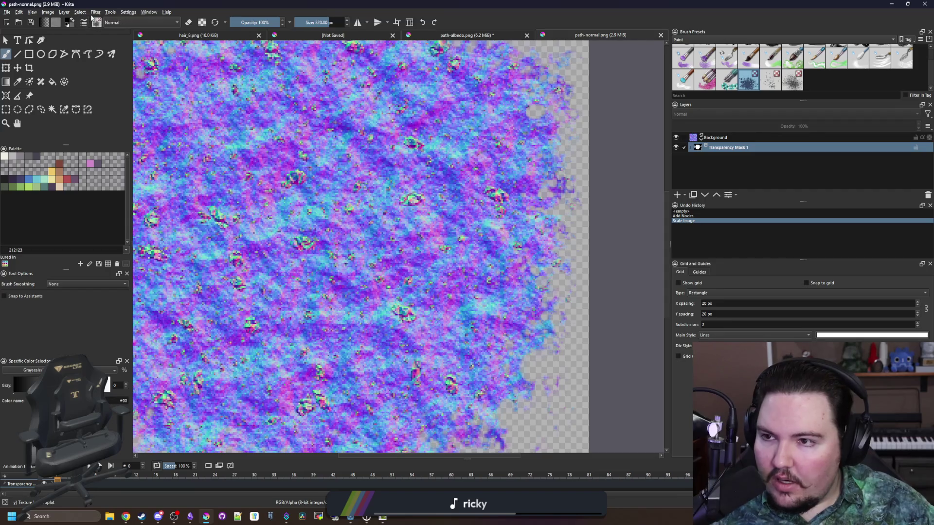
- Apply a 5-step Posterize to the normal map's Background layer
{"action": "left_click", "coordinate": [95, 12]}
{"action": "mouse_move", "coordinate": [185, 45]}
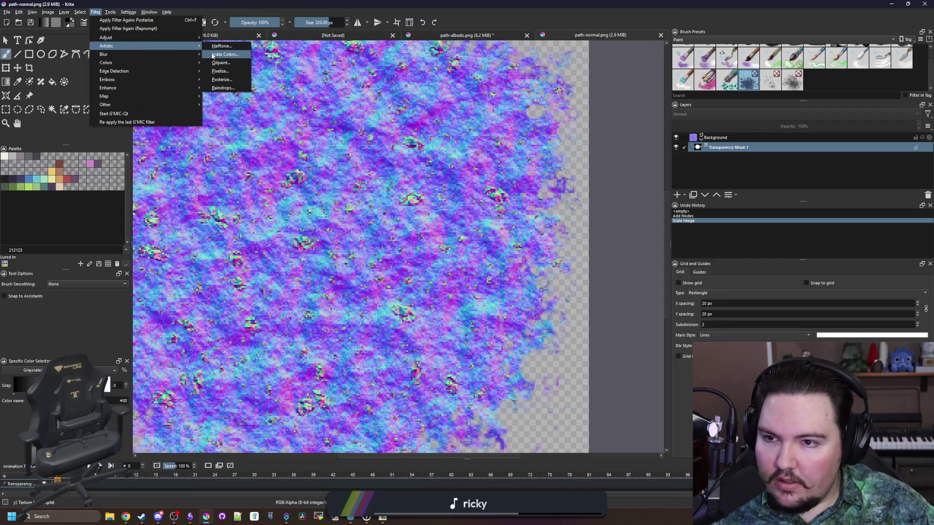
{"action": "left_click", "coordinate": [737, 141]}
{"action": "left_click", "coordinate": [704, 139]}
{"action": "left_click", "coordinate": [95, 11]}
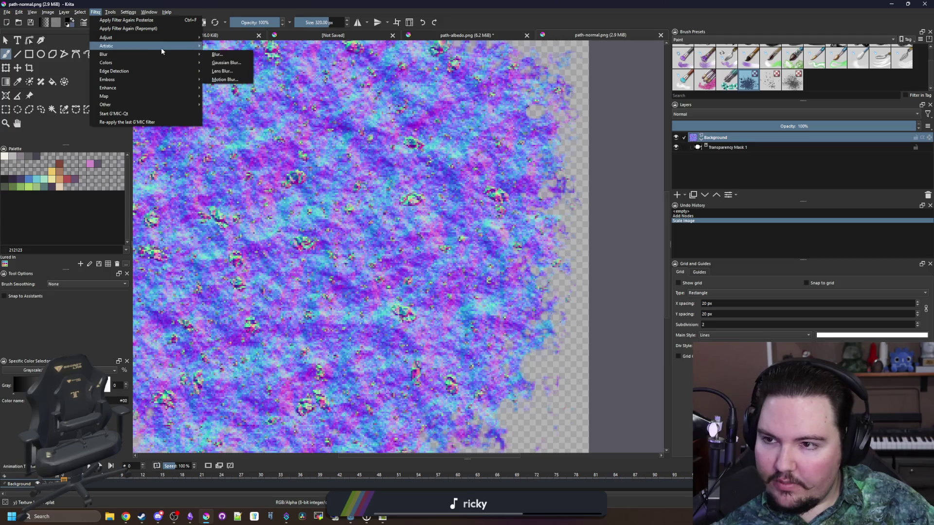
{"action": "left_click", "coordinate": [228, 79]}
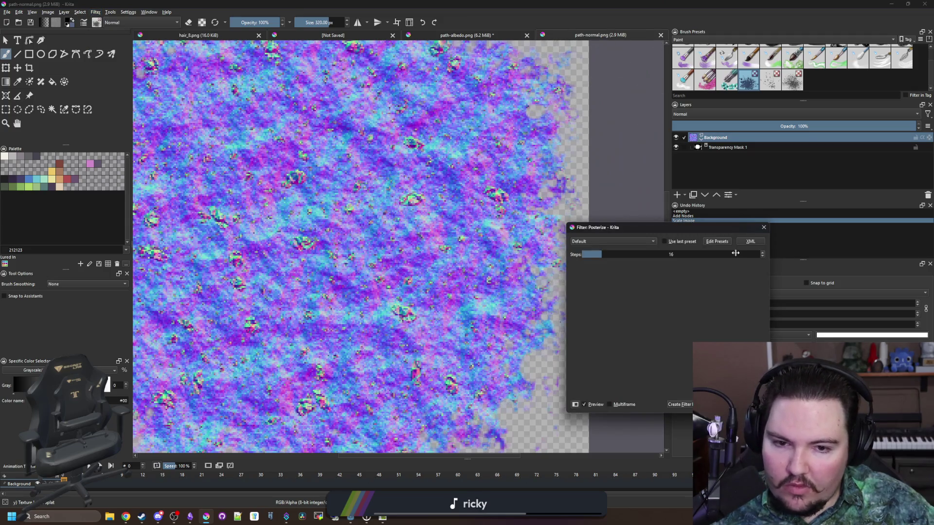
{"action": "left_click_drag", "start_coordinate": [585, 254], "coordinate": [587, 255]}
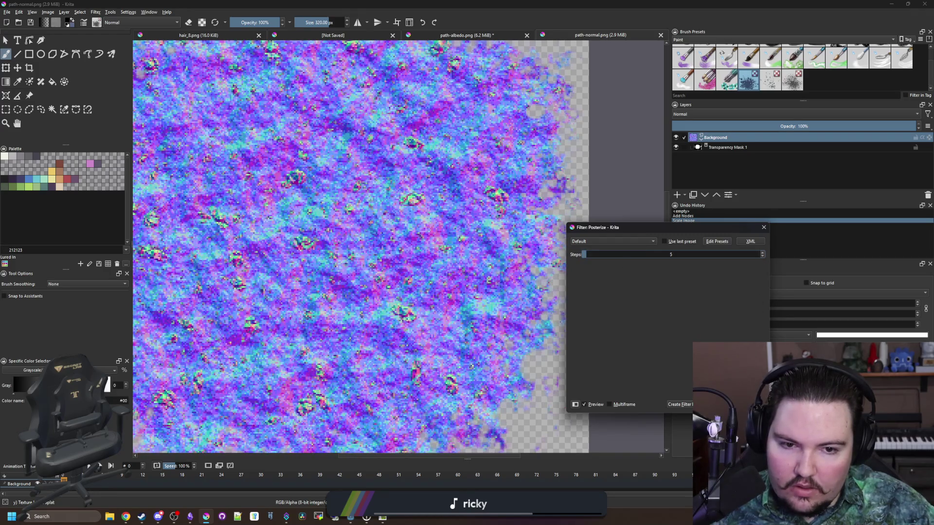
{"action": "key", "text": "Return"}
- Save path-normal.png and path-albedo.png, confirming the PNG options, then return to Godot
{"action": "key", "text": "minus"}
{"action": "key", "text": "ctrl+s"}
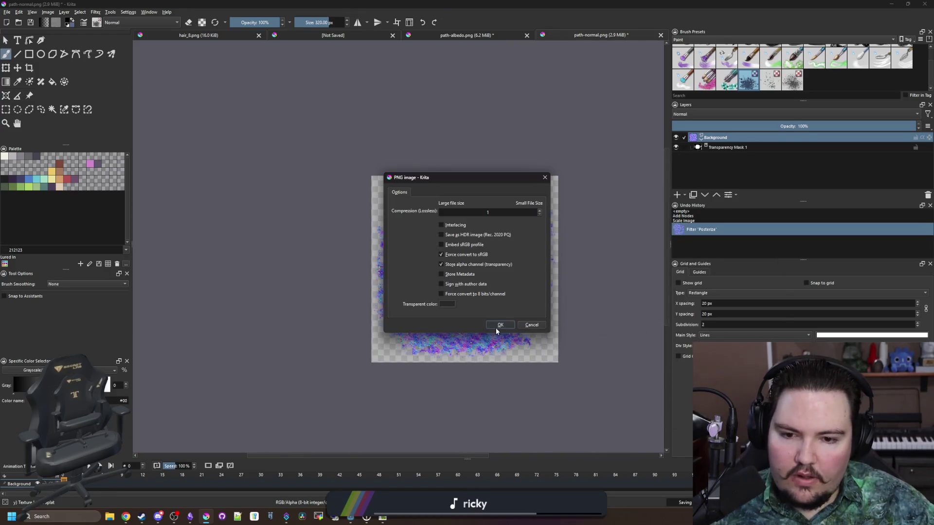
{"action": "left_click", "coordinate": [496, 329]}
{"action": "left_click", "coordinate": [467, 35]}
{"action": "key", "text": "ctrl+s"}
{"action": "key", "text": "Return"}
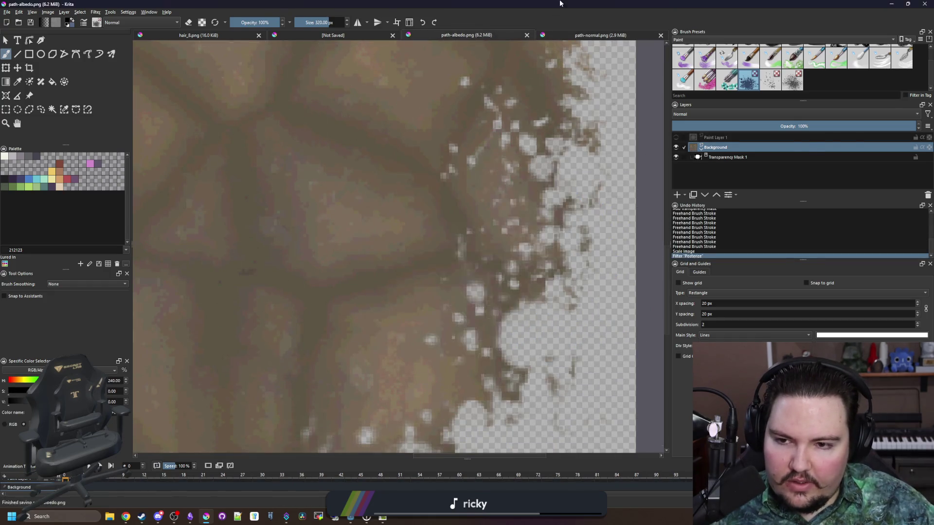
{"action": "key", "text": "alt+Tab"}
- Frame the steps and decal in the viewport and reset Decal2's scale to 1.0
{"action": "scroll", "coordinate": [506, 306], "scroll_direction": "up", "scroll_amount": 2}
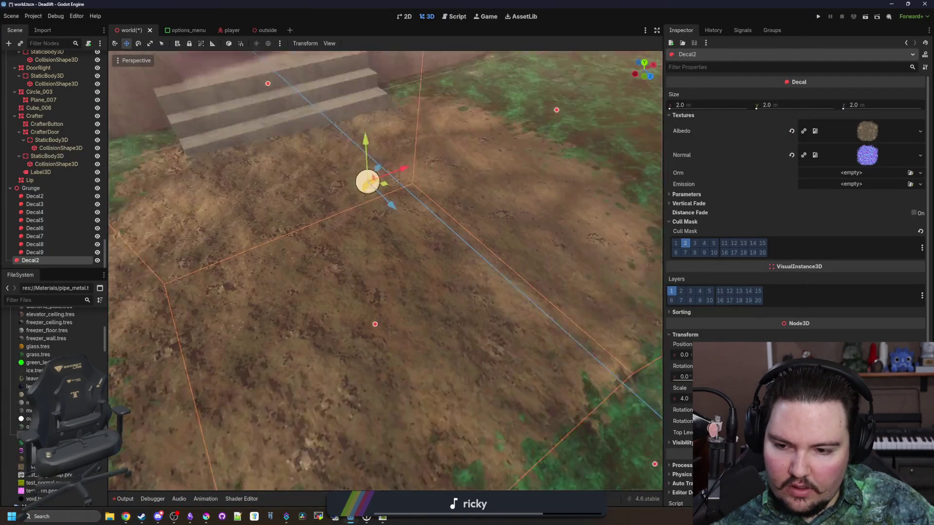
{"action": "mouse_move", "coordinate": [506, 306]}
{"action": "left_mouse_down"}
{"action": "mouse_move", "coordinate": [487, 292]}
{"action": "mouse_move", "coordinate": [467, 302]}
{"action": "mouse_move", "coordinate": [491, 311]}
{"action": "left_mouse_up"}
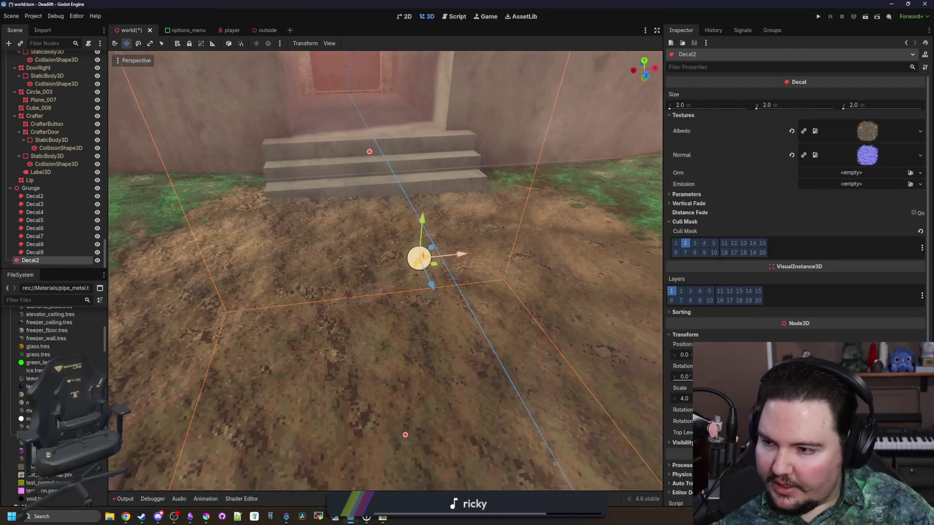
{"action": "scroll", "coordinate": [419, 258], "scroll_direction": "down", "scroll_amount": 5}
{"action": "scroll", "coordinate": [418, 258], "scroll_direction": "up", "scroll_amount": 2}
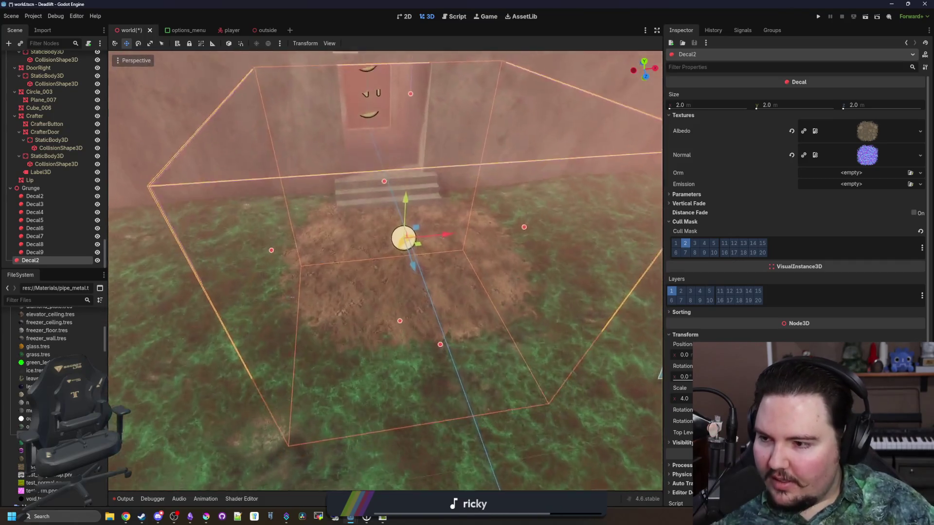
{"action": "mouse_move", "coordinate": [418, 258]}
{"action": "left_mouse_down"}
{"action": "mouse_move", "coordinate": [408, 253]}
{"action": "mouse_move", "coordinate": [428, 256]}
{"action": "mouse_move", "coordinate": [355, 182]}
{"action": "mouse_move", "coordinate": [352, 209]}
{"action": "mouse_move", "coordinate": [336, 224]}
{"action": "mouse_move", "coordinate": [645, 260]}
{"action": "left_mouse_up"}
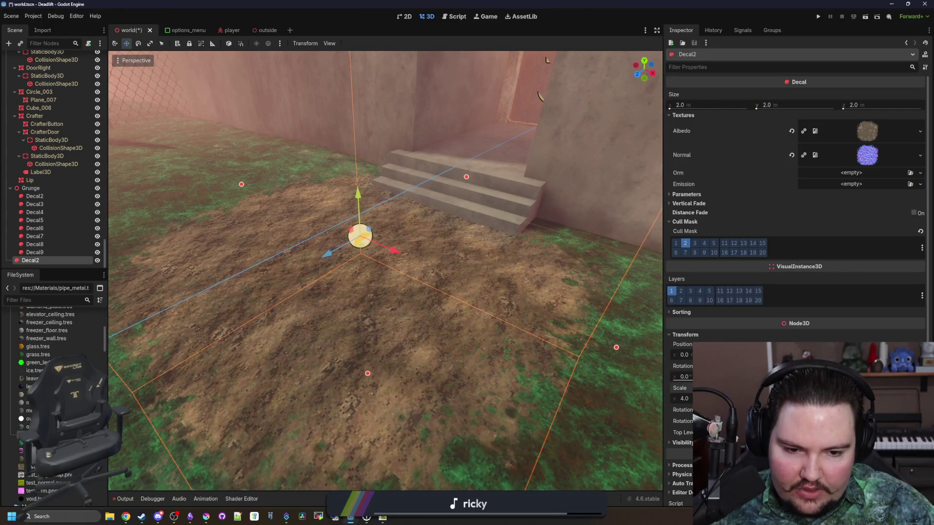
{"action": "key", "text": "ctrl+z"}
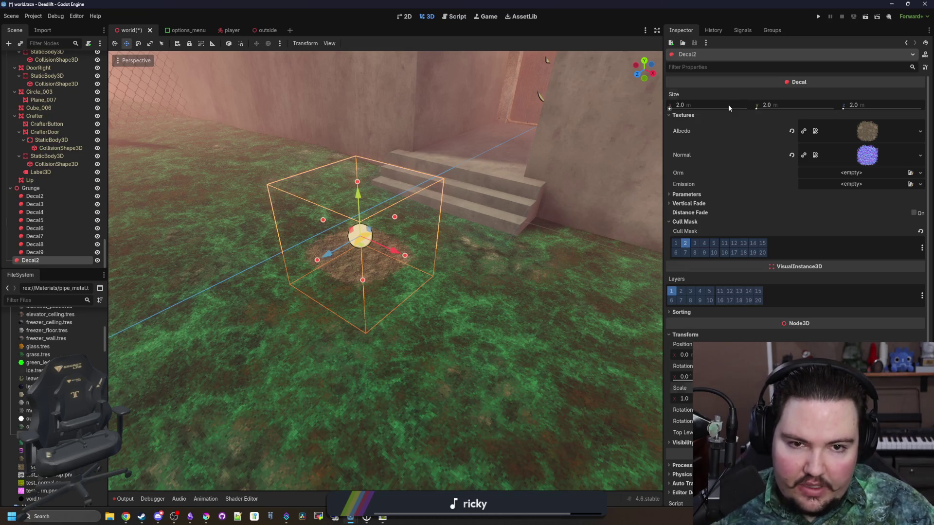
- Set Decal2's size to 8 on the x, y and z axes
{"action": "left_click", "coordinate": [730, 106]}
{"action": "type", "text": "8"}
{"action": "key", "text": "Return"}
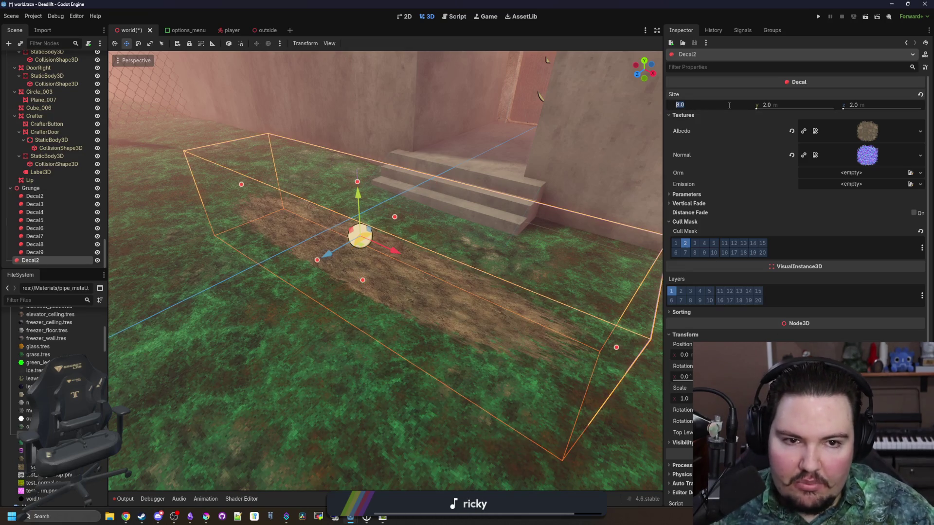
{"action": "left_click", "coordinate": [797, 105]}
{"action": "type", "text": "8"}
{"action": "key", "text": "Return"}
{"action": "left_click", "coordinate": [854, 105]}
{"action": "type", "text": "8"}
{"action": "key", "text": "Return"}
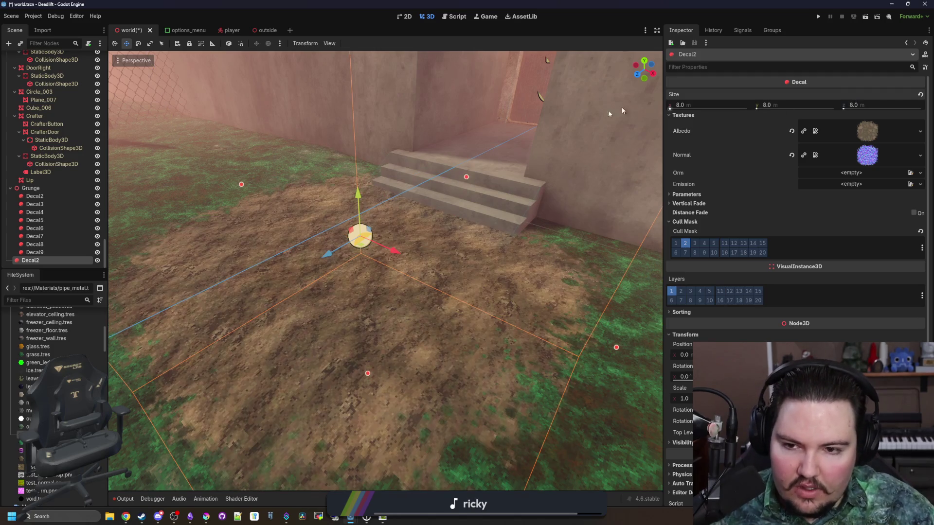
- Change Decal2's size to 6.0 m on all three axes
{"action": "type", "text": "6"}
{"action": "key", "text": "Tab"}
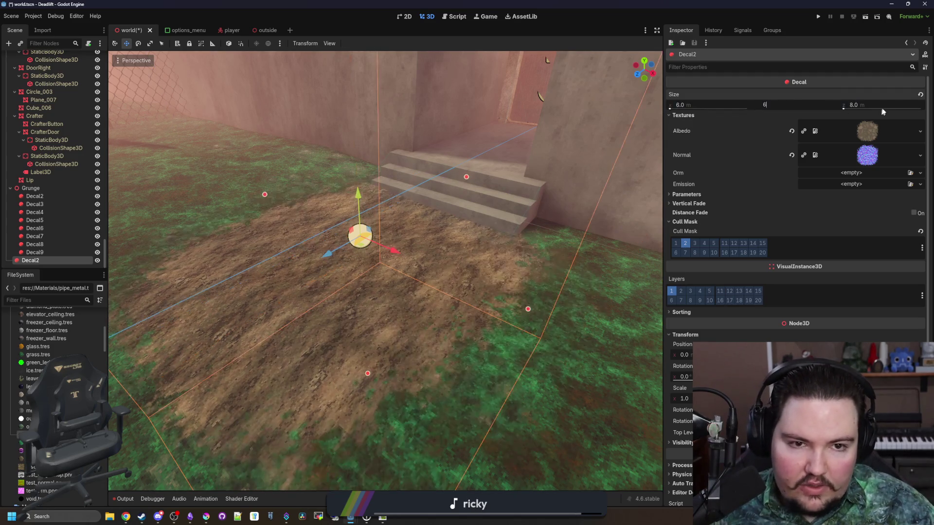
{"action": "type", "text": "6"}
{"action": "key", "text": "Tab"}
{"action": "type", "text": "6"}
{"action": "key", "text": "Return"}
{"action": "mouse_move", "coordinate": [548, 60]}
{"action": "left_mouse_down"}
{"action": "mouse_move", "coordinate": [511, 107]}
{"action": "mouse_move", "coordinate": [179, 259]}
{"action": "left_mouse_up"}
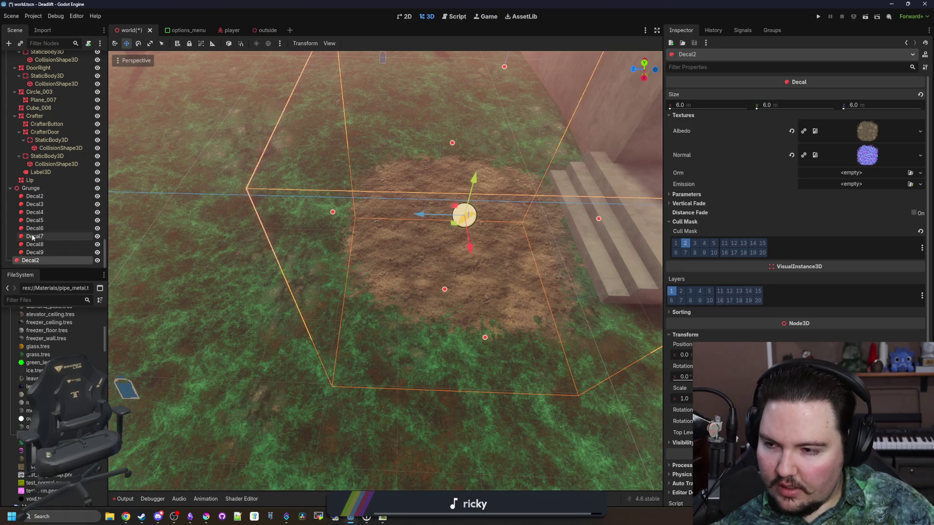
- Collapse the CanvasLayer branch and cut Decal2 from the Scene dock
{"action": "scroll", "coordinate": [35, 63], "scroll_direction": "up", "scroll_amount": 15}
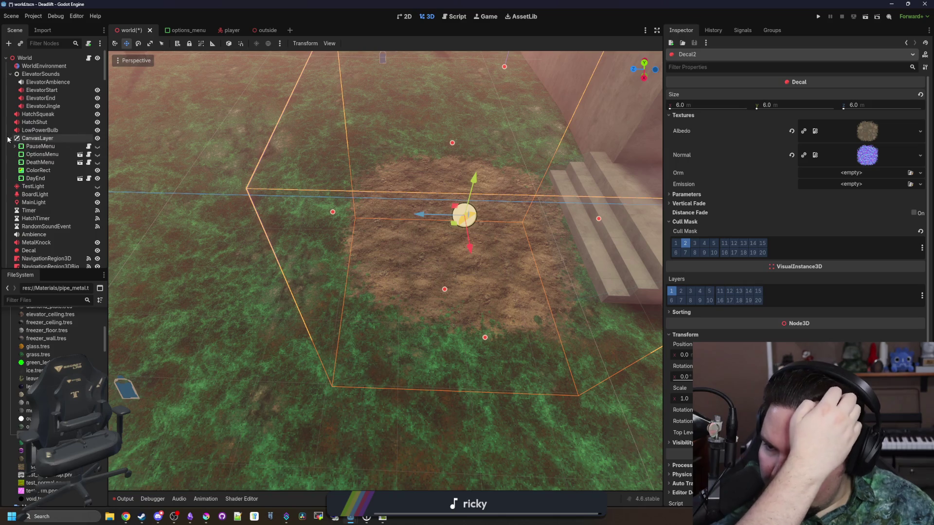
{"action": "left_click", "coordinate": [10, 139]}
{"action": "scroll", "coordinate": [8, 245], "scroll_direction": "down", "scroll_amount": 10}
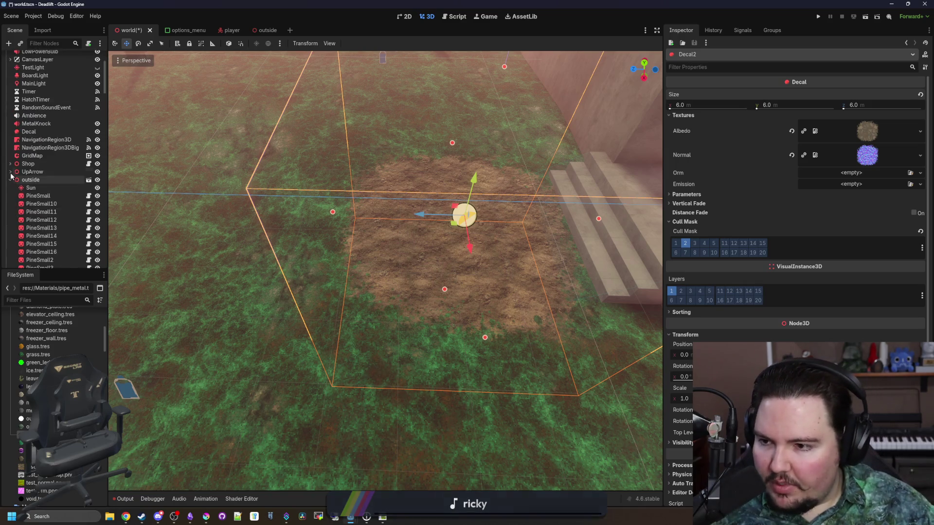
{"action": "scroll", "coordinate": [43, 246], "scroll_direction": "down", "scroll_amount": 5}
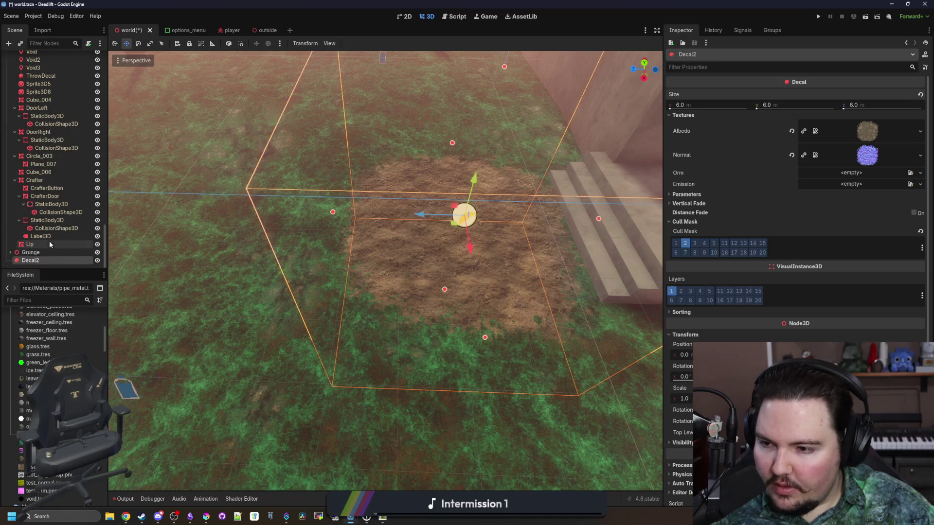
{"action": "right_click", "coordinate": [28, 261]}
{"action": "left_click", "coordinate": [57, 312]}
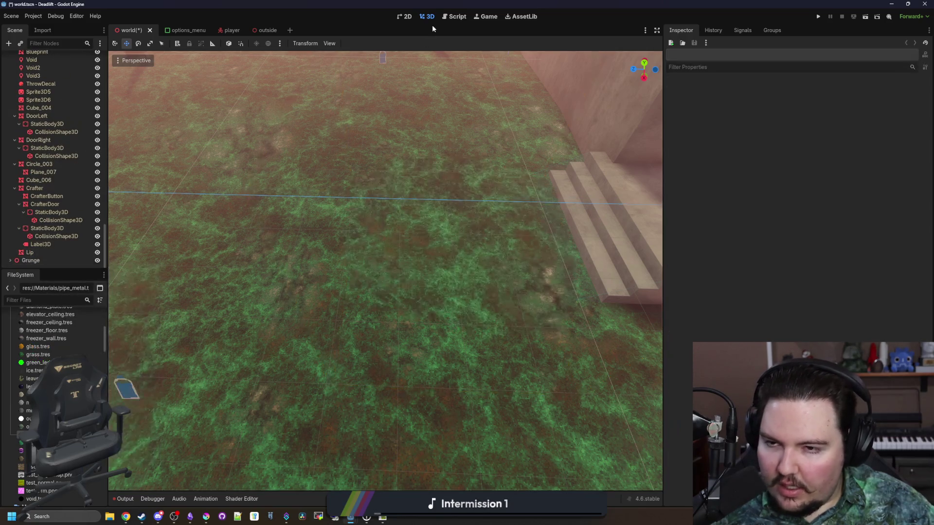
- In the outside scene, add a Node3D named Path and place Decal2 under it
{"action": "left_click", "coordinate": [264, 34]}
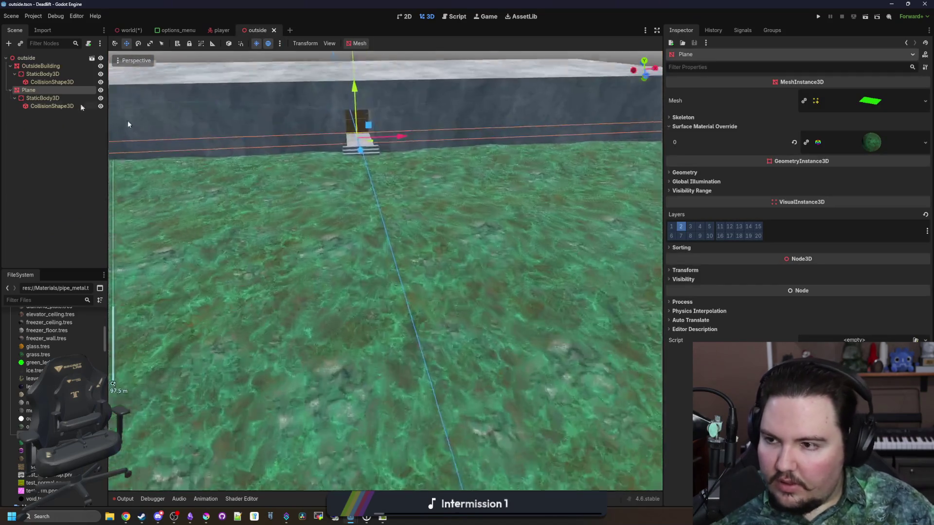
{"action": "right_click", "coordinate": [49, 58]}
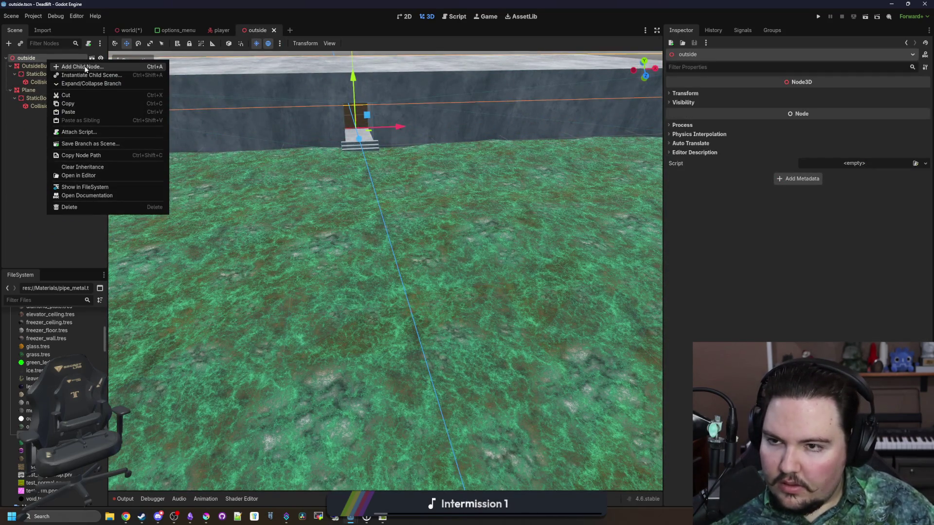
{"action": "left_click", "coordinate": [85, 67]}
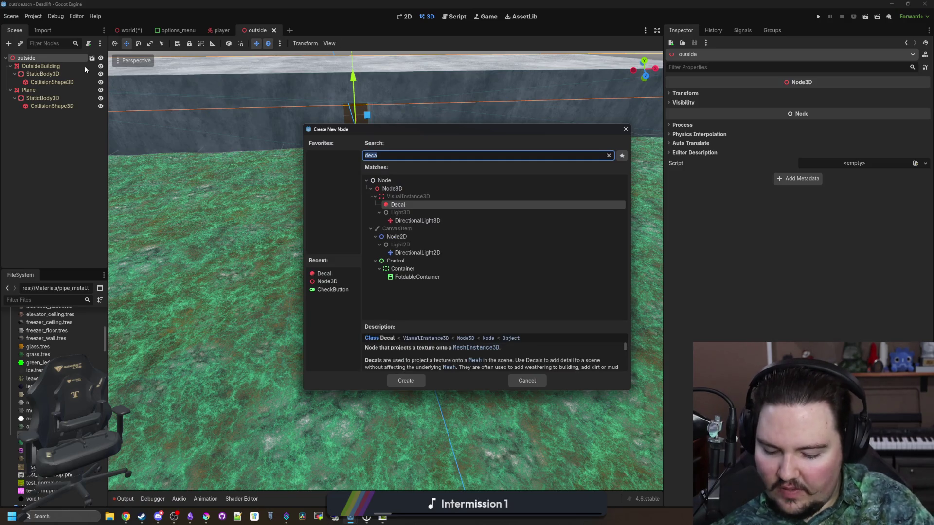
{"action": "type", "text": "node3d"}
{"action": "key", "text": "Return"}
{"action": "type", "text": "Path"}
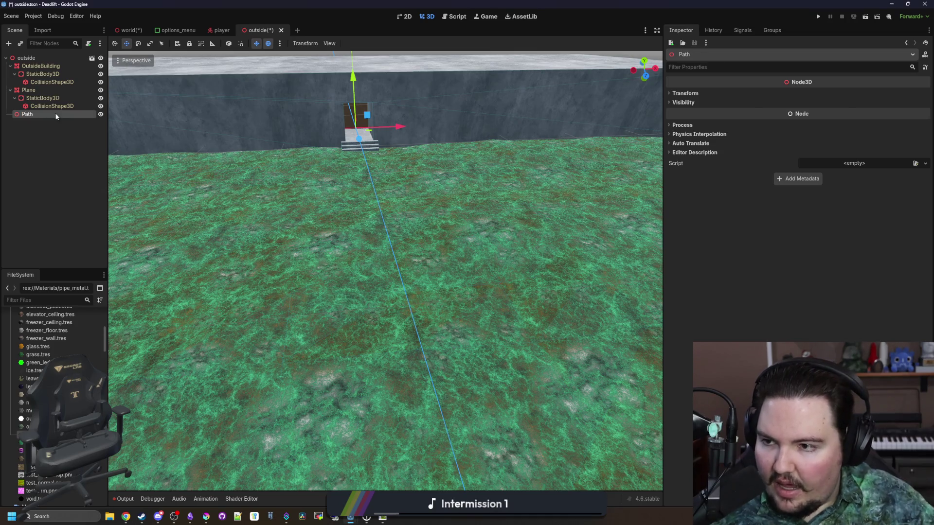
{"action": "key", "text": "ctrl+v"}
{"action": "key", "text": "f"}
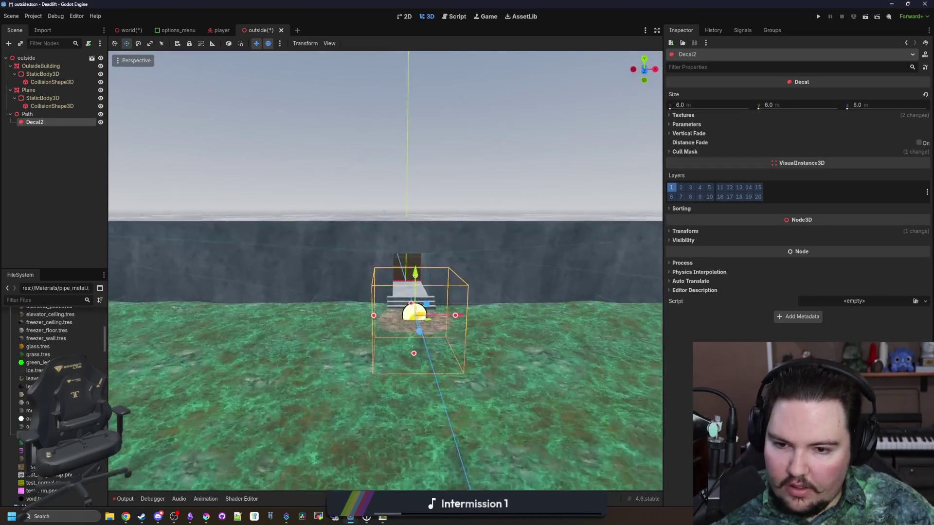
- Duplicate the dirt decal as Decal3 and slide it further along the path
{"action": "mouse_move", "coordinate": [117, 372]}
{"action": "left_mouse_down"}
{"action": "mouse_move", "coordinate": [321, 297]}
{"action": "mouse_move", "coordinate": [532, 244]}
{"action": "left_mouse_up"}
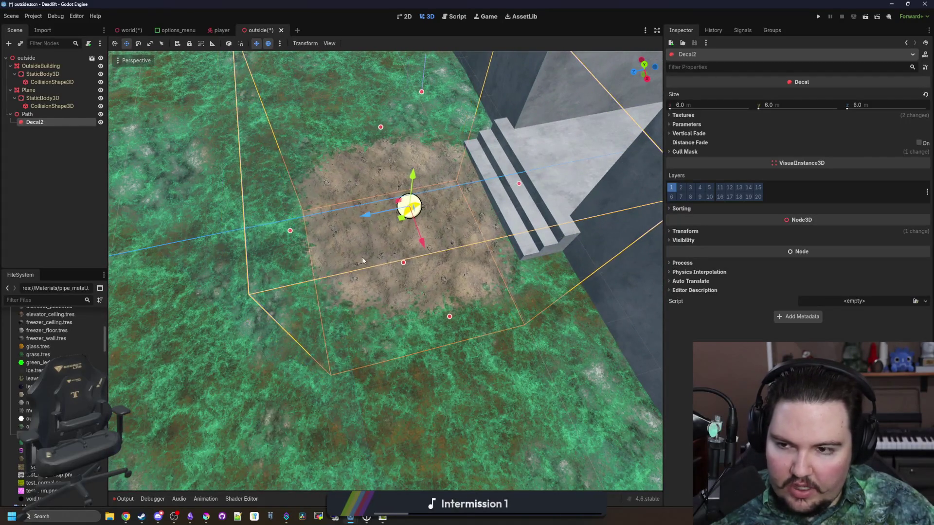
{"action": "left_click_drag", "start_coordinate": [362, 257], "coordinate": [360, 254]}
{"action": "key", "text": "ctrl+d"}
{"action": "mouse_move", "coordinate": [439, 217]}
{"action": "left_mouse_down"}
{"action": "mouse_move", "coordinate": [250, 239]}
{"action": "mouse_move", "coordinate": [341, 219]}
{"action": "mouse_move", "coordinate": [463, 257]}
{"action": "mouse_move", "coordinate": [399, 243]}
{"action": "mouse_move", "coordinate": [381, 264]}
{"action": "mouse_move", "coordinate": [199, 113]}
{"action": "left_mouse_up"}
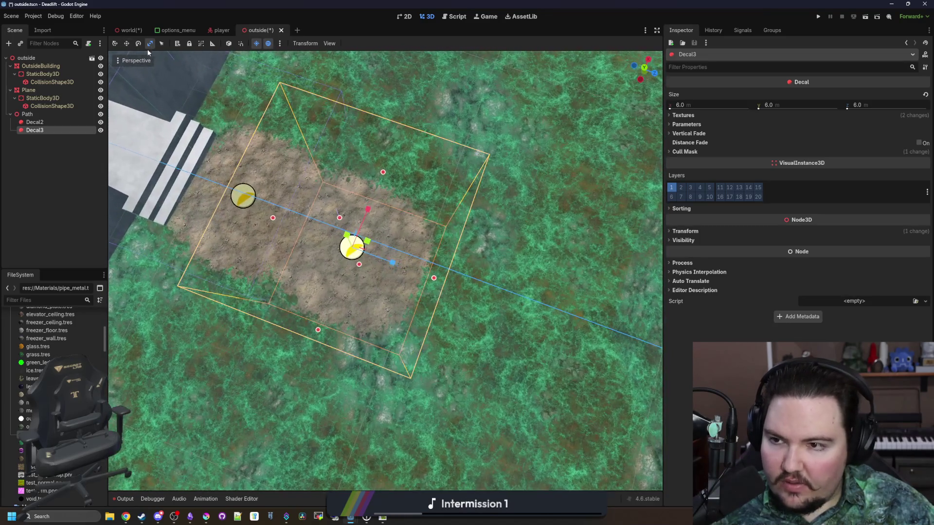
- Rotate Decal3, then duplicate and place Decal4 and Decal5 along a curving trail
{"action": "left_click_drag", "start_coordinate": [359, 281], "coordinate": [460, 303]}
{"action": "key", "text": "ctrl+d"}
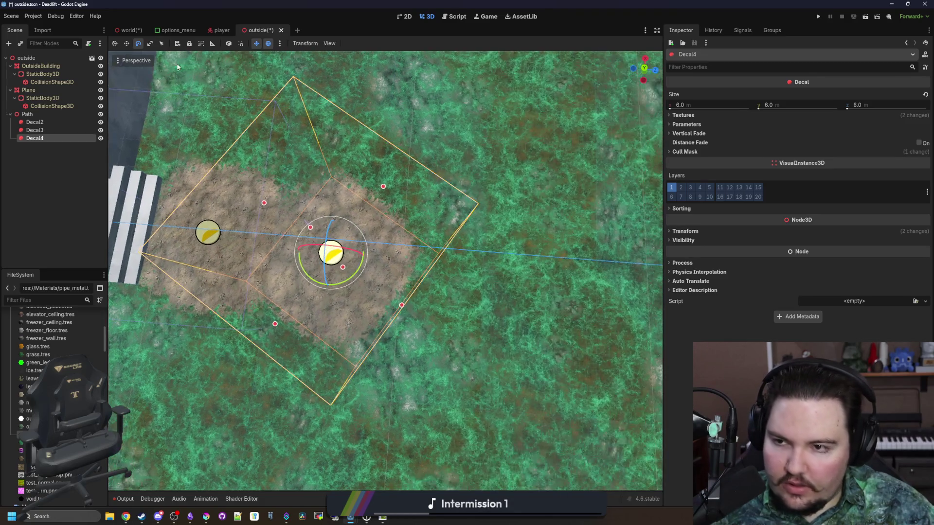
{"action": "left_click", "coordinate": [128, 44]}
{"action": "mouse_move", "coordinate": [341, 251]}
{"action": "left_mouse_down"}
{"action": "mouse_move", "coordinate": [474, 258]}
{"action": "mouse_move", "coordinate": [470, 212]}
{"action": "left_mouse_up"}
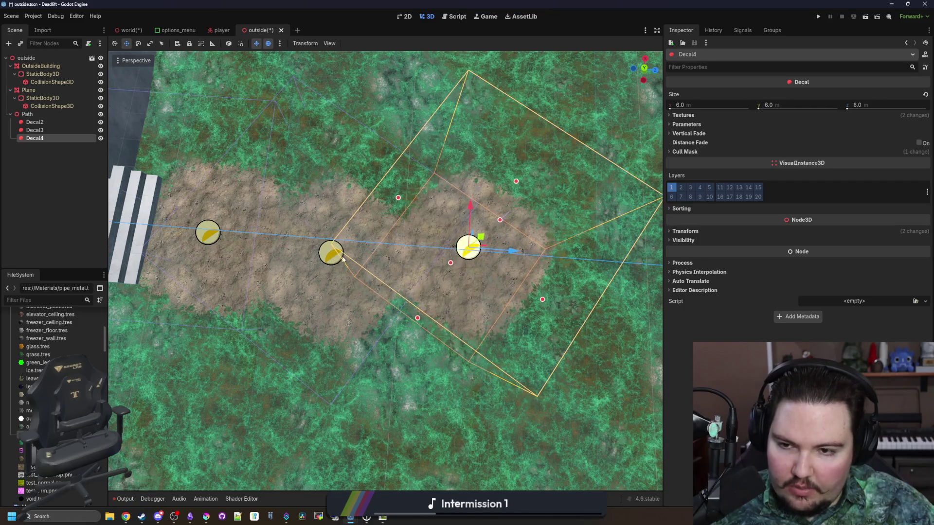
{"action": "scroll", "coordinate": [363, 258], "scroll_direction": "down", "scroll_amount": 3}
{"action": "key", "text": "ctrl+d"}
{"action": "left_click_drag", "start_coordinate": [386, 251], "coordinate": [471, 250]}
{"action": "left_click_drag", "start_coordinate": [432, 214], "coordinate": [433, 233]}
- Duplicate and place Decal6 through Decal9 to extend the dirt trail
{"action": "key", "text": "ctrl+d"}
{"action": "scroll", "coordinate": [357, 259], "scroll_direction": "down", "scroll_amount": 5}
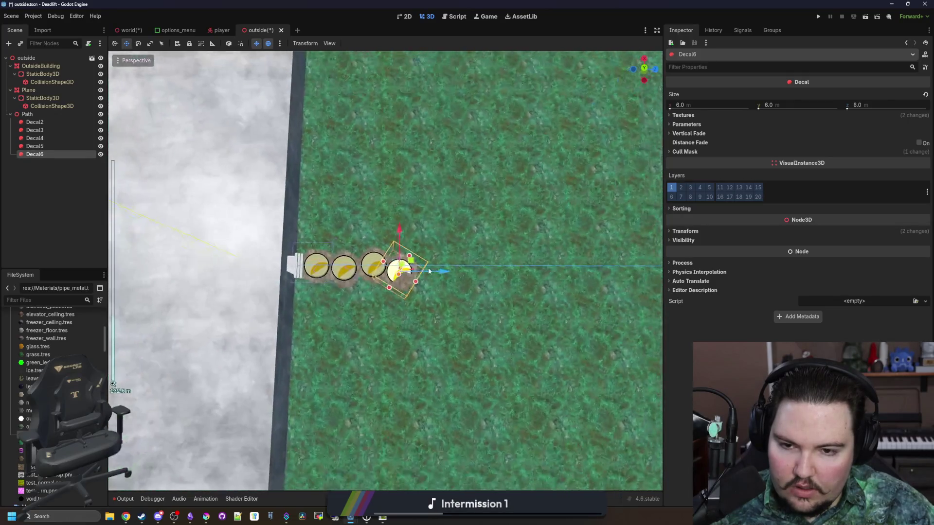
{"action": "scroll", "coordinate": [385, 271], "scroll_direction": "up", "scroll_amount": 5}
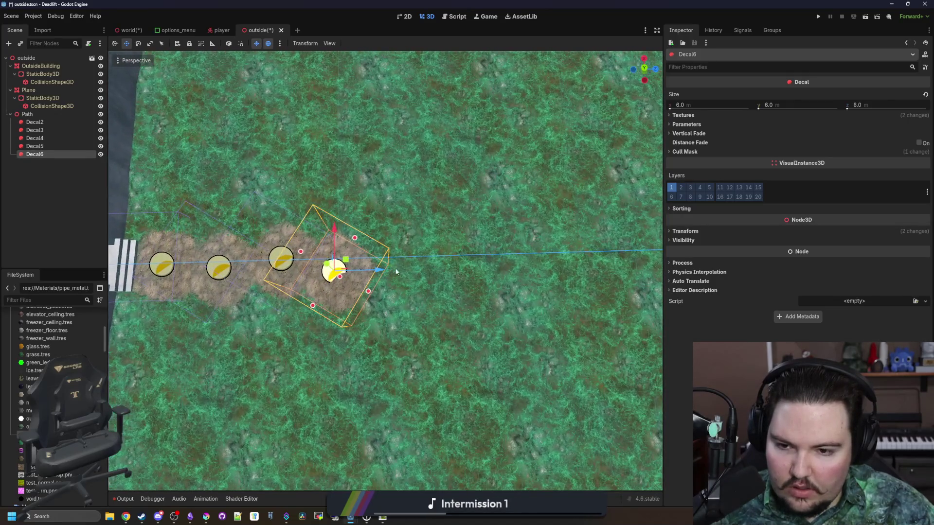
{"action": "left_click_drag", "start_coordinate": [395, 268], "coordinate": [499, 273]}
{"action": "key", "text": "ctrl+d"}
{"action": "key", "text": "ctrl+d"}
{"action": "left_click_drag", "start_coordinate": [441, 230], "coordinate": [481, 228]}
{"action": "scroll", "coordinate": [485, 266], "scroll_direction": "up", "scroll_amount": 2}
{"action": "key", "text": "ctrl+d"}
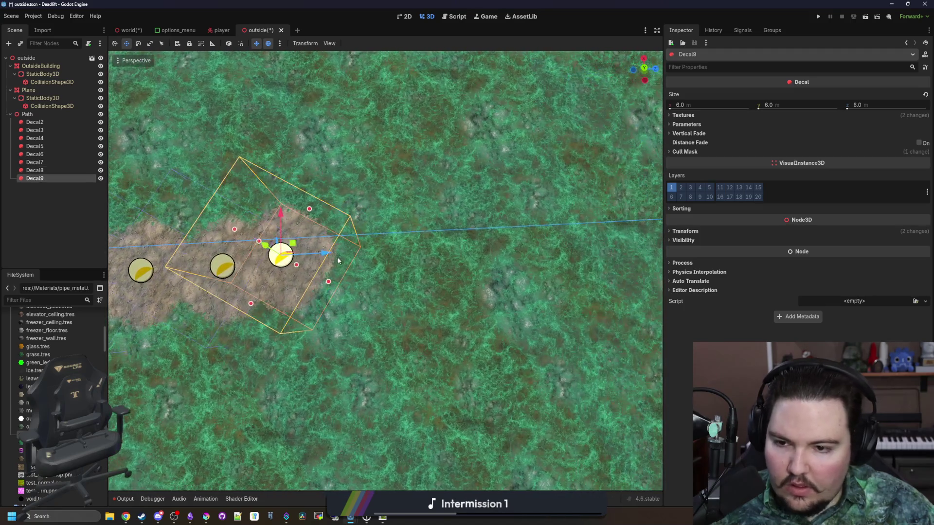
{"action": "left_click_drag", "start_coordinate": [281, 217], "coordinate": [413, 211]}
{"action": "key", "text": "ctrl+d"}
- Continue duplicating decals up to Decal16, placing each further along the trail
{"action": "key", "text": "ctrl+d"}
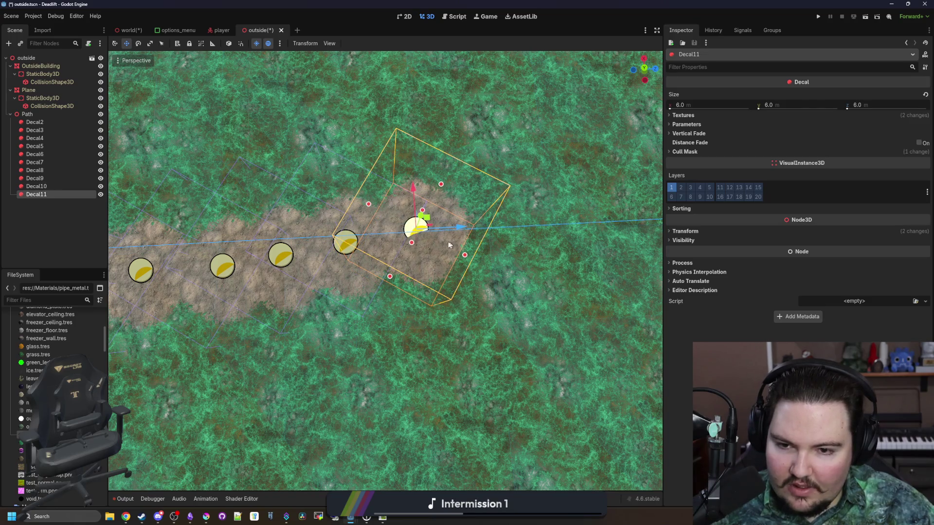
{"action": "left_click_drag", "start_coordinate": [463, 241], "coordinate": [537, 231]}
{"action": "key", "text": "ctrl+d"}
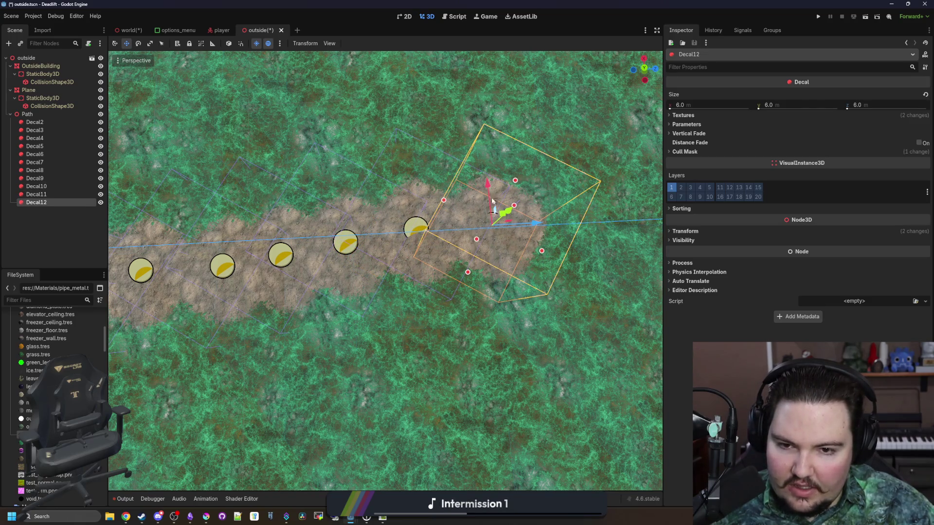
{"action": "left_click_drag", "start_coordinate": [492, 201], "coordinate": [561, 222]}
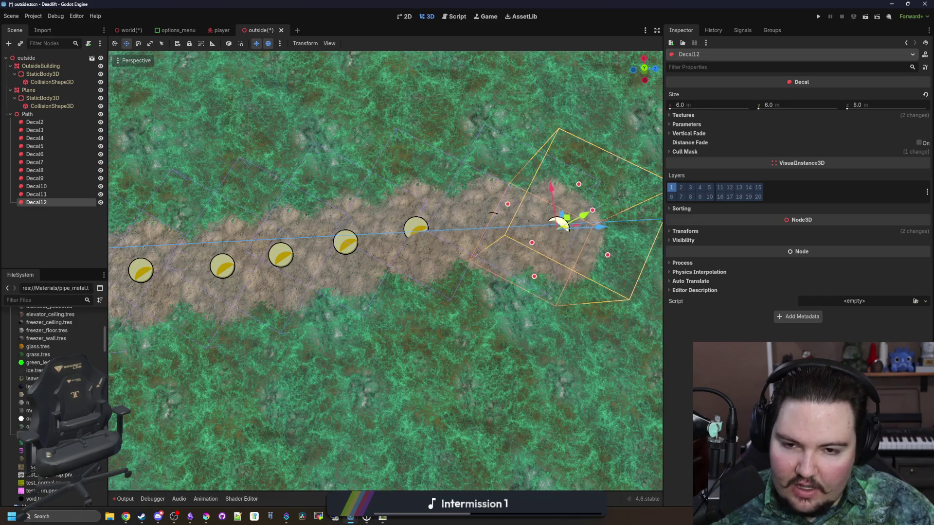
{"action": "key", "text": "ctrl+d"}
{"action": "mouse_move", "coordinate": [308, 192]}
{"action": "left_mouse_down"}
{"action": "mouse_move", "coordinate": [384, 191]}
{"action": "mouse_move", "coordinate": [481, 209]}
{"action": "left_mouse_up"}
{"action": "key", "text": "ctrl+d"}
{"action": "key", "text": "ctrl+d"}
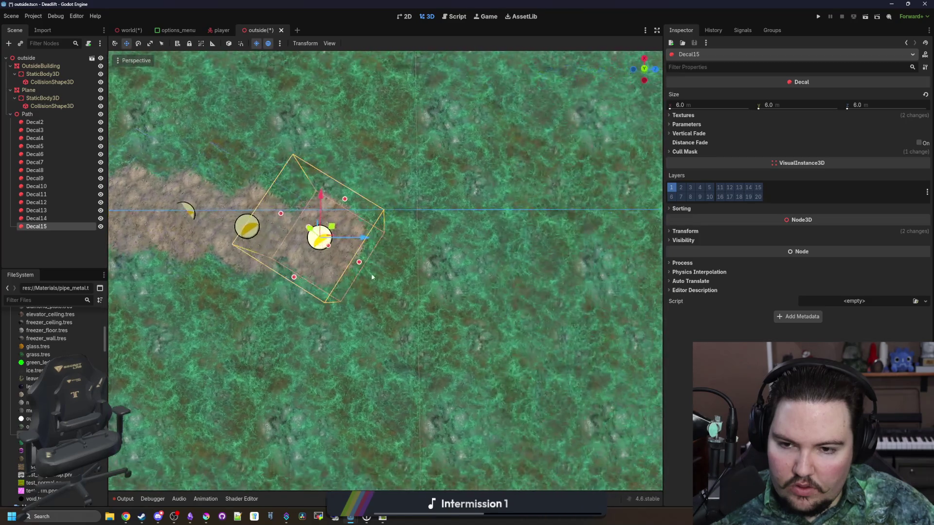
{"action": "left_click_drag", "start_coordinate": [372, 245], "coordinate": [484, 236]}
{"action": "key", "text": "ctrl+d"}
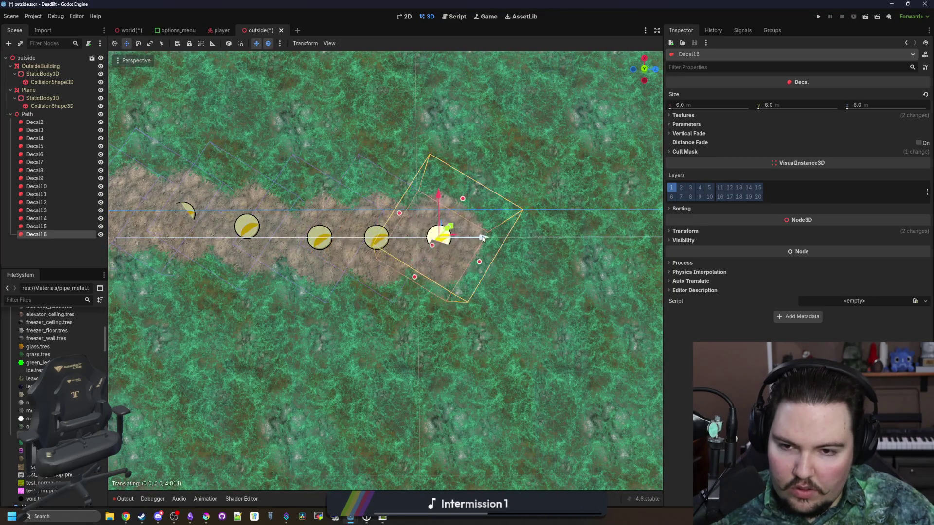
{"action": "left_click_drag", "start_coordinate": [439, 197], "coordinate": [439, 183]}
- Select Decal2 through Decal16 together and inspect their shared Transform rotation
{"action": "left_click", "coordinate": [472, 306]}
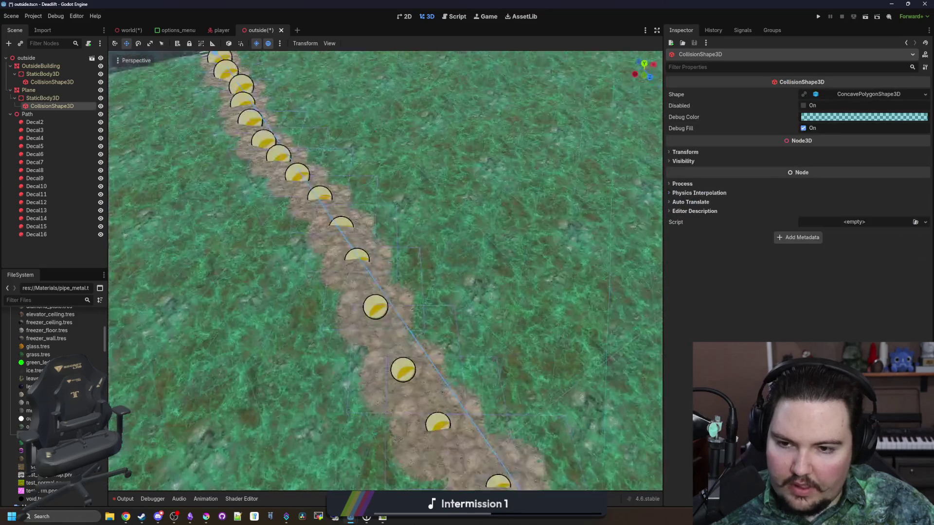
{"action": "left_click_drag", "start_coordinate": [472, 305], "coordinate": [560, 97]}
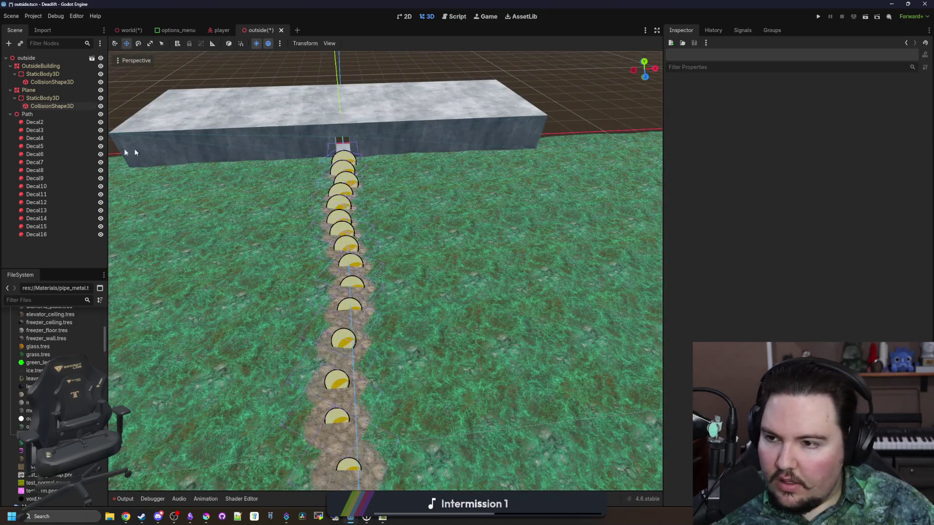
{"action": "left_click", "coordinate": [38, 235], "text": "shift"}
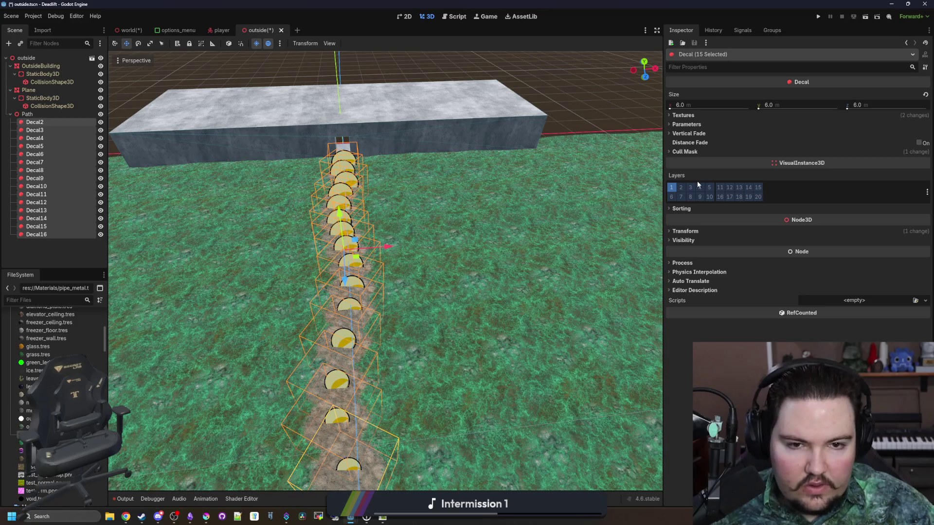
{"action": "left_click", "coordinate": [689, 231]}
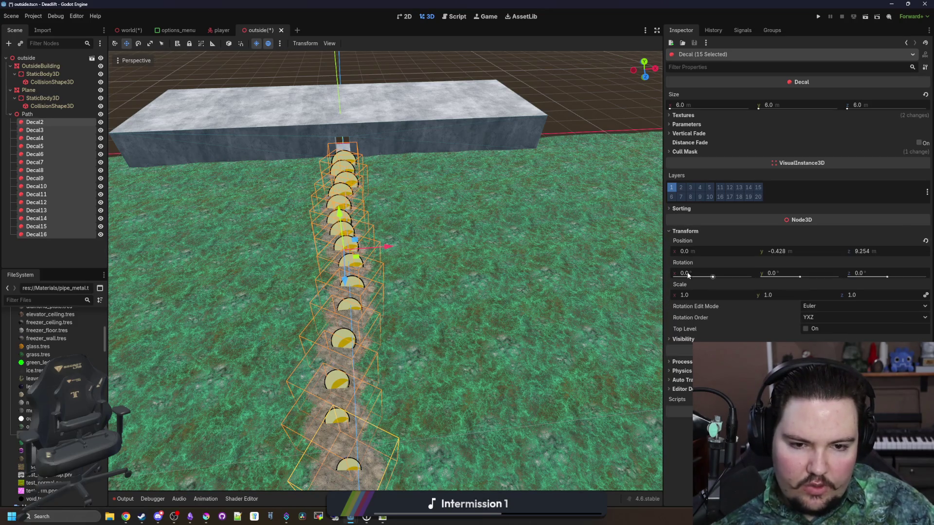
{"action": "left_click", "coordinate": [773, 275]}
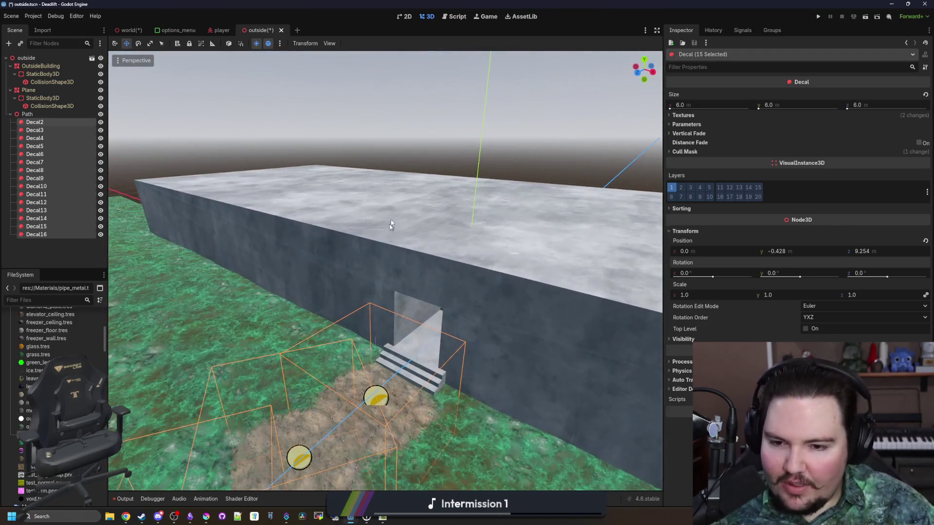
{"action": "left_click", "coordinate": [489, 227]}
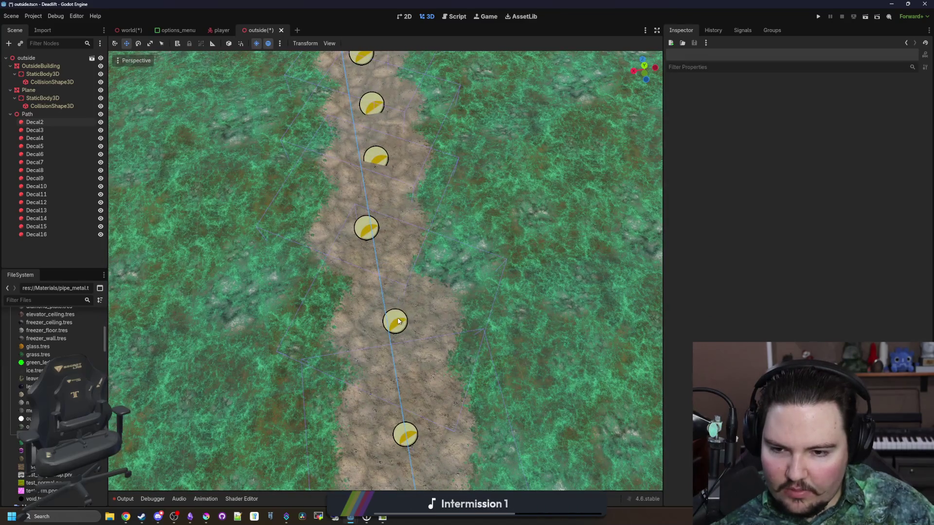
{"action": "left_click", "coordinate": [357, 208]}
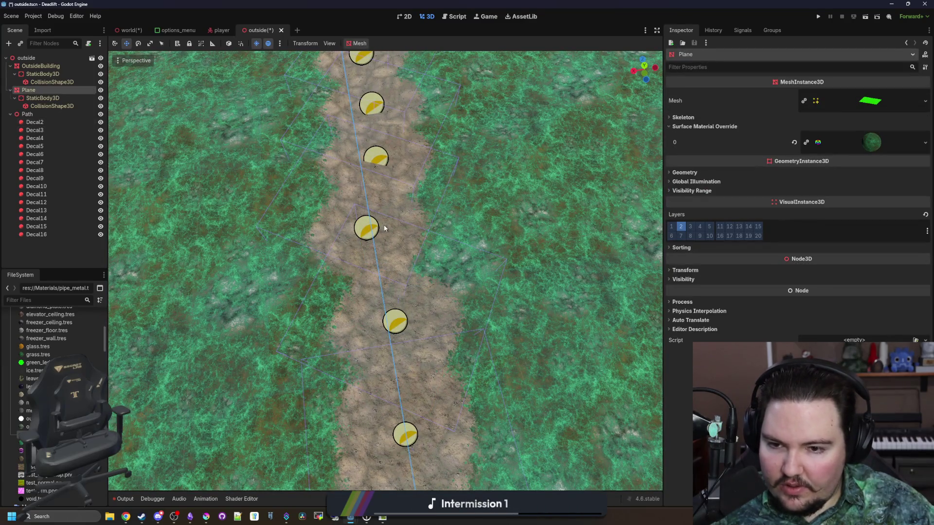
{"action": "left_click", "coordinate": [362, 231]}
- Rotate Decal4, Decal5 and Decal3 slightly to vary the dirt pattern
{"action": "key", "text": "e"}
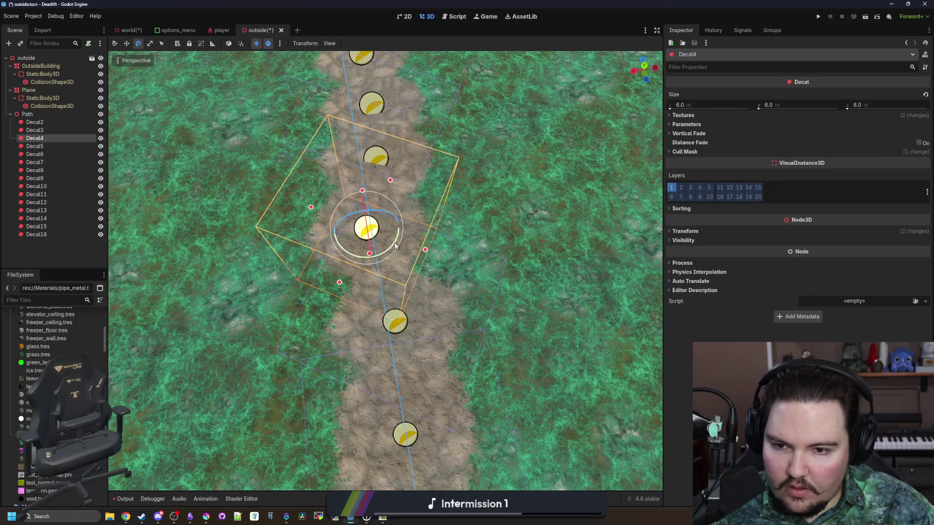
{"action": "left_click_drag", "start_coordinate": [396, 247], "coordinate": [411, 219]}
{"action": "left_click", "coordinate": [374, 158]}
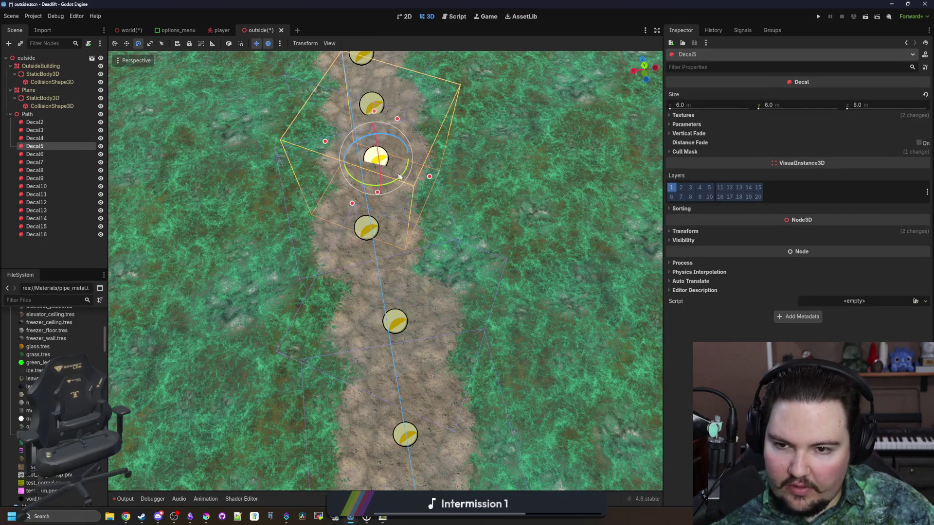
{"action": "left_click_drag", "start_coordinate": [399, 177], "coordinate": [402, 173]}
{"action": "left_click", "coordinate": [397, 321]}
{"action": "left_click_drag", "start_coordinate": [420, 342], "coordinate": [420, 348]}
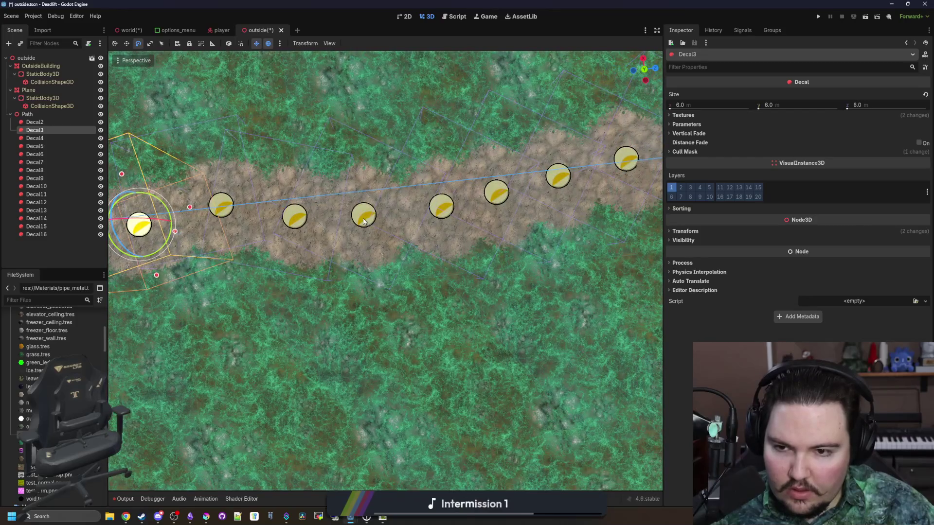
- Rotate Decal7 and Decal10 to vary the dirt pattern
{"action": "left_click", "coordinate": [364, 220]}
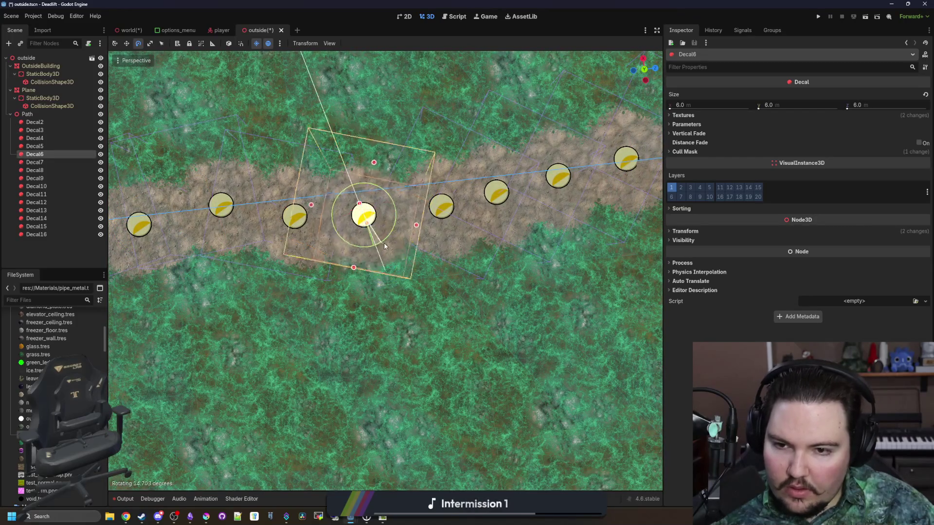
{"action": "left_click", "coordinate": [444, 222]}
{"action": "left_click", "coordinate": [442, 215]}
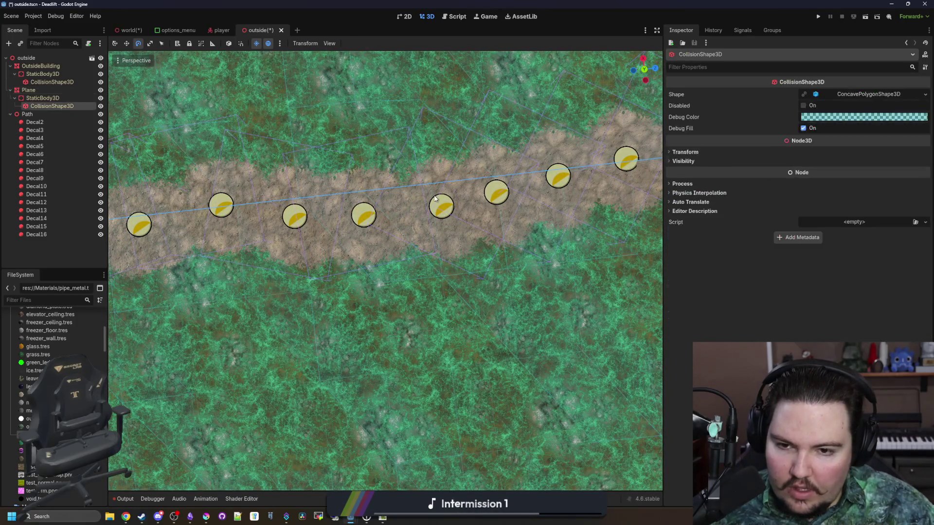
{"action": "left_click", "coordinate": [443, 217]}
{"action": "scroll", "coordinate": [438, 244], "scroll_direction": "up", "scroll_amount": 3}
{"action": "left_click", "coordinate": [432, 263]}
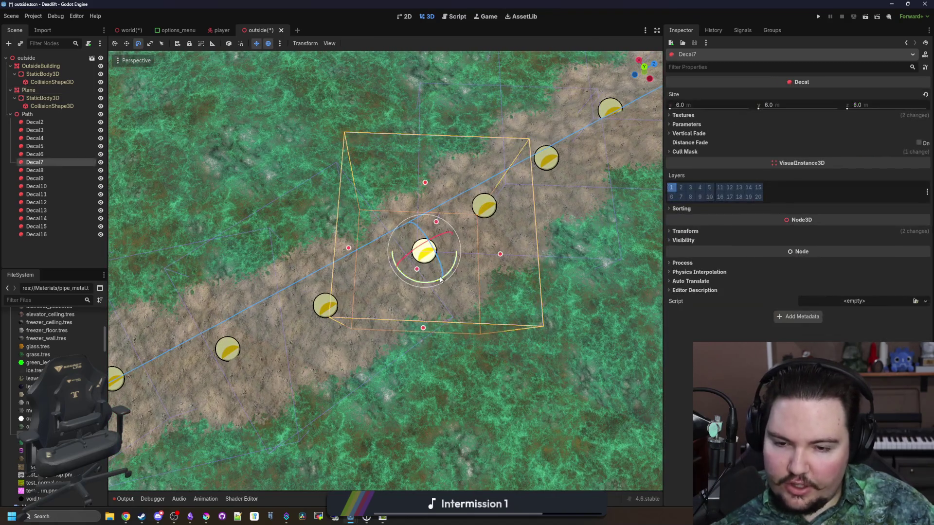
{"action": "left_click_drag", "start_coordinate": [434, 284], "coordinate": [389, 272]}
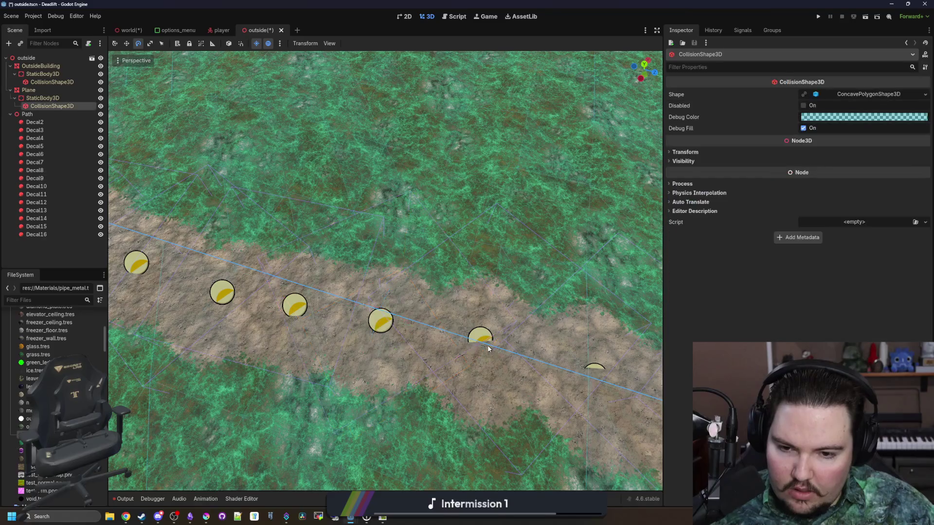
{"action": "left_click", "coordinate": [421, 329]}
{"action": "left_click_drag", "start_coordinate": [420, 329], "coordinate": [372, 330]}
{"action": "mouse_move", "coordinate": [308, 307]}
{"action": "left_mouse_down"}
{"action": "mouse_move", "coordinate": [369, 288]}
{"action": "mouse_move", "coordinate": [404, 311]}
{"action": "mouse_move", "coordinate": [384, 292]}
{"action": "left_mouse_up"}
- Rotate Decal11 through Decal14 around their vertical axes
{"action": "left_click", "coordinate": [404, 262]}
{"action": "left_click", "coordinate": [492, 268]}
{"action": "mouse_move", "coordinate": [492, 268]}
{"action": "left_mouse_down"}
{"action": "mouse_move", "coordinate": [413, 305]}
{"action": "mouse_move", "coordinate": [374, 297]}
{"action": "mouse_move", "coordinate": [379, 287]}
{"action": "left_mouse_up"}
{"action": "left_click", "coordinate": [472, 283]}
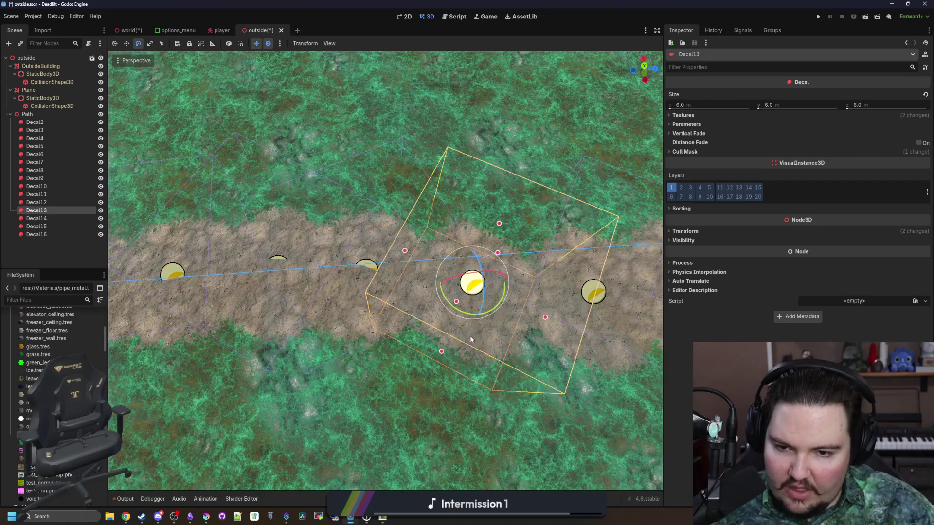
{"action": "mouse_move", "coordinate": [472, 284]}
{"action": "left_mouse_down"}
{"action": "mouse_move", "coordinate": [352, 310]}
{"action": "mouse_move", "coordinate": [427, 301]}
{"action": "left_mouse_up"}
{"action": "left_click", "coordinate": [457, 292]}
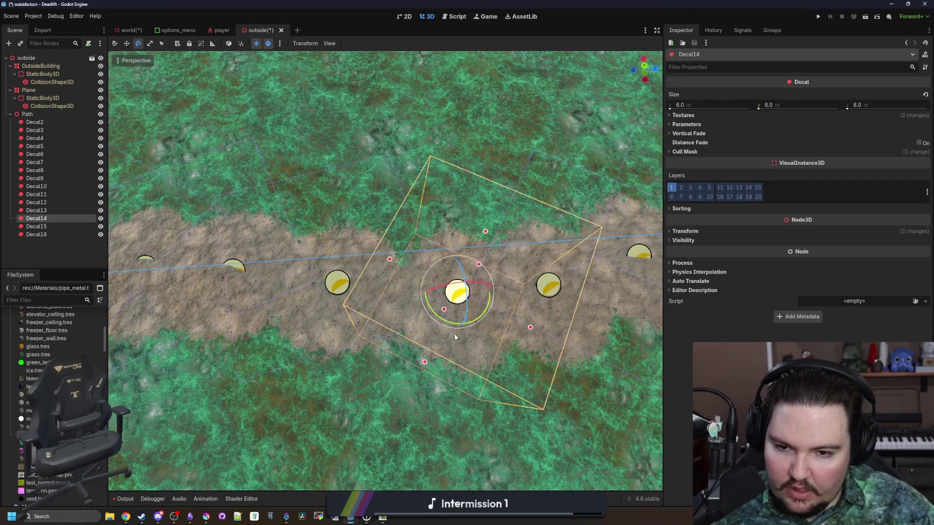
{"action": "mouse_move", "coordinate": [455, 334]}
{"action": "left_mouse_down"}
{"action": "mouse_move", "coordinate": [415, 329]}
{"action": "mouse_move", "coordinate": [433, 358]}
{"action": "left_mouse_up"}
{"action": "left_click", "coordinate": [417, 324]}
{"action": "left_click", "coordinate": [399, 318]}
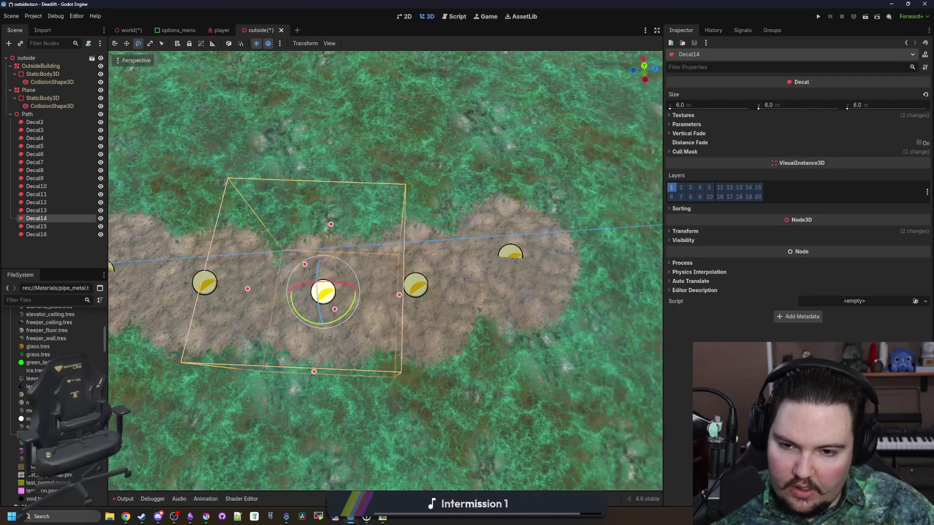
- Rotate Decal15 and Decal16 so the trail's end patches vary
{"action": "left_click", "coordinate": [417, 304]}
{"action": "left_click", "coordinate": [400, 294]}
{"action": "left_click_drag", "start_coordinate": [396, 319], "coordinate": [424, 341]}
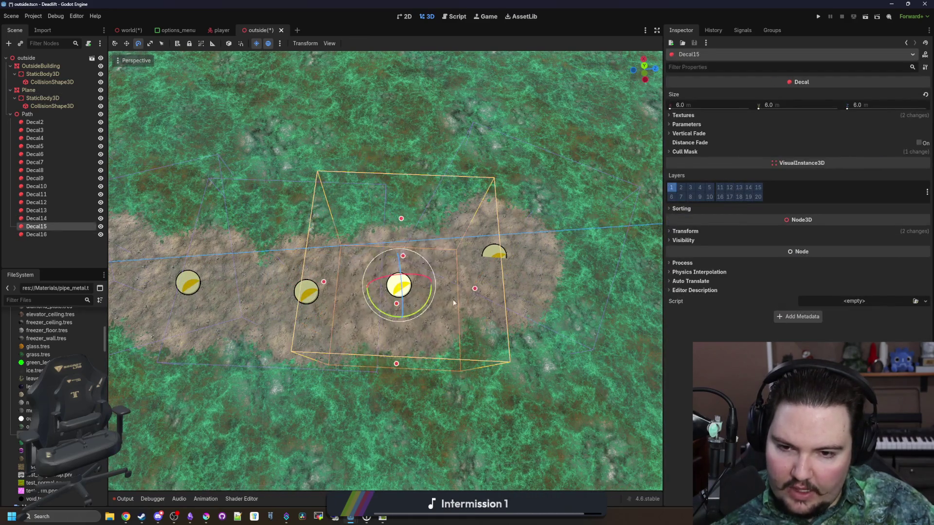
{"action": "left_click", "coordinate": [493, 266]}
{"action": "left_click", "coordinate": [495, 263]}
{"action": "mouse_move", "coordinate": [487, 291]}
{"action": "left_mouse_down"}
{"action": "mouse_move", "coordinate": [523, 265]}
{"action": "mouse_move", "coordinate": [538, 223]}
{"action": "mouse_move", "coordinate": [513, 290]}
{"action": "left_mouse_up"}
- Fly along the path to check the trail, then save the outside scene
{"action": "left_click", "coordinate": [557, 395]}
{"action": "key", "text": "w"}
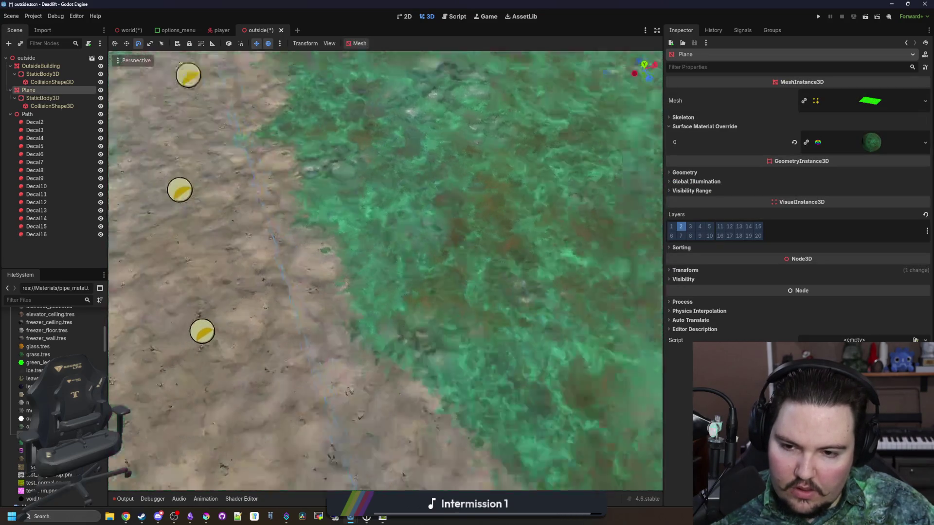
{"action": "key", "text": "w"}
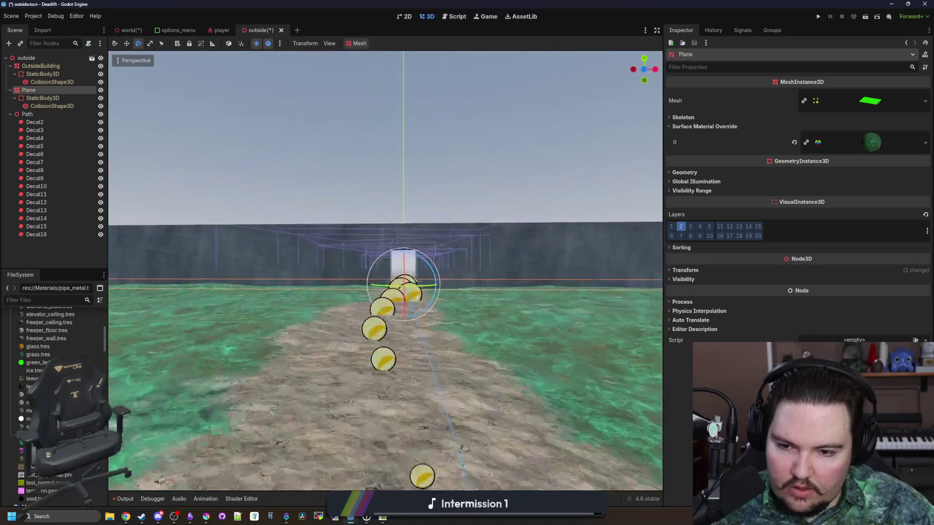
{"action": "key", "text": "s"}
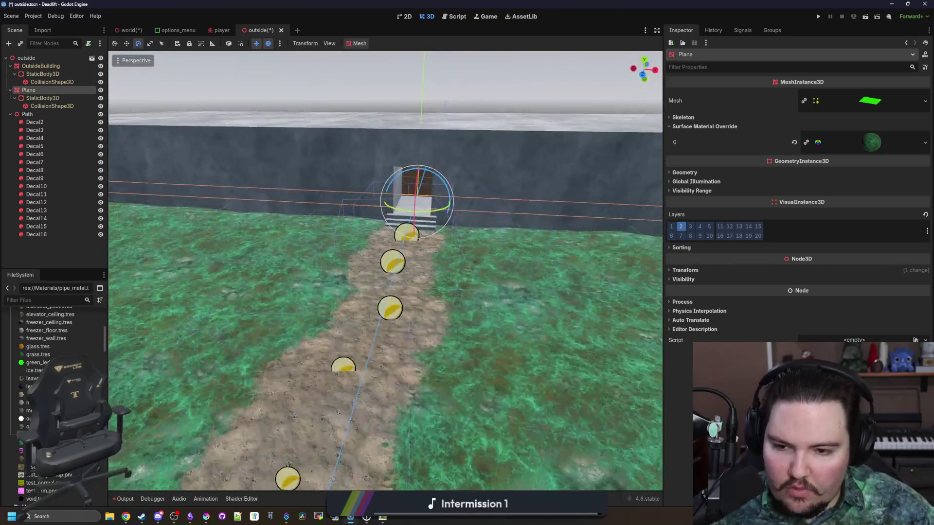
{"action": "key", "text": "ctrl+s"}
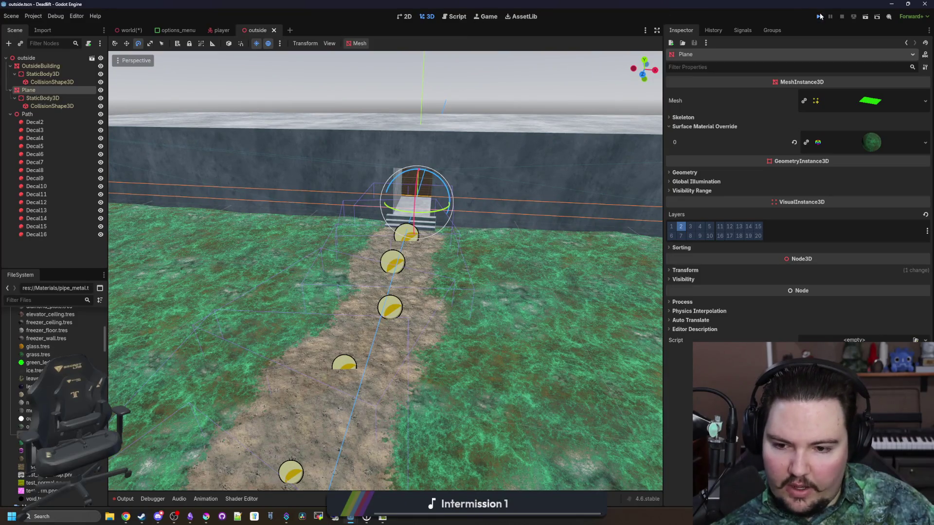
- Run the game, pause it, and put the ground Plane on render layer 1 so grass shows
{"action": "left_click", "coordinate": [820, 16]}
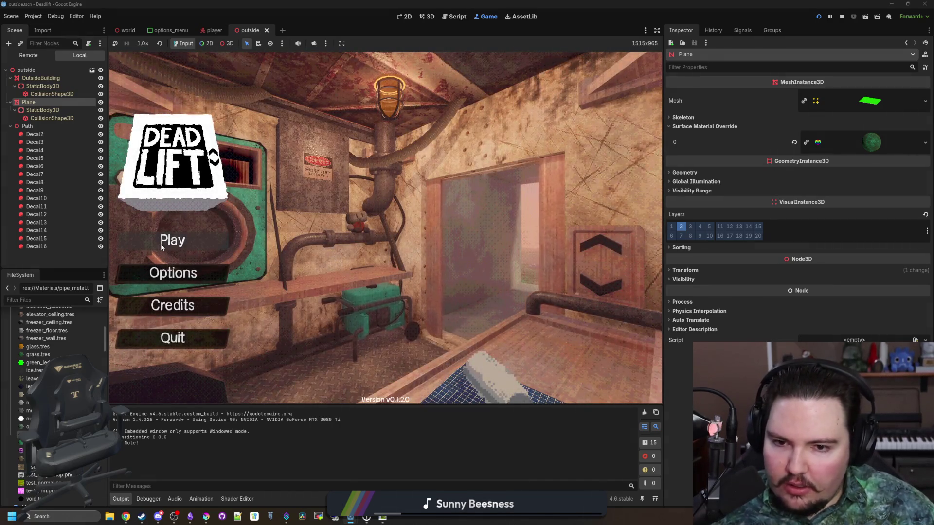
{"action": "left_click", "coordinate": [173, 241]}
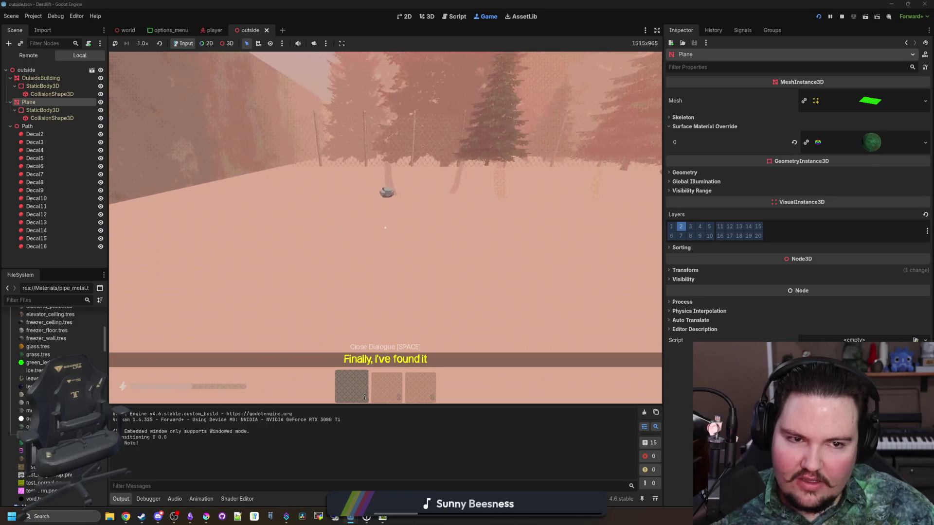
{"action": "key", "text": "Escape"}
{"action": "left_click", "coordinate": [672, 227]}
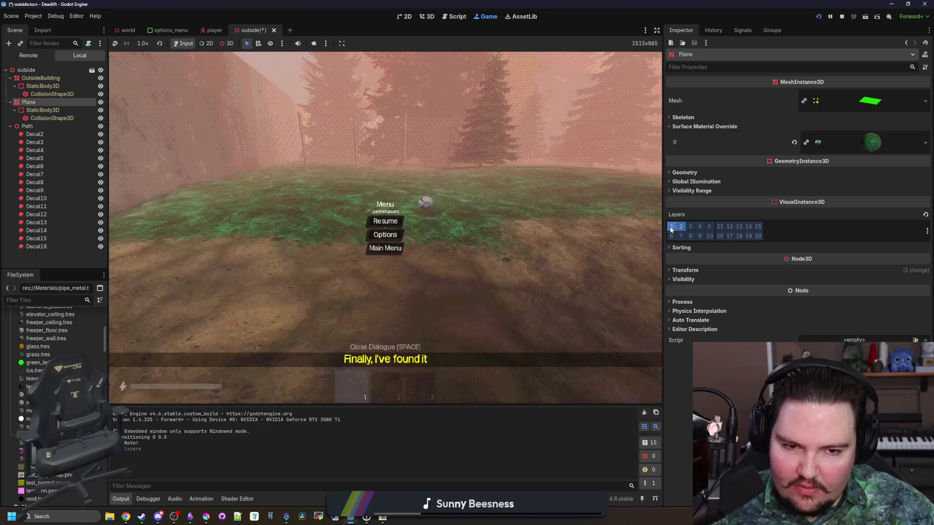
{"action": "left_click", "coordinate": [674, 228]}
{"action": "left_click", "coordinate": [675, 229]}
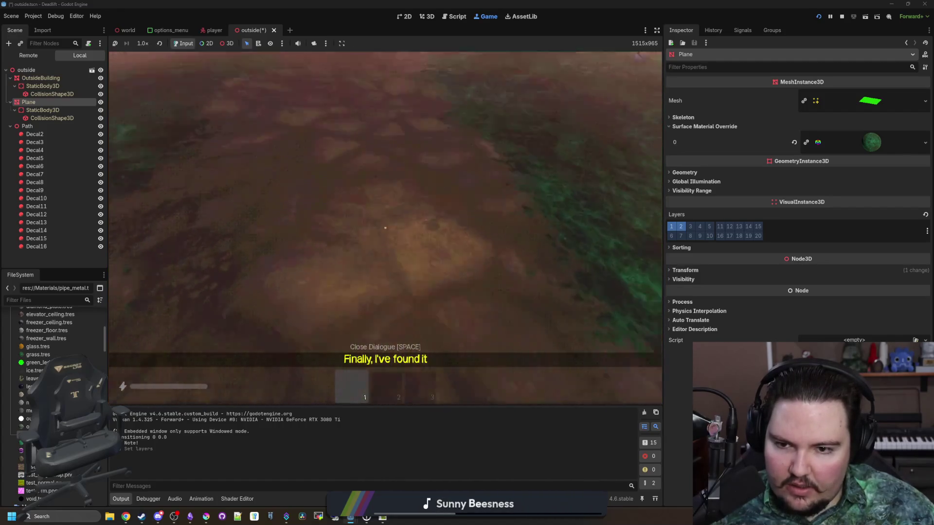
- Walk the player up to the door steps, then bring up the browser's spot of dirt page
{"action": "key", "text": "shift+w"}
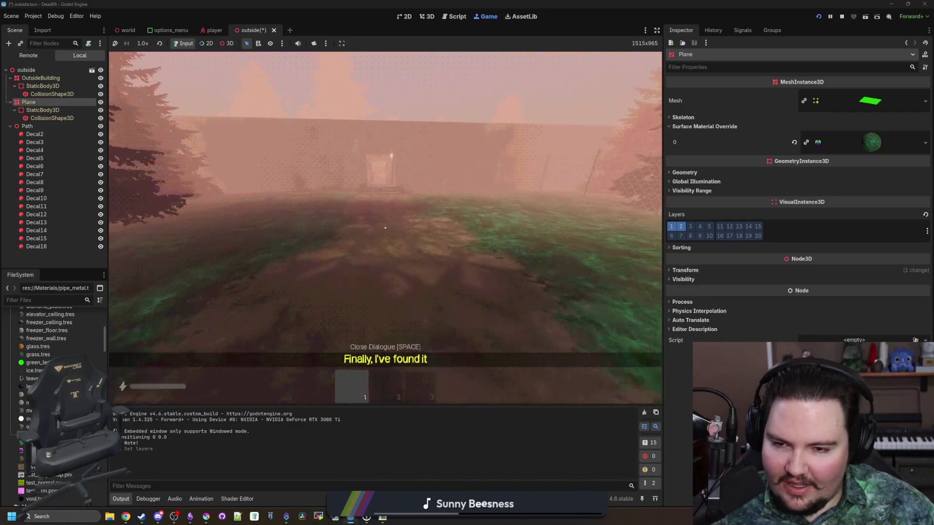
{"action": "key", "text": "Escape"}
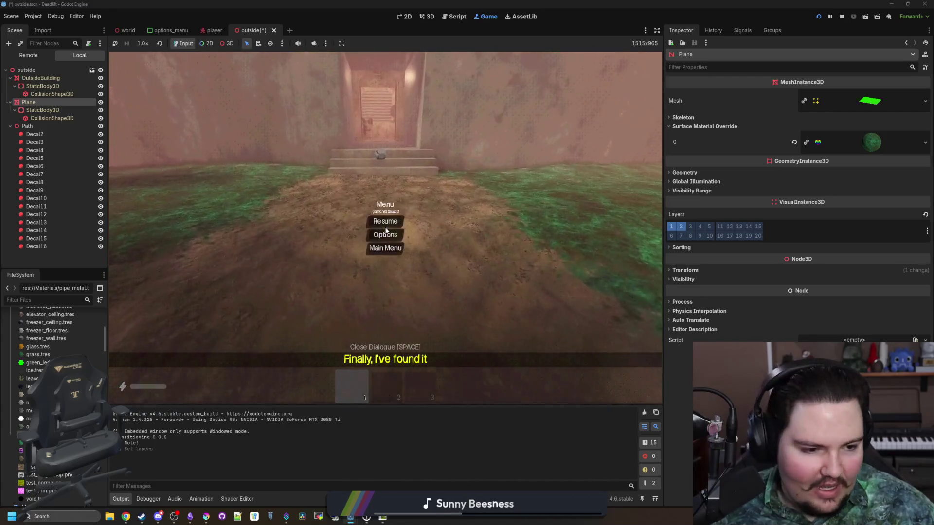
{"action": "key", "text": "alt+Tab"}
{"action": "key", "text": "ctrl+Tab"}
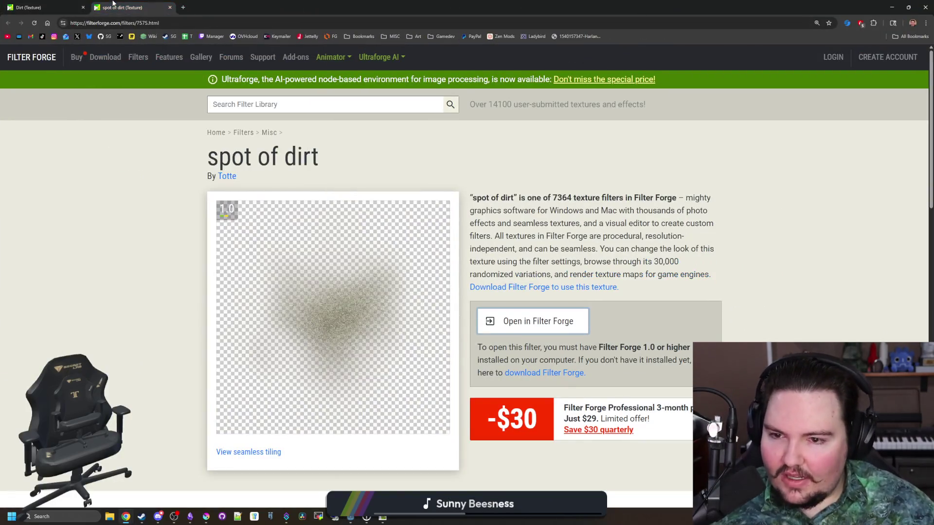
- Search the Filter Forge library for 'di' and import Pebbles or Gems in Dirt into Filter Forge
{"action": "key", "text": "ctrl+Tab"}
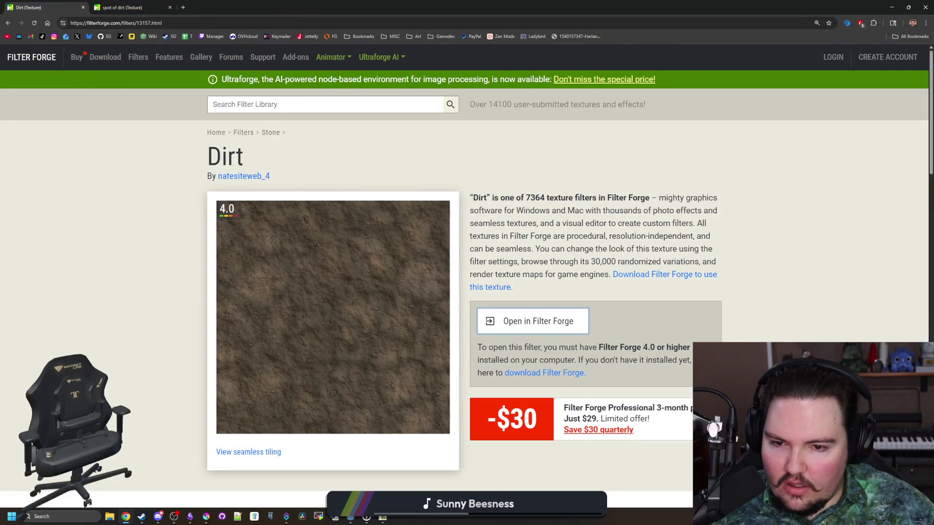
{"action": "left_click", "coordinate": [325, 105]}
{"action": "type", "text": "di"}
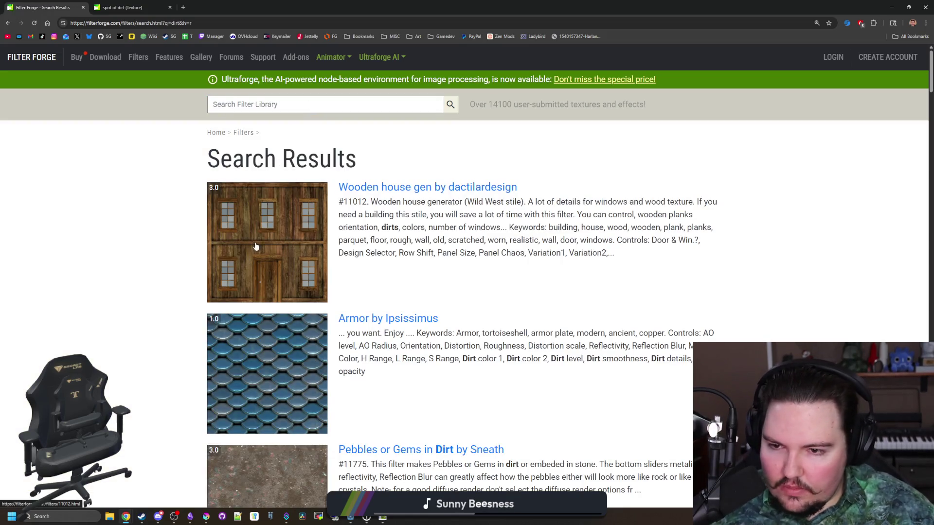
{"action": "scroll", "coordinate": [257, 247], "scroll_direction": "down", "scroll_amount": 6}
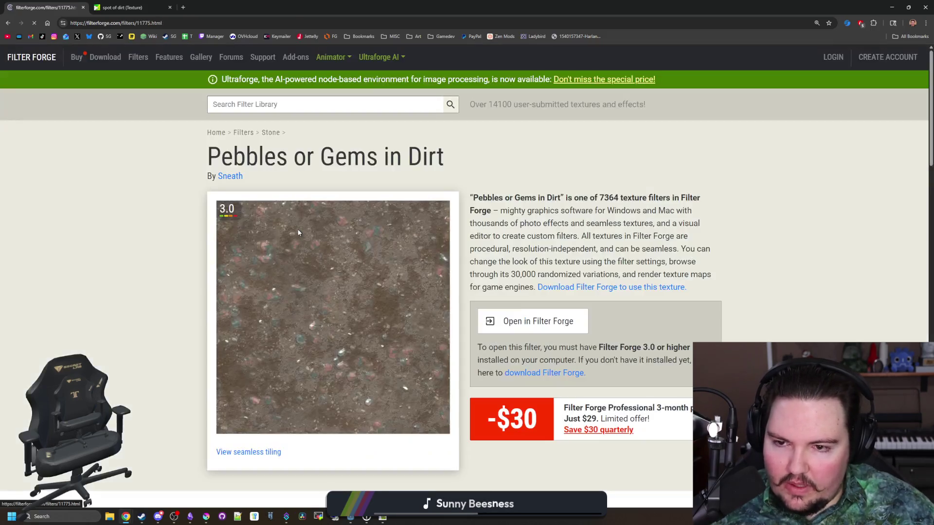
{"action": "left_click", "coordinate": [531, 325]}
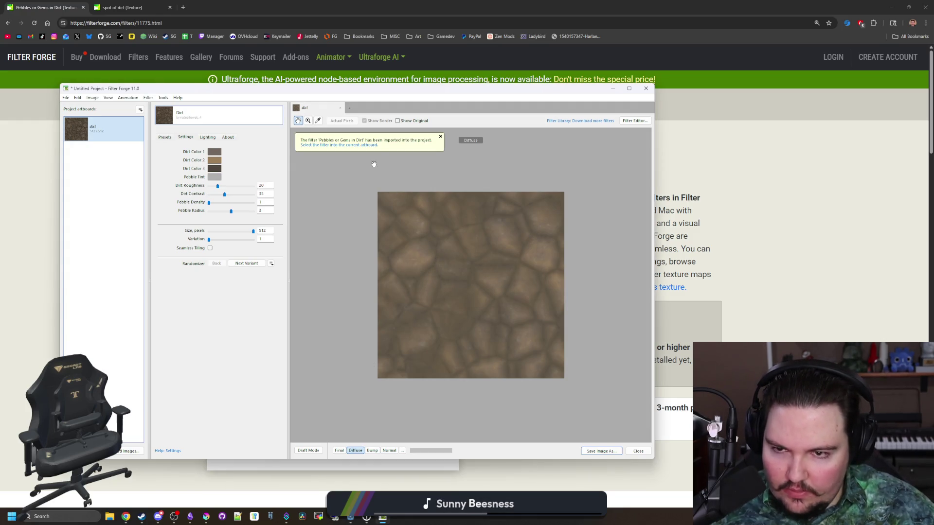
- Apply Pebbles or Gems in Dirt to the artboard and compare its Diffuse and Normal previews
{"action": "left_click", "coordinate": [441, 140]}
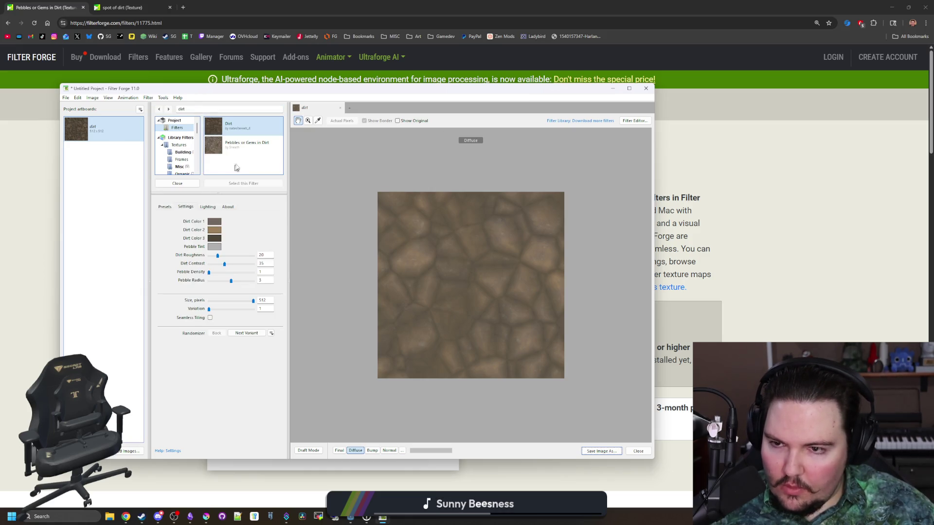
{"action": "left_click", "coordinate": [238, 146]}
{"action": "left_click", "coordinate": [355, 450]}
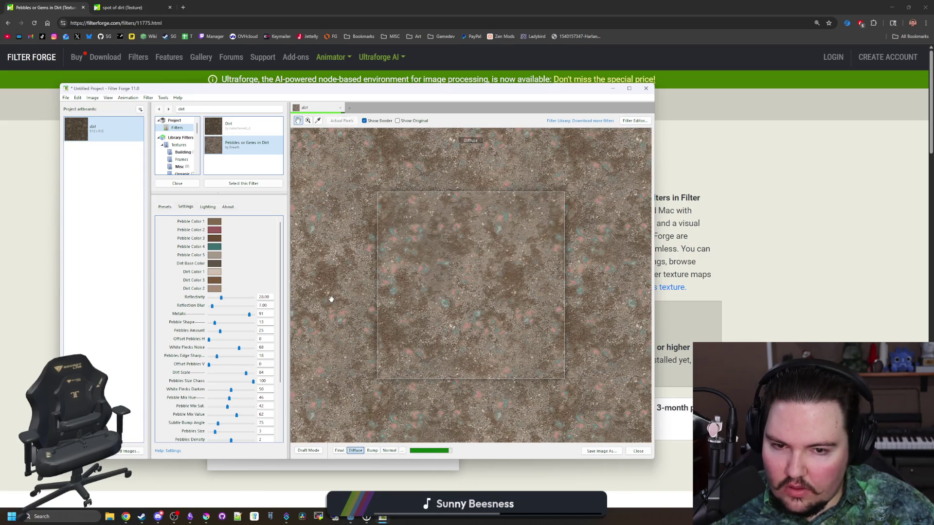
{"action": "scroll", "coordinate": [179, 279], "scroll_direction": "down", "scroll_amount": 3}
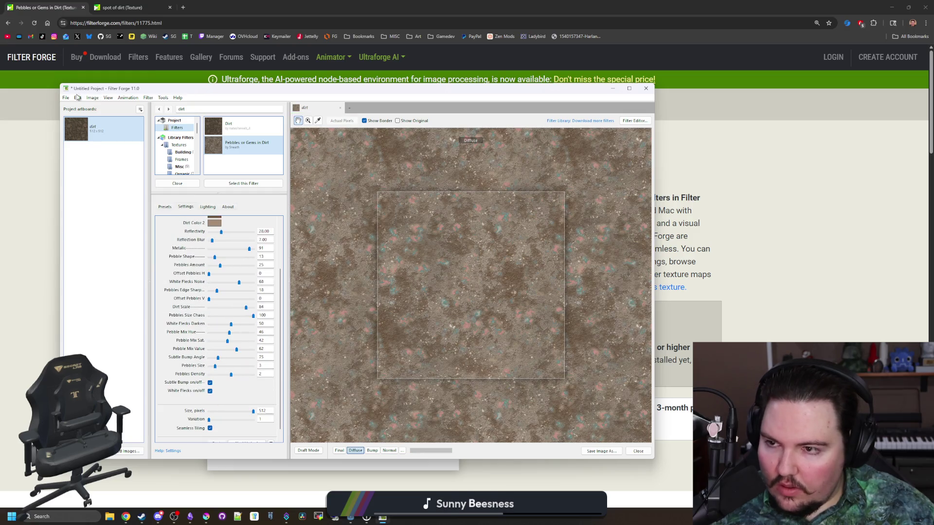
{"action": "left_click", "coordinate": [389, 451]}
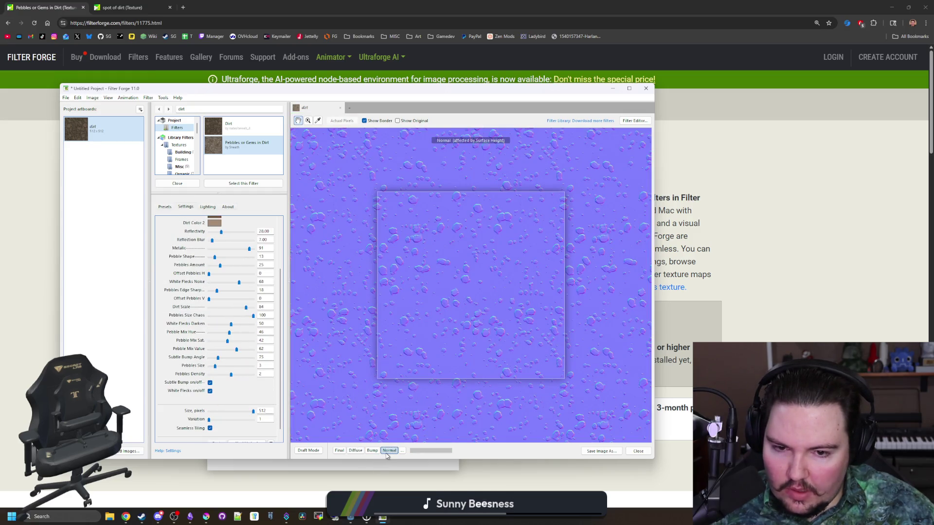
{"action": "left_click", "coordinate": [356, 451]}
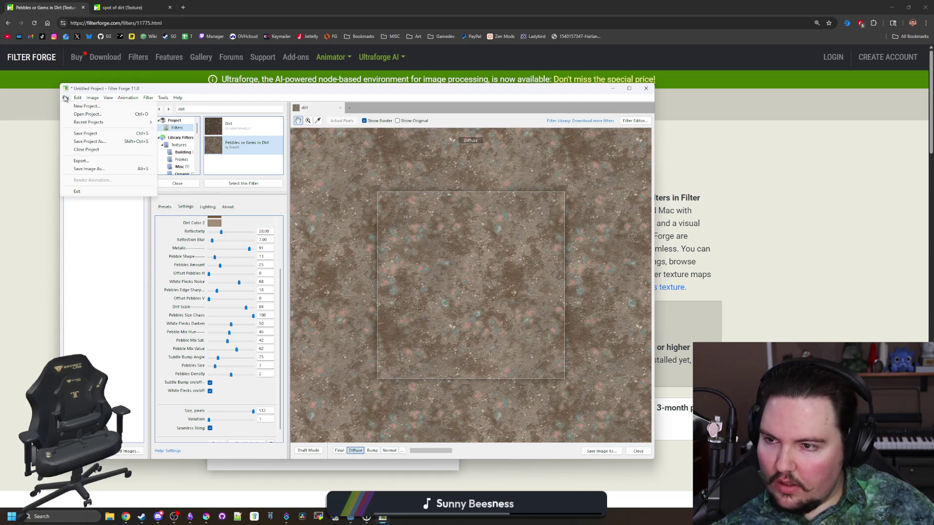
- Export the diffuse texture to the Desktop, overwriting the old file, then maximize Krita
{"action": "key", "text": "ctrl+e"}
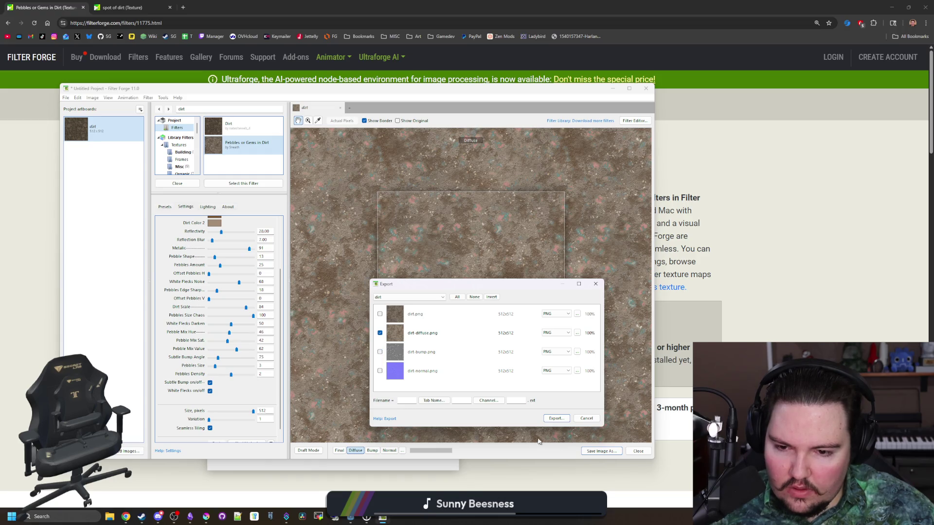
{"action": "left_click", "coordinate": [556, 419]}
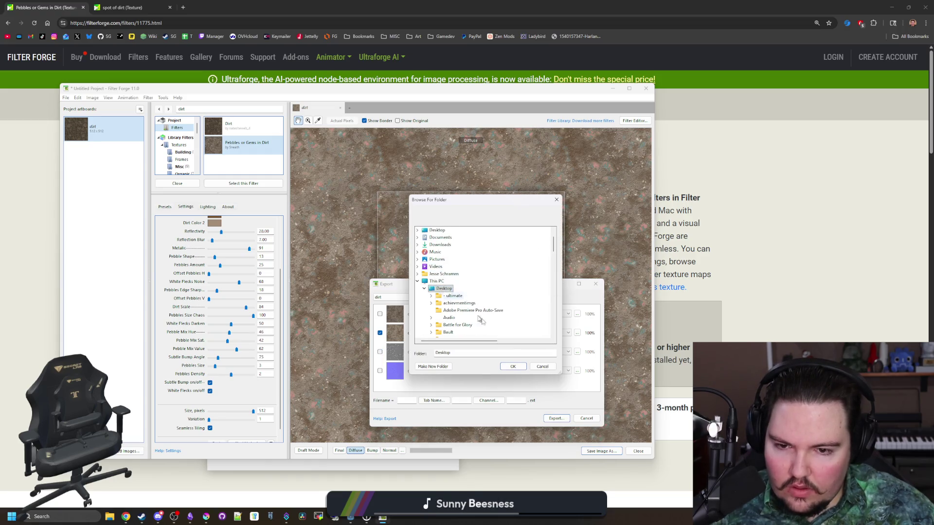
{"action": "left_click", "coordinate": [513, 367]}
{"action": "left_click", "coordinate": [494, 273]}
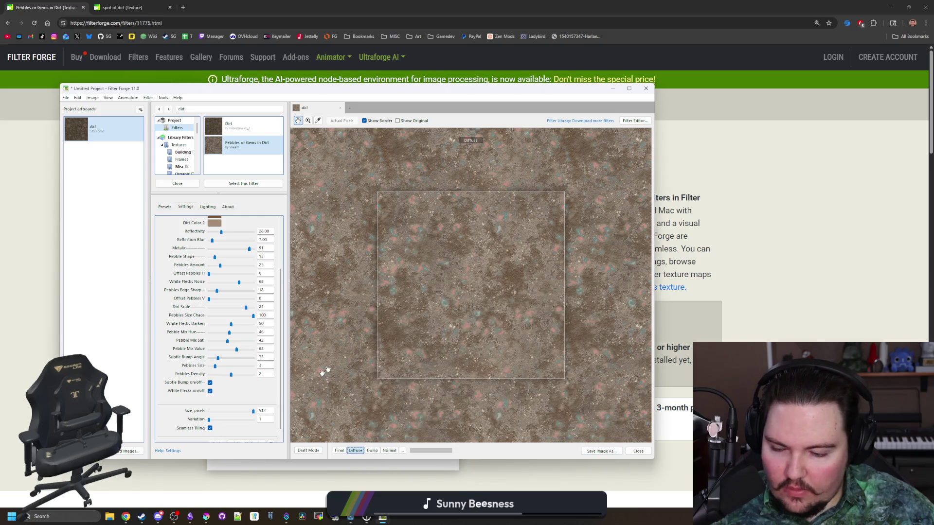
{"action": "left_click", "coordinate": [209, 516]}
{"action": "double_click", "coordinate": [412, 442]}
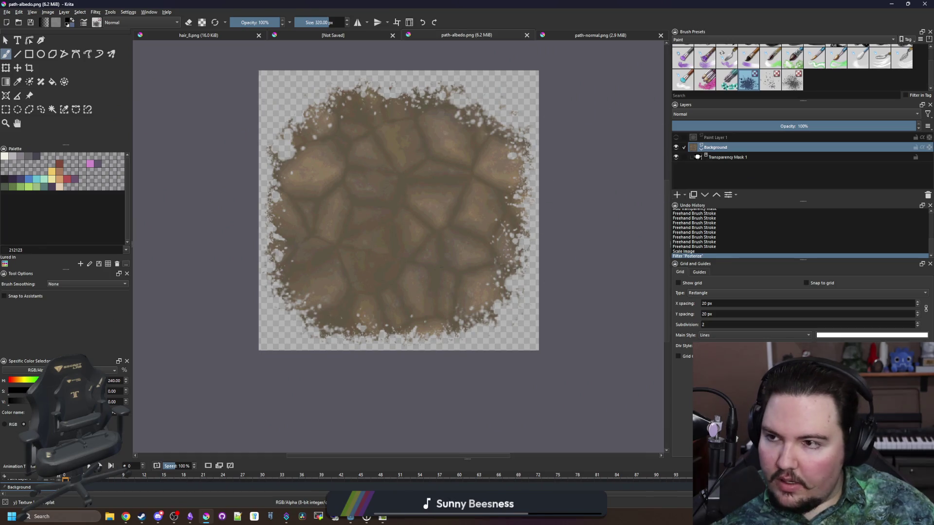
- Insert dirt-diffuse.png as a new layer and scale it to fit the canvas
{"action": "left_click", "coordinate": [7, 13]}
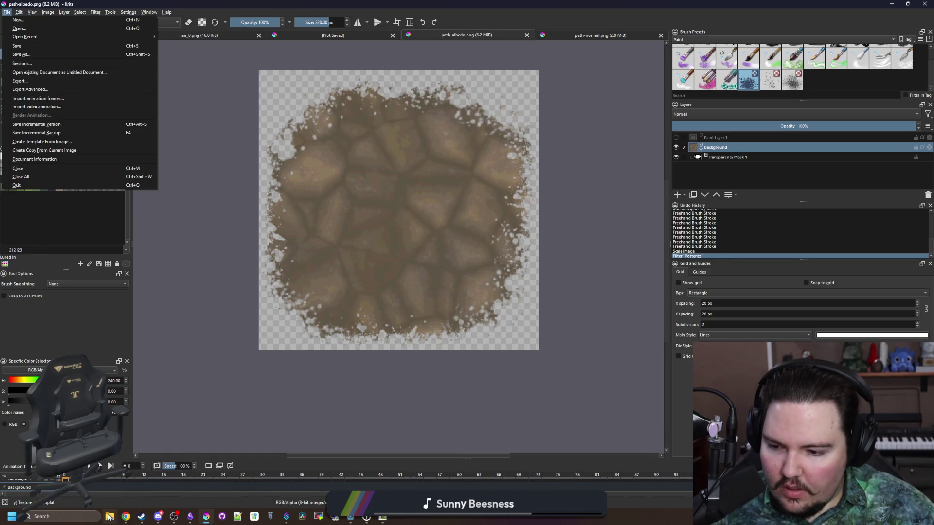
{"action": "key", "text": "Escape"}
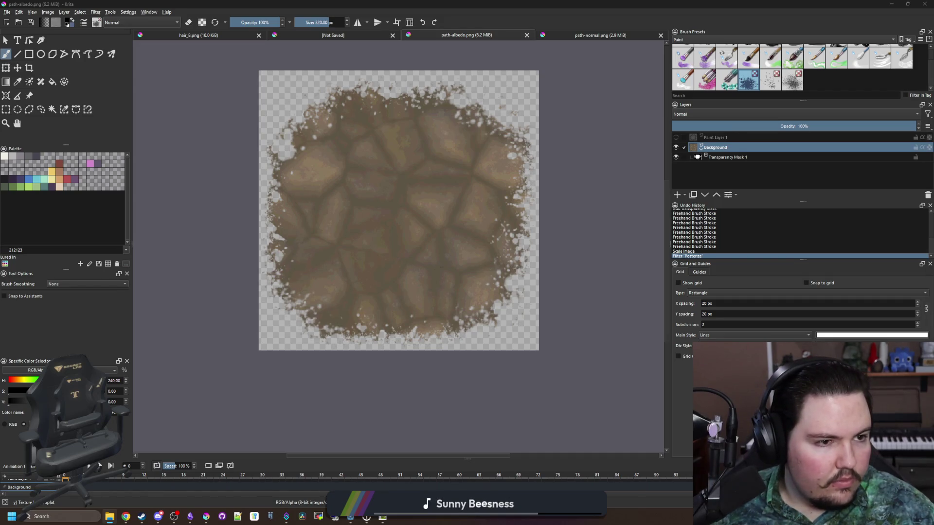
{"action": "mouse_move", "coordinate": [782, 152]}
{"action": "left_mouse_down"}
{"action": "mouse_move", "coordinate": [371, 194]}
{"action": "mouse_move", "coordinate": [382, 210]}
{"action": "left_mouse_up"}
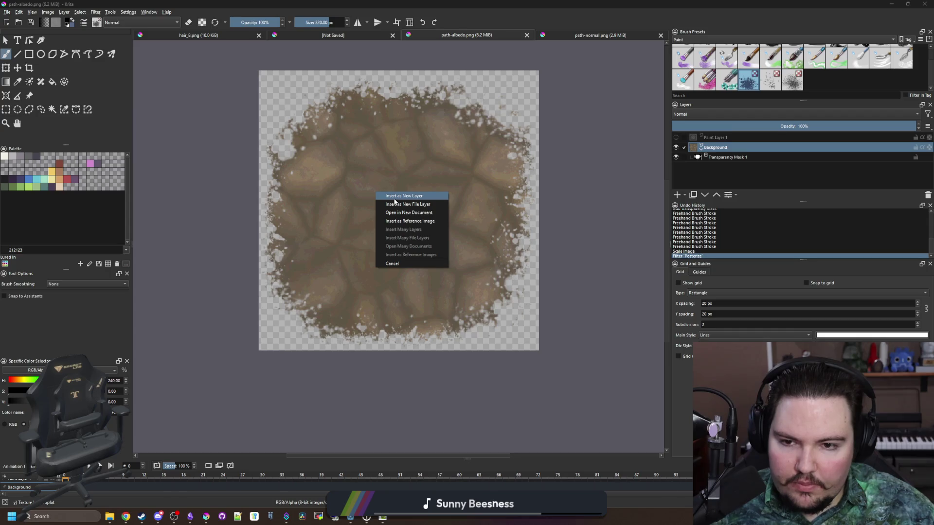
{"action": "left_click", "coordinate": [394, 196]}
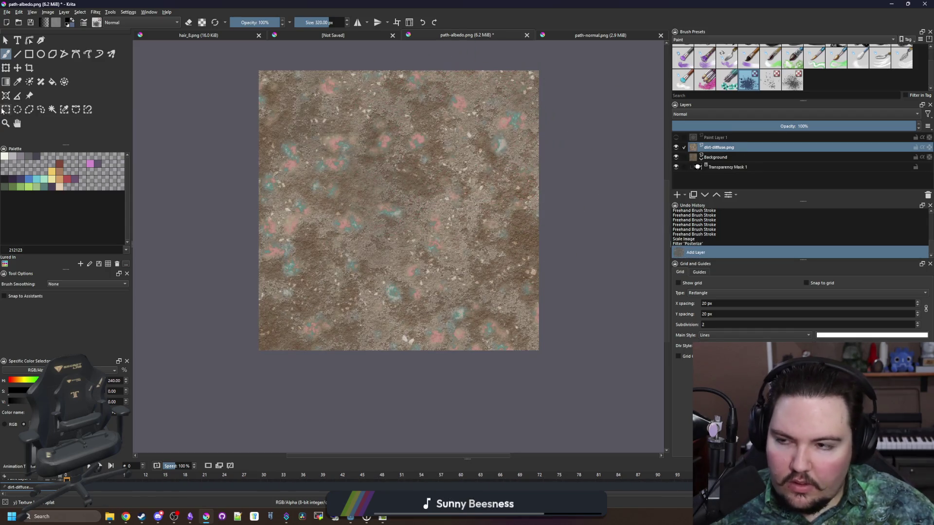
{"action": "left_click", "coordinate": [6, 67]}
{"action": "scroll", "coordinate": [538, 388], "scroll_direction": "down", "scroll_amount": 2}
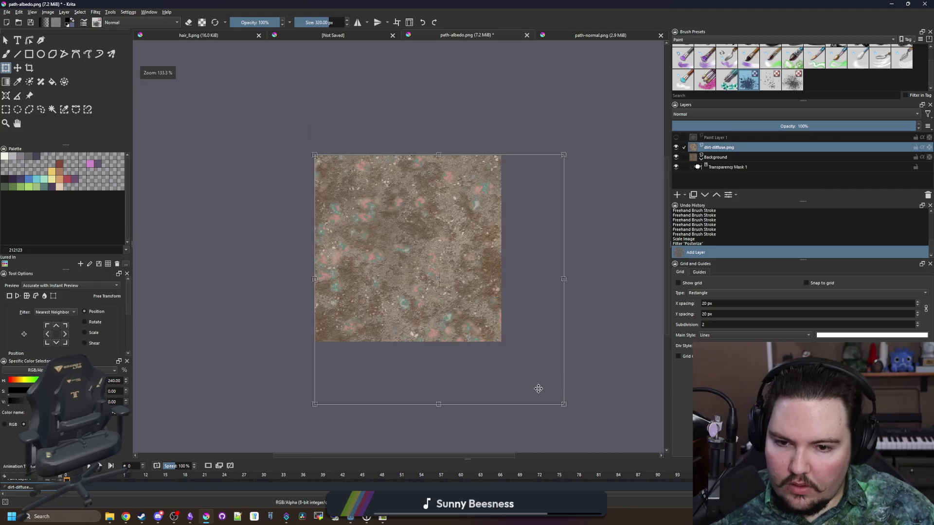
{"action": "scroll", "coordinate": [572, 408], "scroll_direction": "up", "scroll_amount": 2}
{"action": "left_click_drag", "start_coordinate": [528, 377], "coordinate": [471, 317]}
{"action": "scroll", "coordinate": [384, 267], "scroll_direction": "up", "scroll_amount": 1}
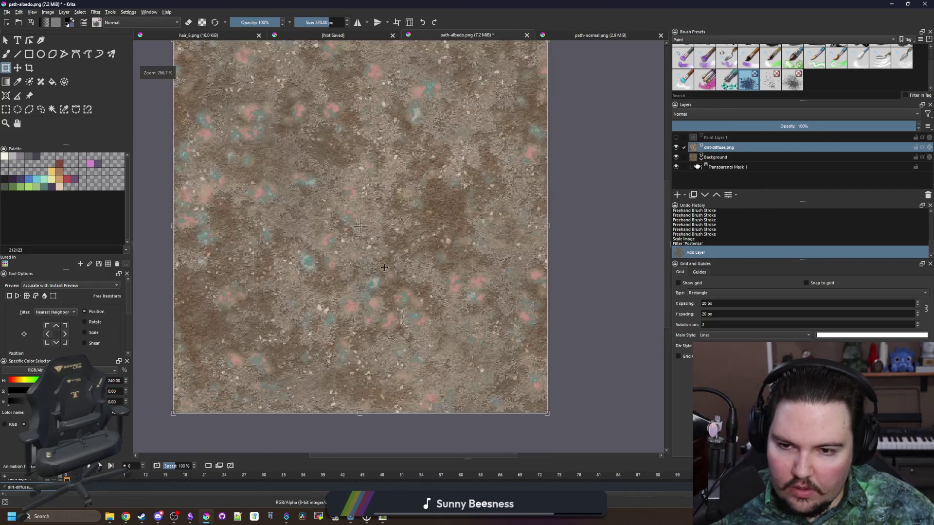
- Paste the Transparency Mask onto the dirt-diffuse layer and save path-albedo.png as PNG
{"action": "right_click", "coordinate": [728, 166]}
{"action": "key", "text": "Escape"}
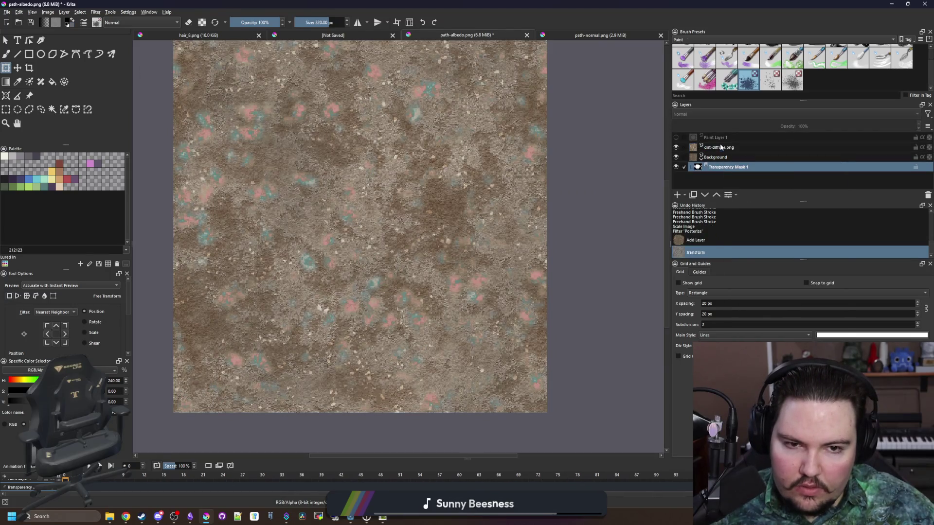
{"action": "right_click", "coordinate": [721, 148]}
{"action": "left_click", "coordinate": [749, 192]}
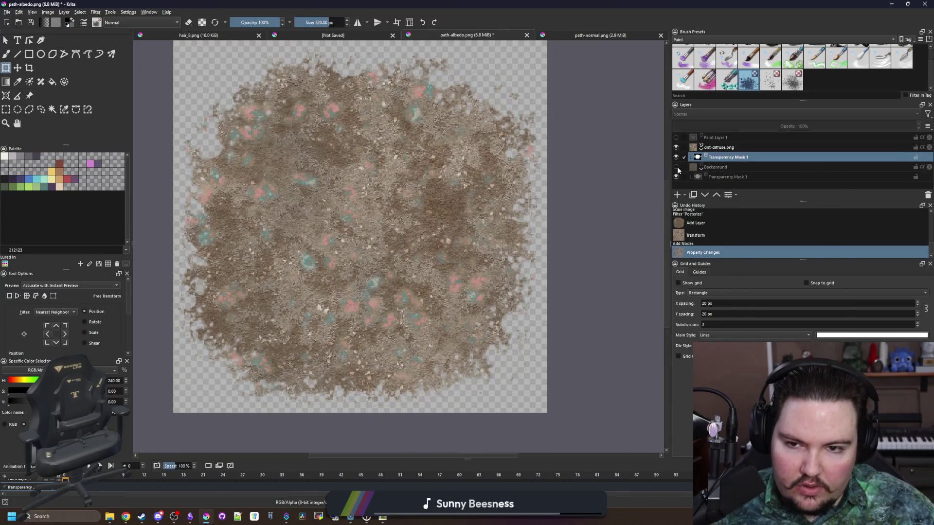
{"action": "scroll", "coordinate": [375, 212], "scroll_direction": "down", "scroll_amount": 2}
{"action": "key", "text": "ctrl+s"}
{"action": "left_click", "coordinate": [506, 316]}
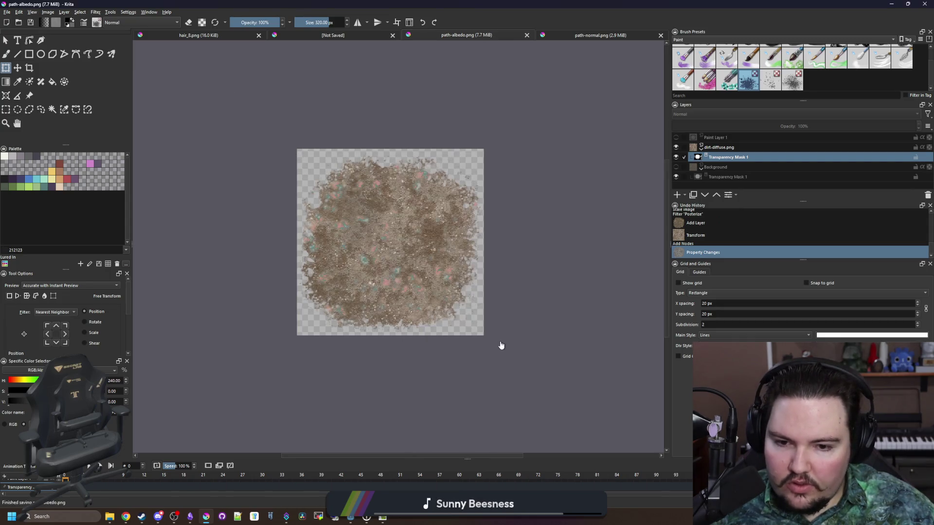
- Resume the game to view the new pebbly dirt path, then pause and select Decal2
{"action": "key", "text": "alt+Tab"}
{"action": "key", "text": "alt+Tab"}
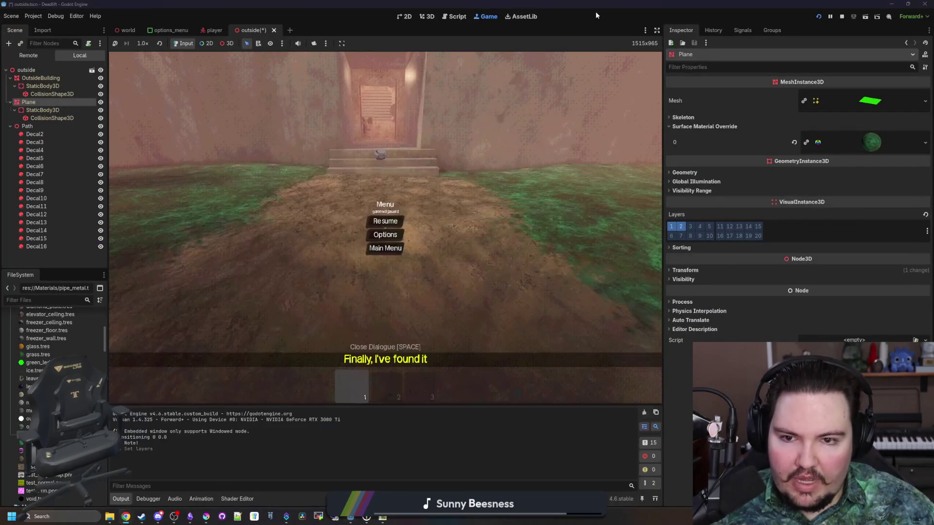
{"action": "key", "text": "Escape"}
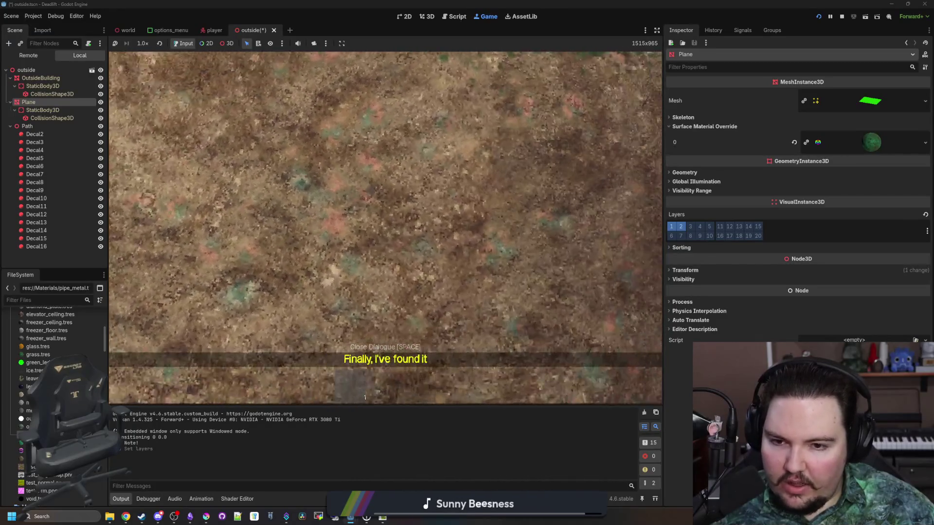
{"action": "key", "text": "super"}
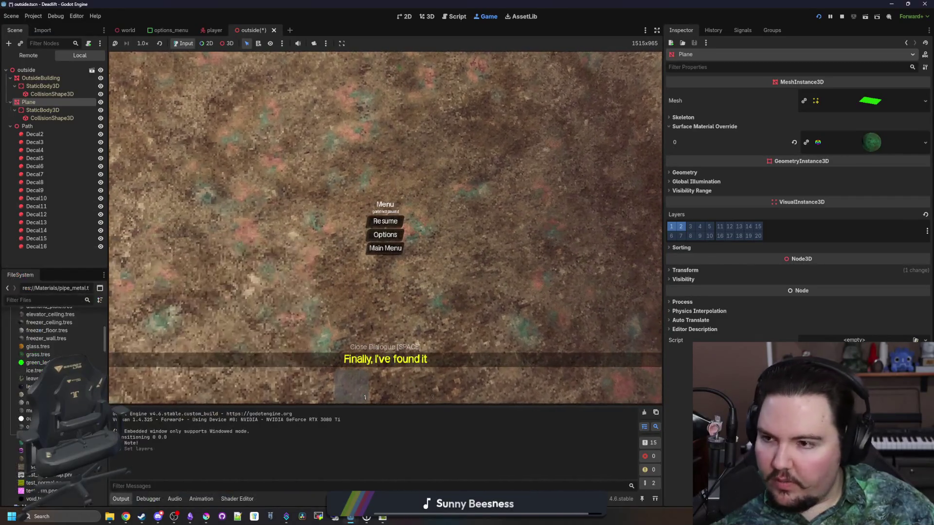
{"action": "left_click", "coordinate": [280, 190]}
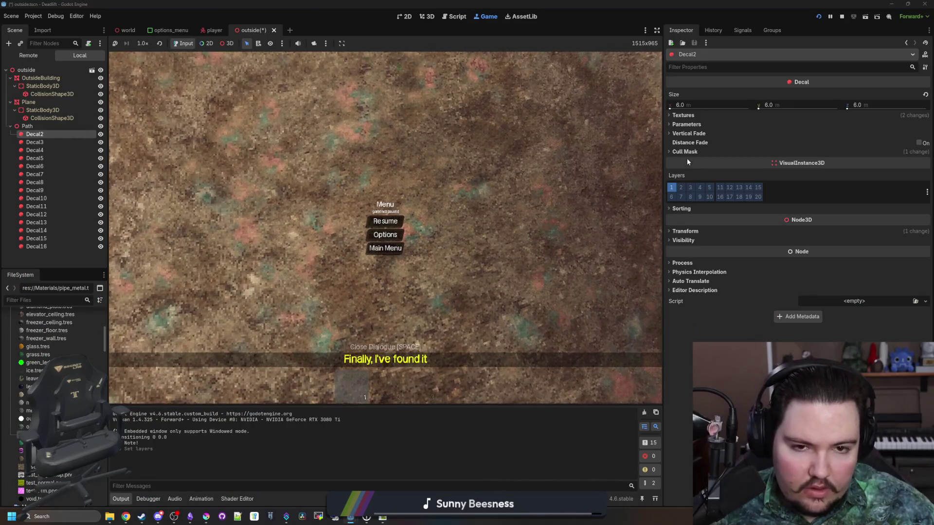
- Try Decal2's Normal Fade at 0.999 in the running game, then reset it to 0.0
{"action": "left_click", "coordinate": [686, 152]}
{"action": "left_click", "coordinate": [686, 152]}
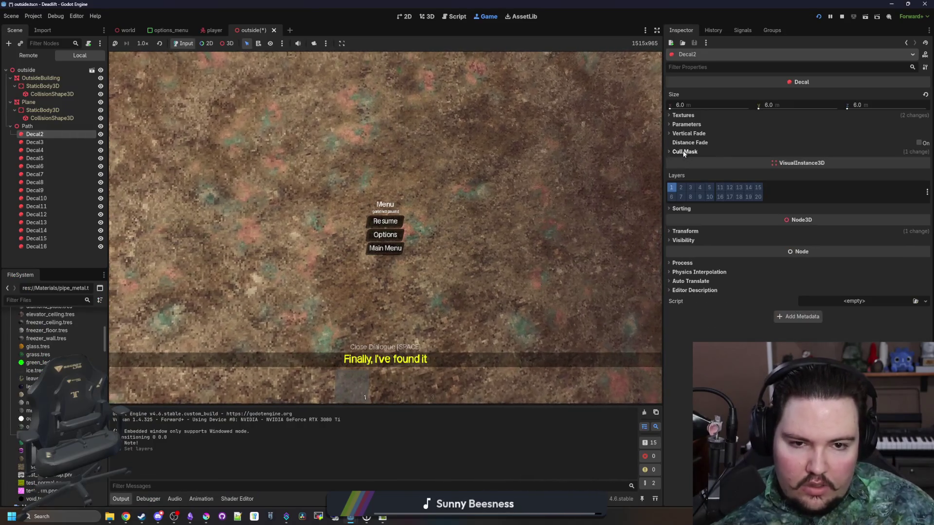
{"action": "left_click", "coordinate": [688, 134]}
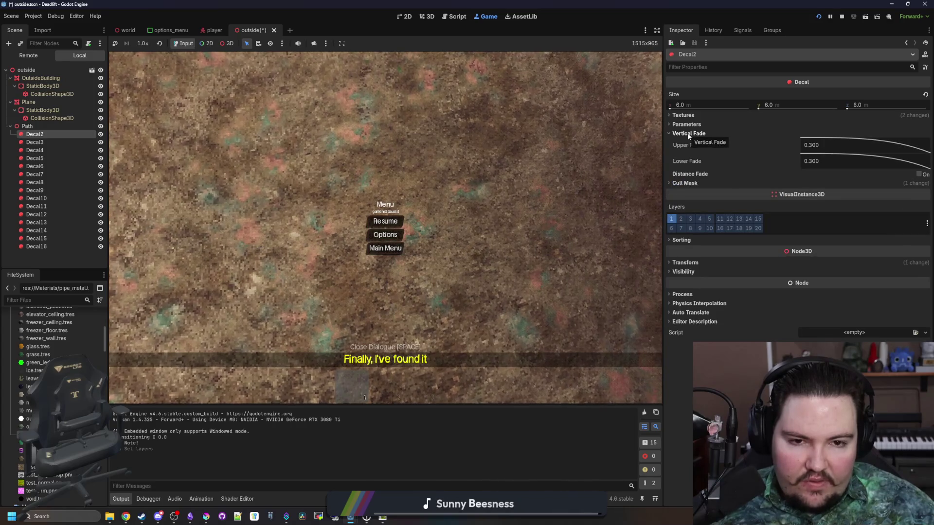
{"action": "left_click", "coordinate": [688, 134]}
{"action": "left_click", "coordinate": [691, 125]}
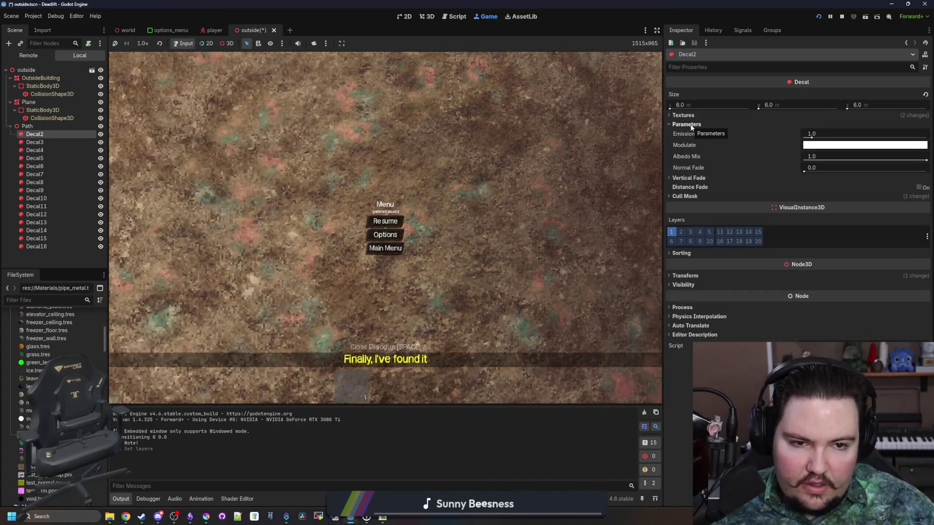
{"action": "mouse_move", "coordinate": [804, 173]}
{"action": "left_mouse_down"}
{"action": "mouse_move", "coordinate": [854, 175]}
{"action": "mouse_move", "coordinate": [763, 173]}
{"action": "mouse_move", "coordinate": [927, 171]}
{"action": "left_mouse_up"}
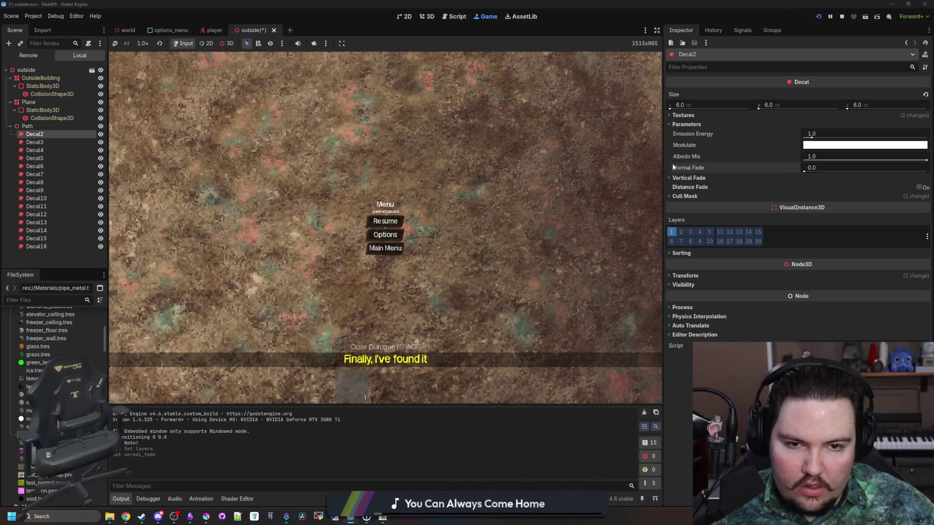
{"action": "left_click", "coordinate": [387, 225]}
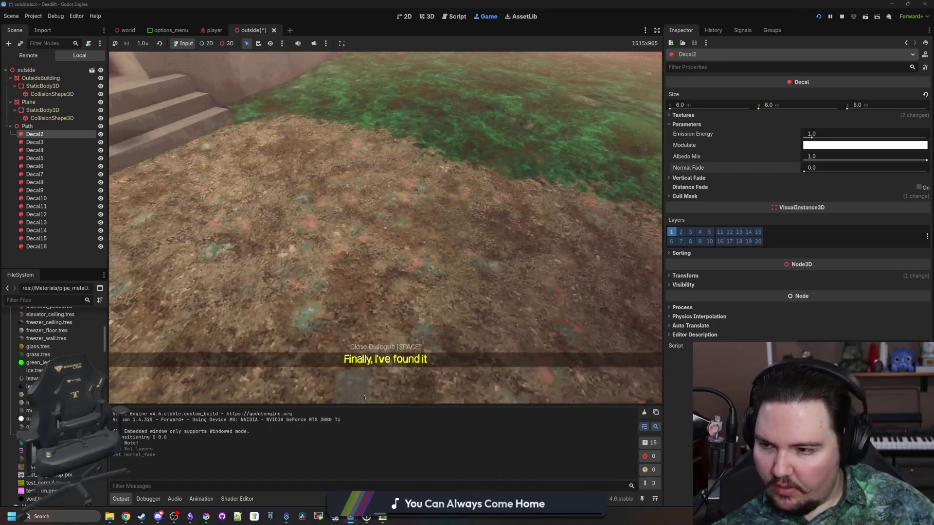
{"action": "key", "text": "super"}
{"action": "left_click_drag", "start_coordinate": [807, 173], "coordinate": [926, 172]}
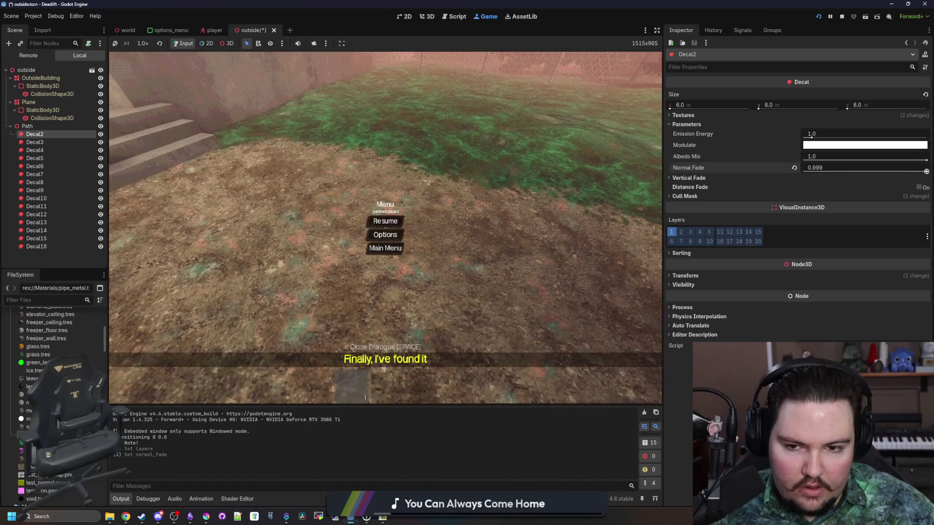
{"action": "left_click", "coordinate": [385, 221]}
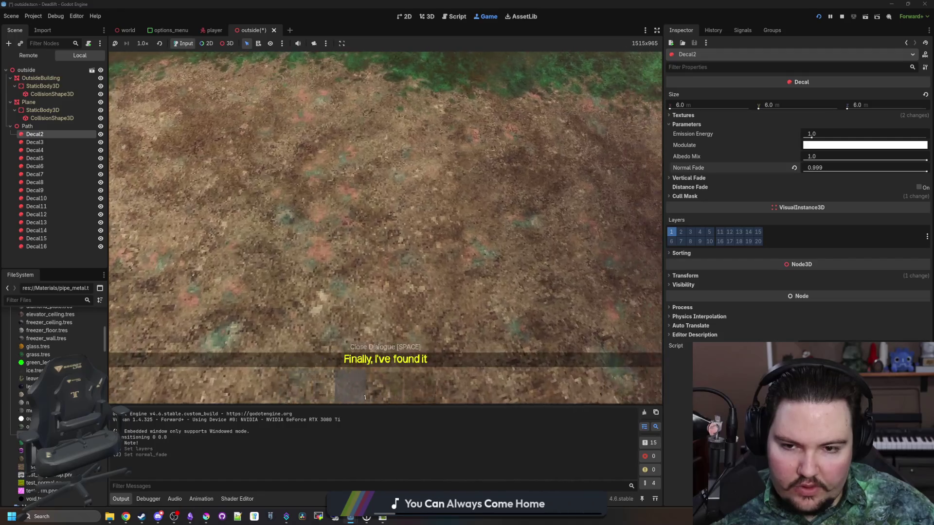
{"action": "key", "text": "super"}
{"action": "left_click", "coordinate": [795, 168]}
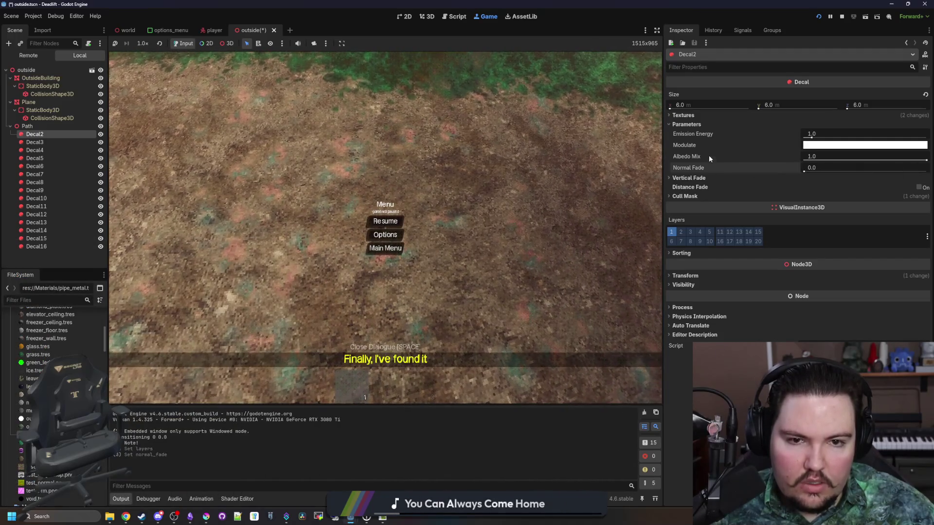
- Set Decal2's Sorting Offset to -1 and resume the game to view the path
{"action": "left_click", "coordinate": [689, 116]}
{"action": "left_click", "coordinate": [689, 116]}
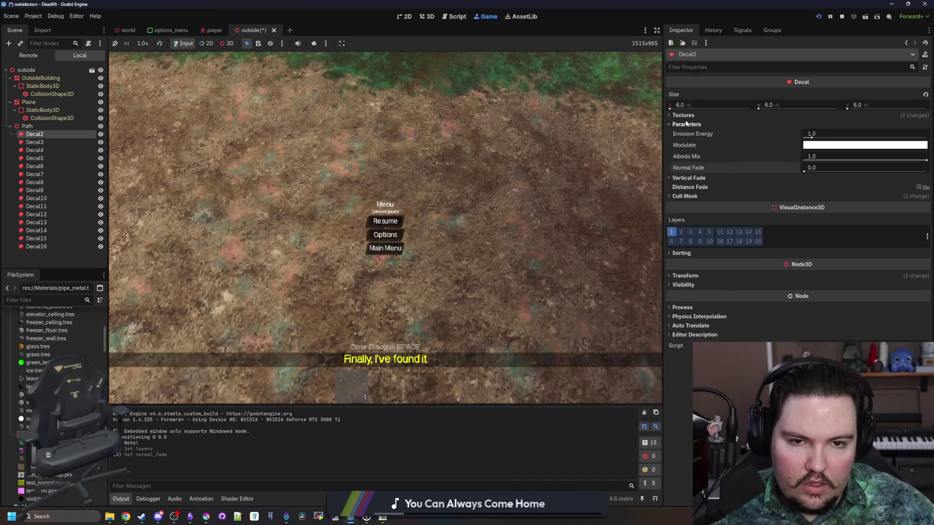
{"action": "left_click", "coordinate": [687, 125]}
{"action": "left_click", "coordinate": [686, 231]}
{"action": "left_click", "coordinate": [683, 209]}
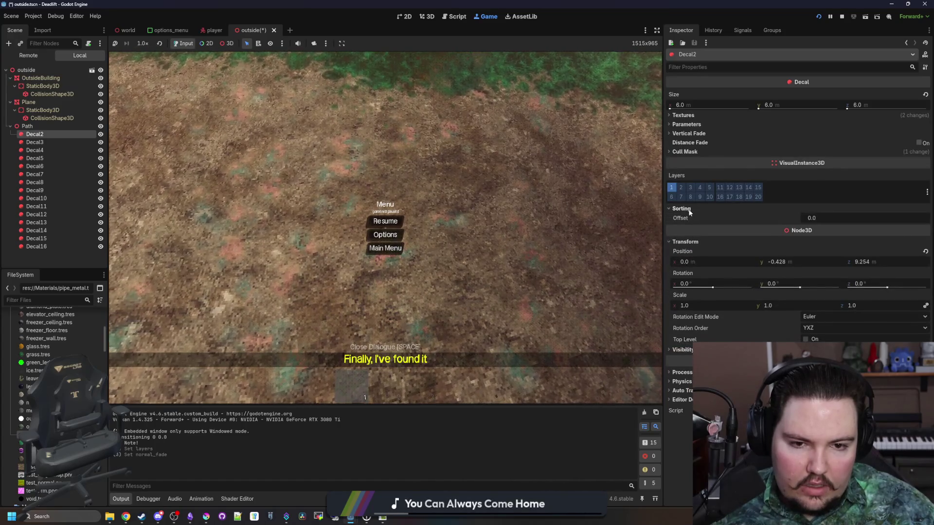
{"action": "left_click", "coordinate": [825, 221]}
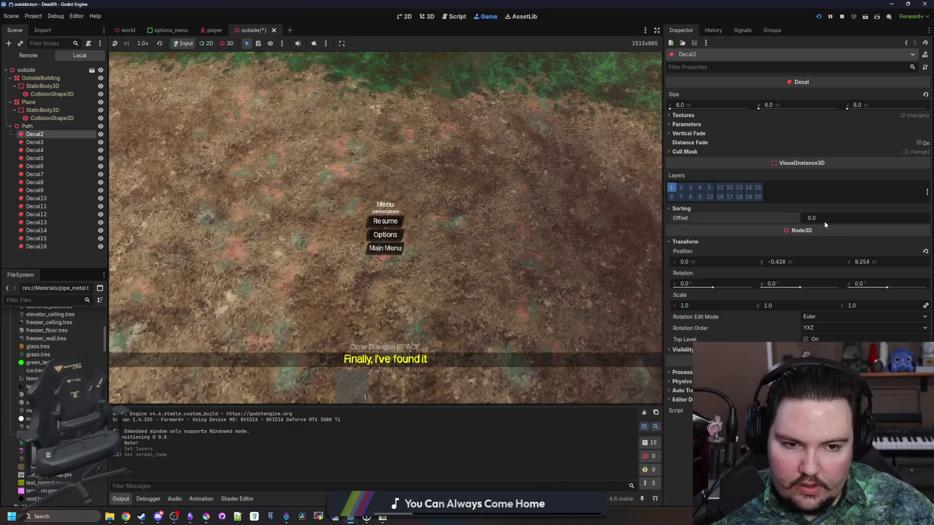
{"action": "type", "text": "-1"}
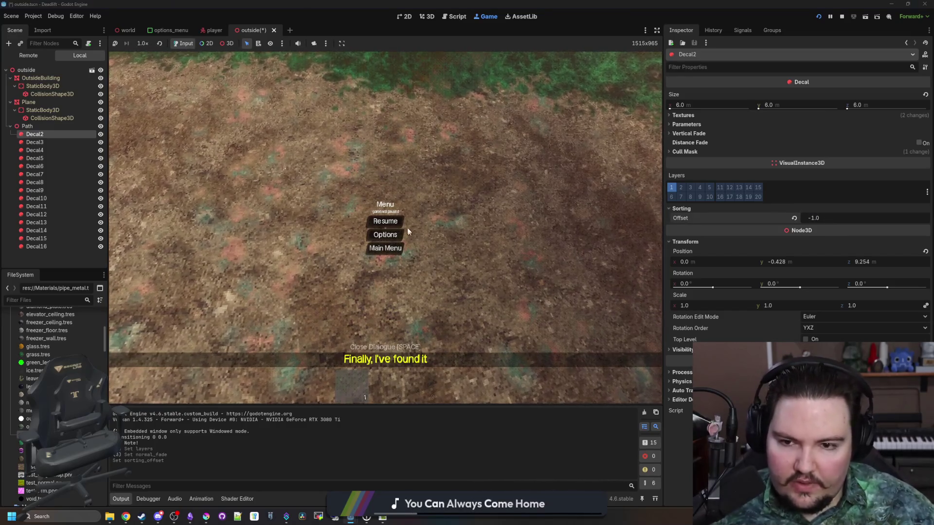
{"action": "left_click", "coordinate": [647, 146]}
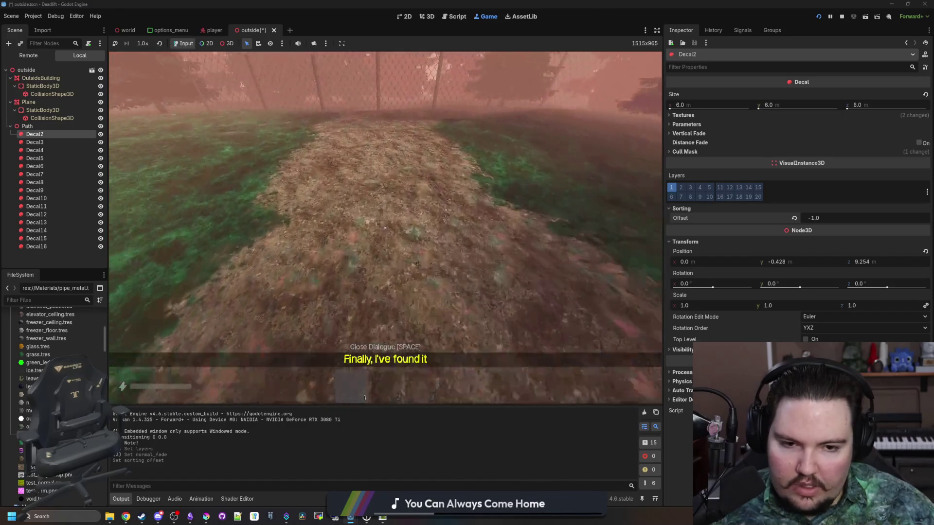
- Check the path in the running game again, then switch to the 2D workspace
{"action": "key", "text": "Escape"}
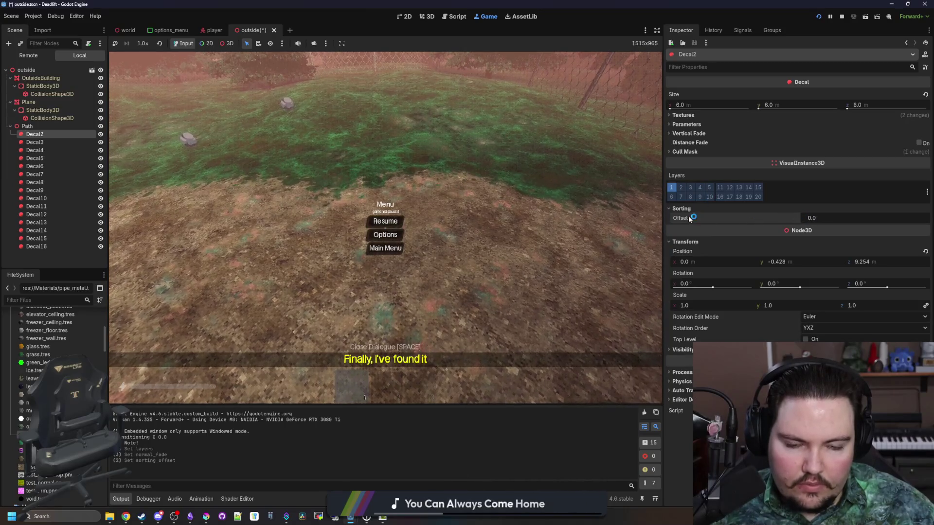
{"action": "mouse_move", "coordinate": [689, 219]}
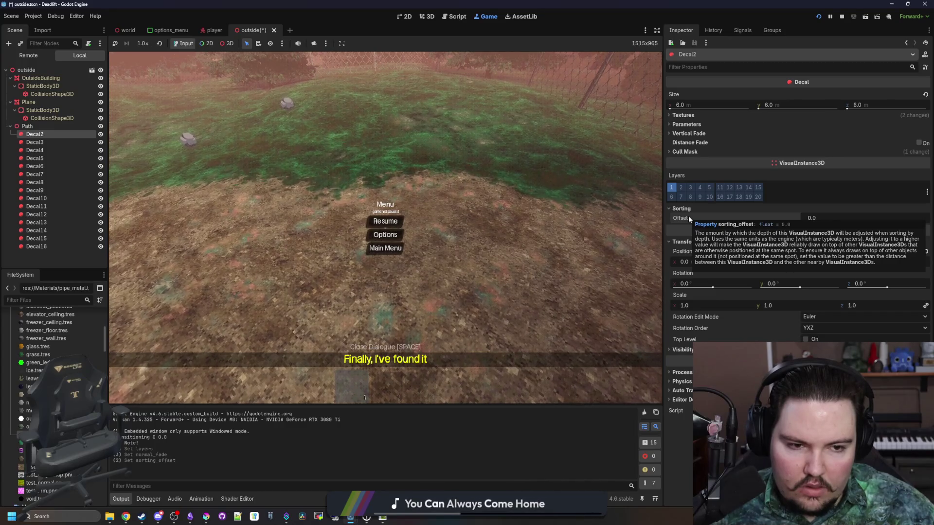
{"action": "left_click", "coordinate": [385, 221]}
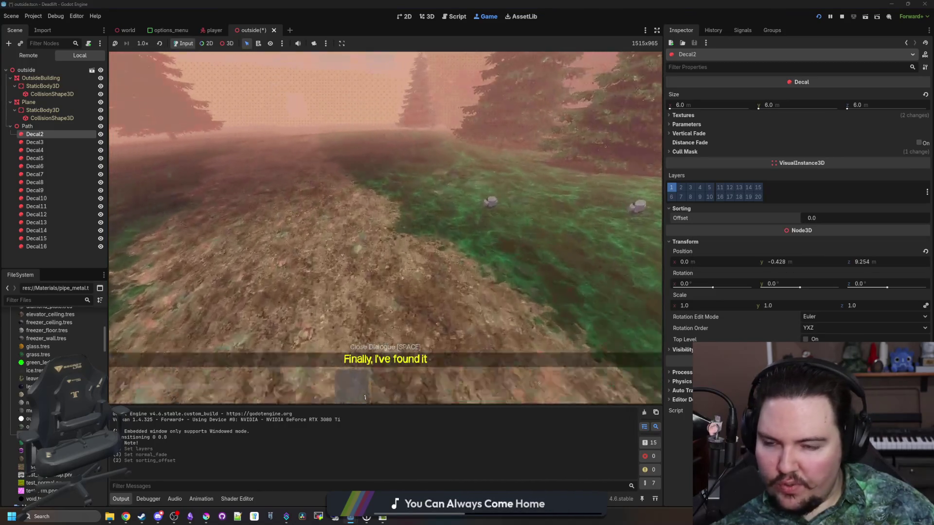
{"action": "key", "text": "Escape"}
{"action": "left_click", "coordinate": [409, 17]}
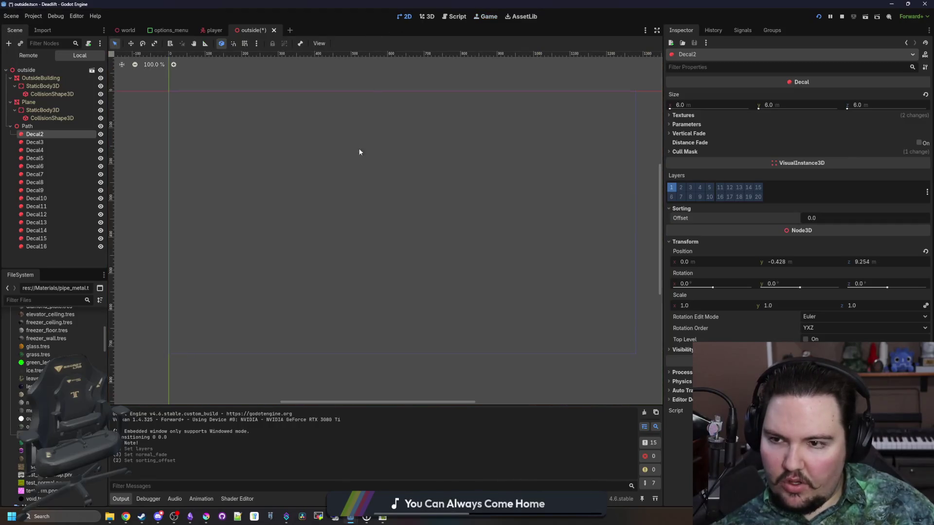
- In the 3D view, select the alternating path decals Decal3, Decal5 and Decal7 onward
{"action": "left_click", "coordinate": [423, 18]}
{"action": "left_click", "coordinate": [35, 142]}
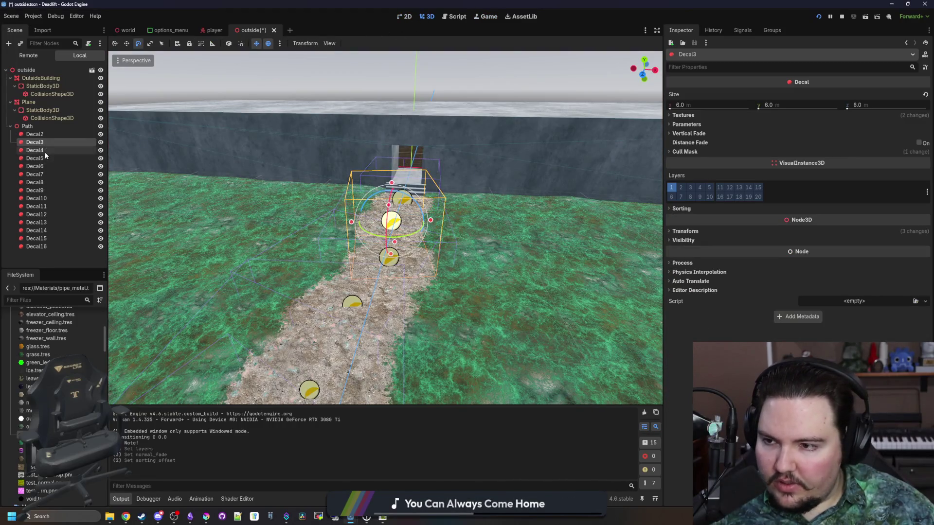
{"action": "left_click", "coordinate": [35, 158], "text": "ctrl"}
{"action": "left_click", "coordinate": [35, 174], "text": "ctrl"}
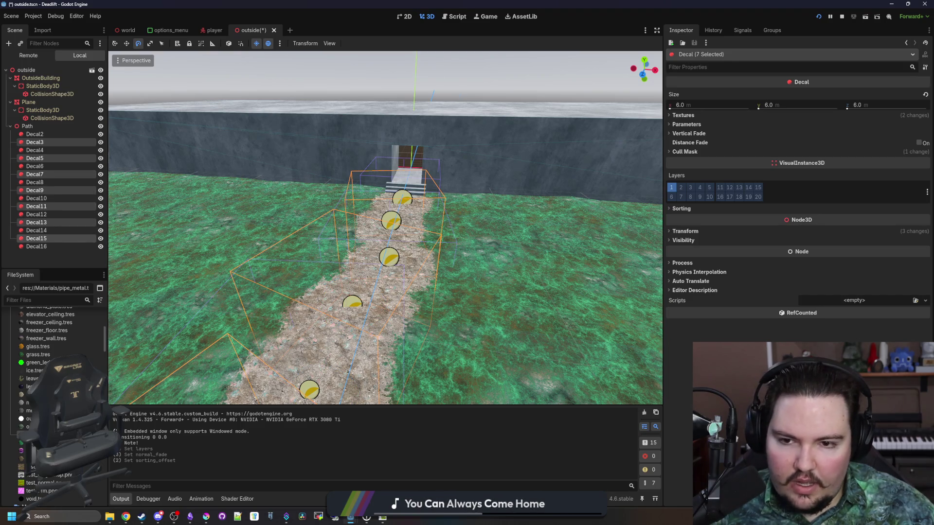
{"action": "left_click_drag", "start_coordinate": [428, 126], "coordinate": [360, 123]}
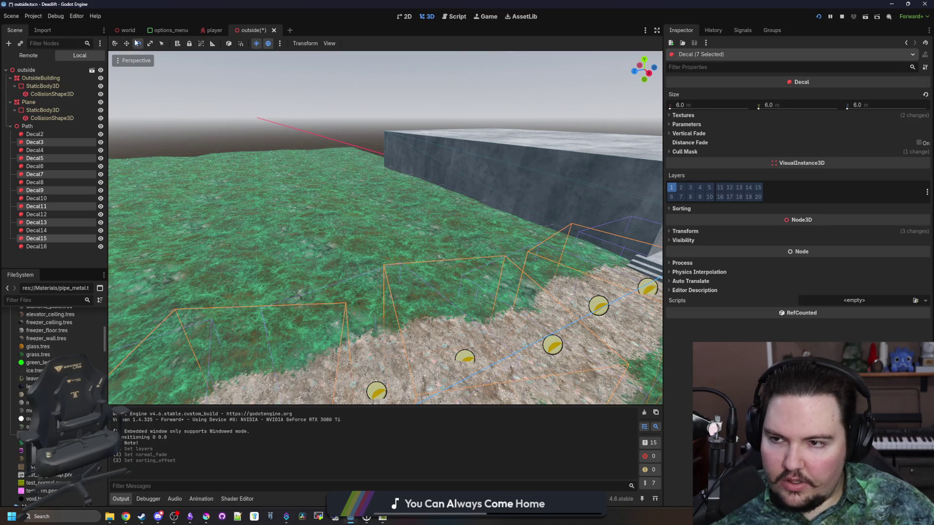
{"action": "mouse_move", "coordinate": [300, 248]}
{"action": "left_mouse_down"}
{"action": "mouse_move", "coordinate": [483, 269]}
{"action": "mouse_move", "coordinate": [490, 219]}
{"action": "mouse_move", "coordinate": [480, 323]}
{"action": "mouse_move", "coordinate": [485, 241]}
{"action": "left_mouse_up"}
{"action": "key", "text": "w"}
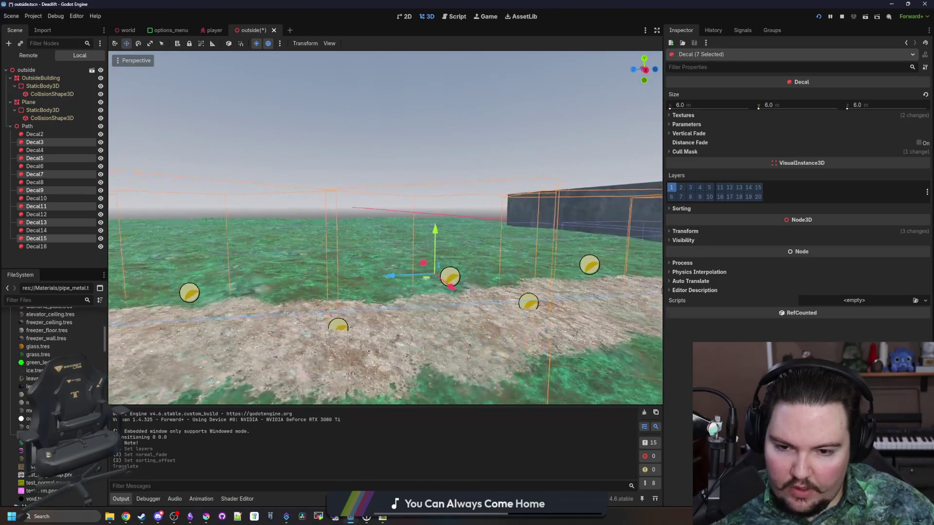
{"action": "key", "text": "d"}
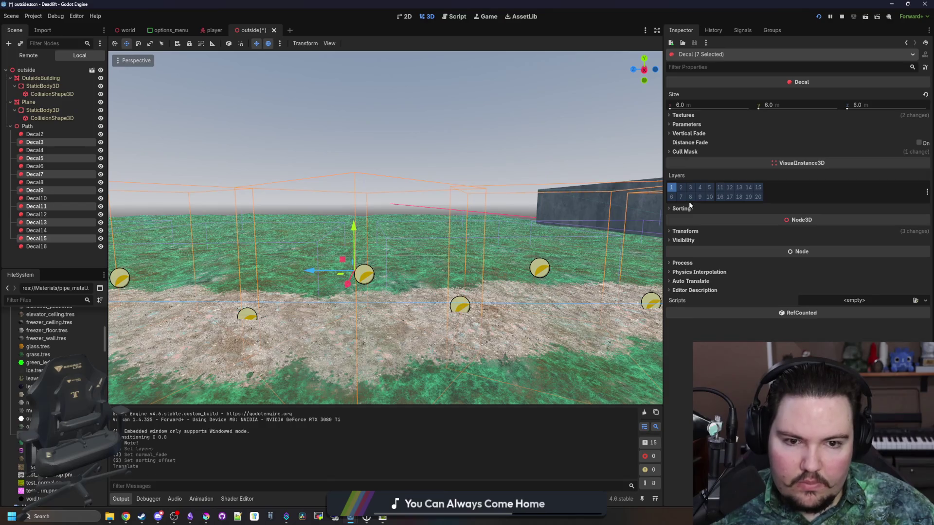
- Give the selected decals a Sorting Offset of 100.0, save the outside scene, and show the game
{"action": "left_click", "coordinate": [691, 209]}
{"action": "type", "text": "1"}
{"action": "key", "text": "Return"}
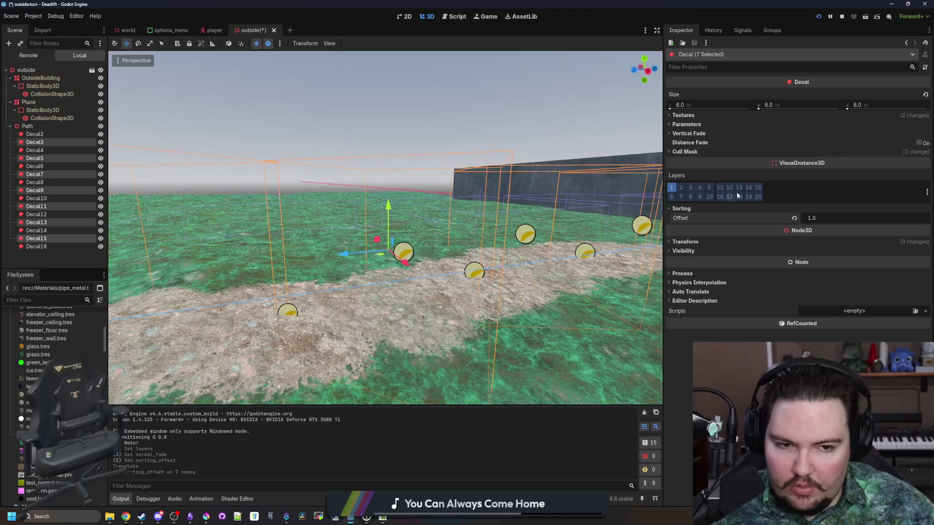
{"action": "left_click_drag", "start_coordinate": [802, 218], "coordinate": [827, 218]}
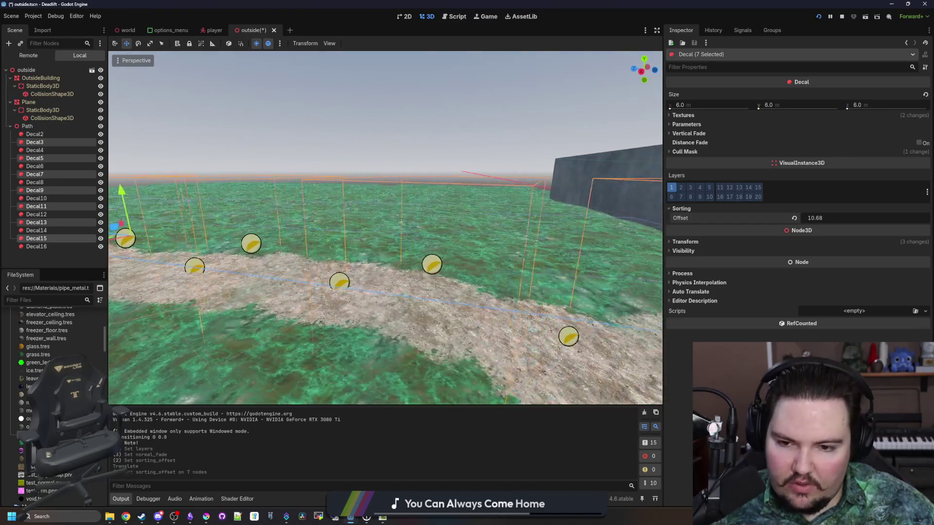
{"action": "type", "text": "100"}
{"action": "key", "text": "Return"}
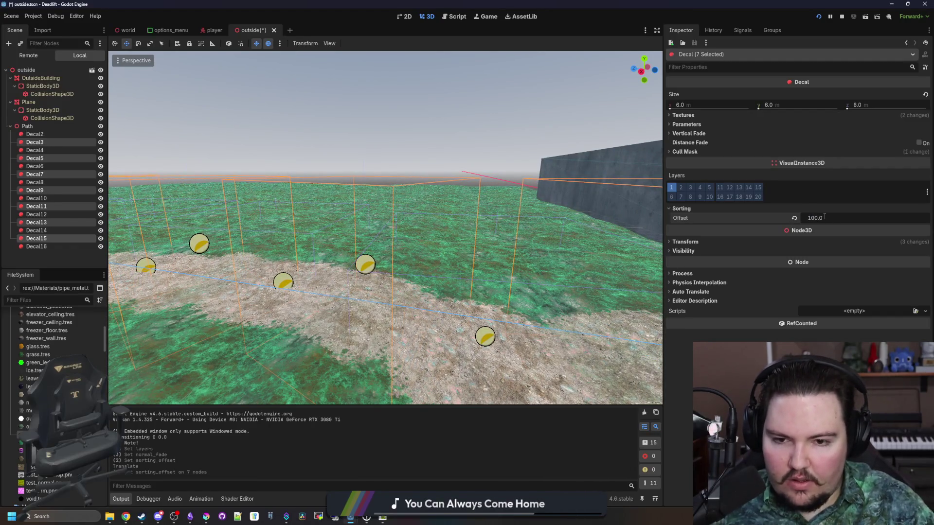
{"action": "key", "text": "ctrl+s"}
{"action": "left_click", "coordinate": [479, 16]}
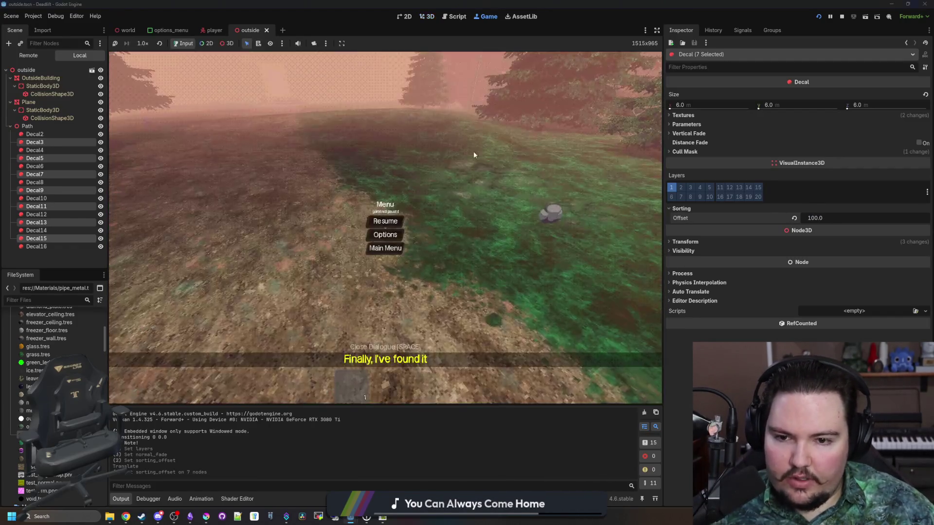
- Walk to the building stairs with debug read-outs on, picking up and dropping the rock
{"action": "key", "text": "Escape"}
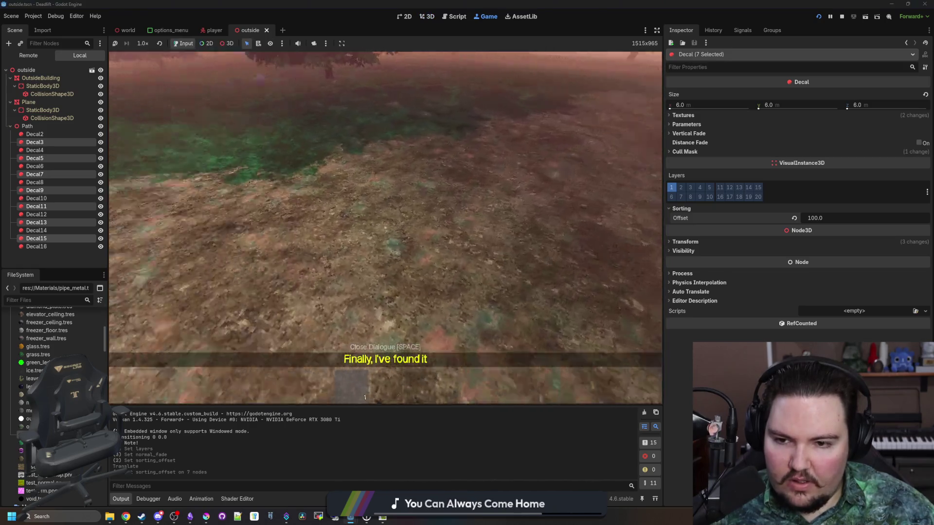
{"action": "mouse_move", "coordinate": [385, 227]}
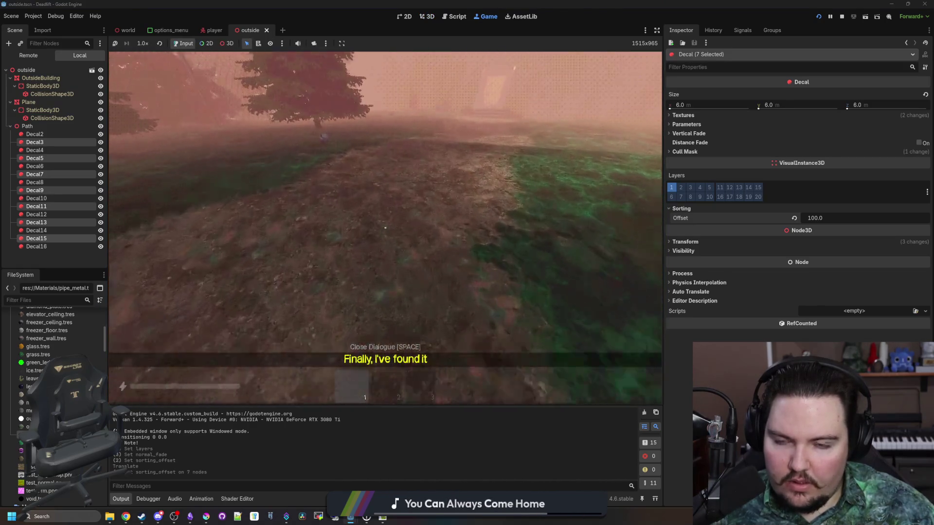
{"action": "key", "text": "w"}
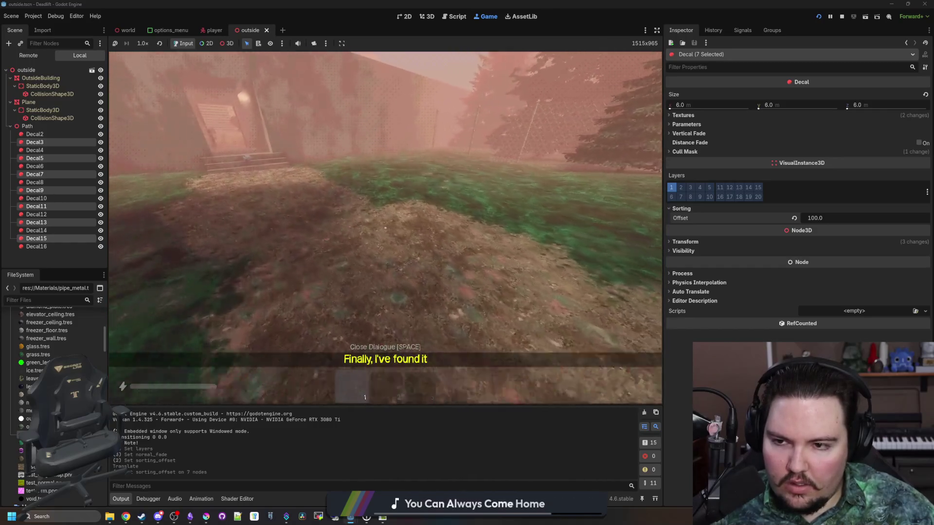
{"action": "key", "text": "F3"}
{"action": "key", "text": "w"}
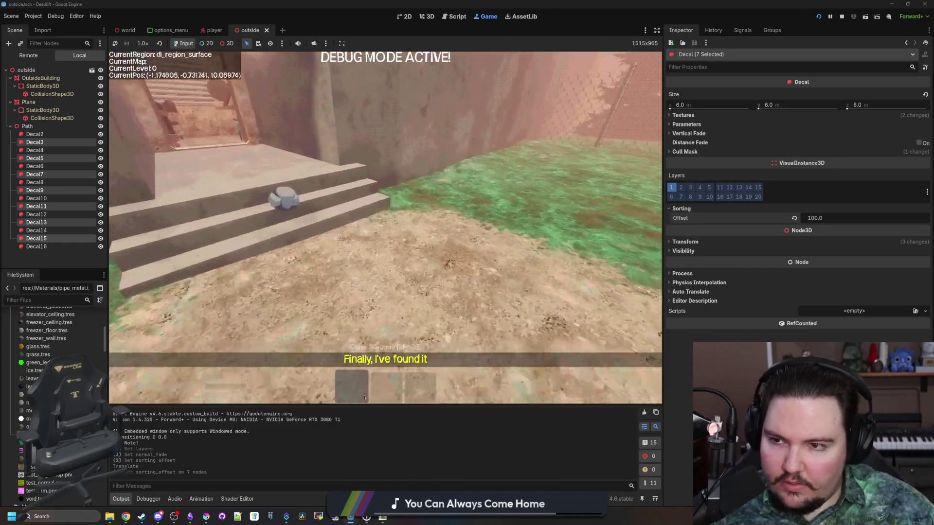
{"action": "key", "text": "e"}
{"action": "key", "text": "q"}
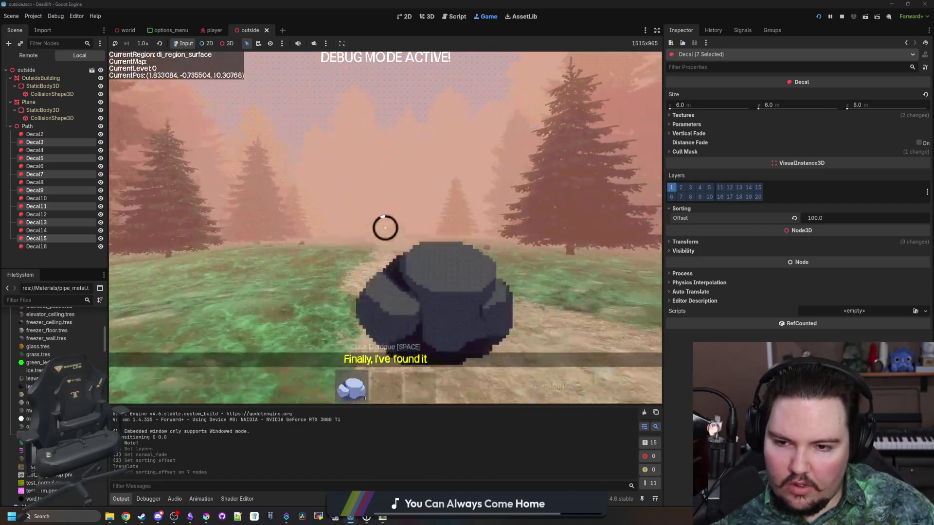
- Walk back along the path and through the doorway, then stop the running game
{"action": "key", "text": "w"}
{"action": "key", "text": "w"}
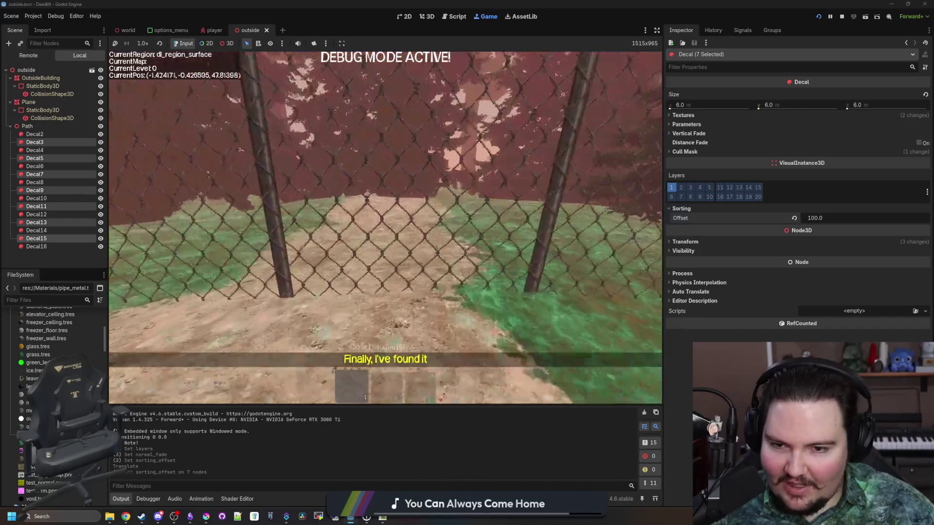
{"action": "key", "text": "w"}
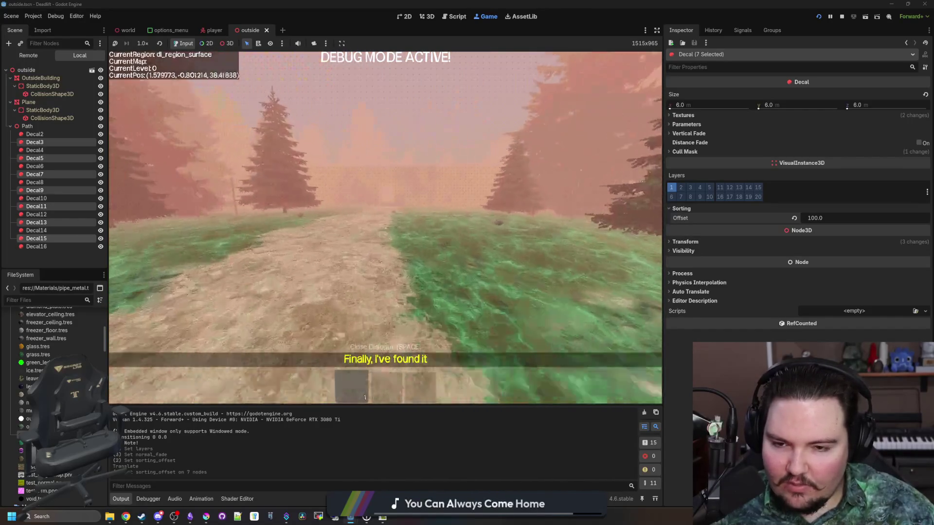
{"action": "key", "text": "e"}
{"action": "key", "text": "w"}
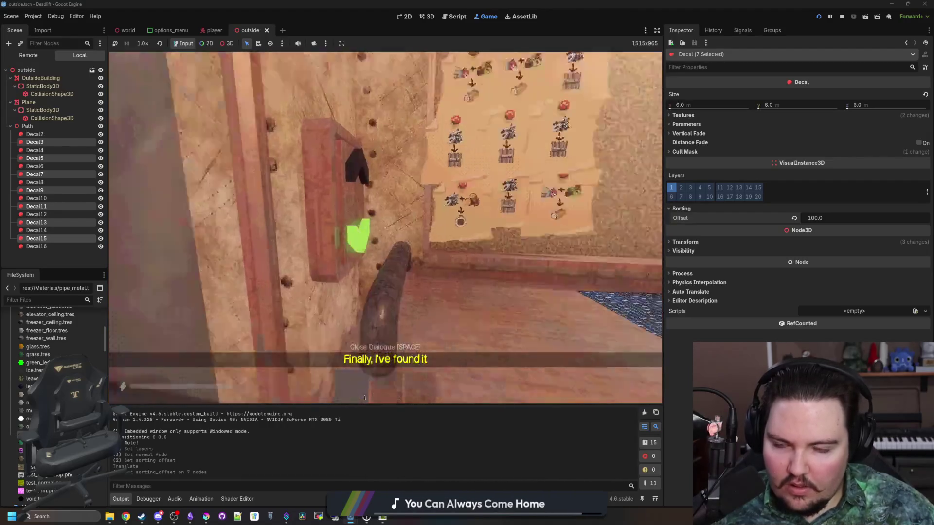
{"action": "key", "text": "Escape"}
{"action": "left_click", "coordinate": [842, 17]}
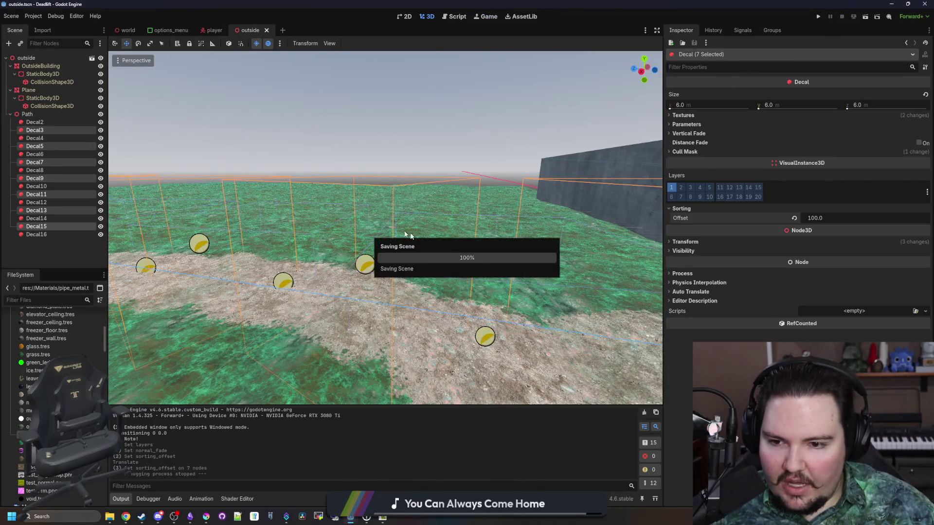
- Select Decal2 through Decal16 and try Normal Fade near 1, then reset it to 0.0
{"action": "left_click", "coordinate": [35, 123]}
{"action": "left_click", "coordinate": [36, 234], "text": "shift"}
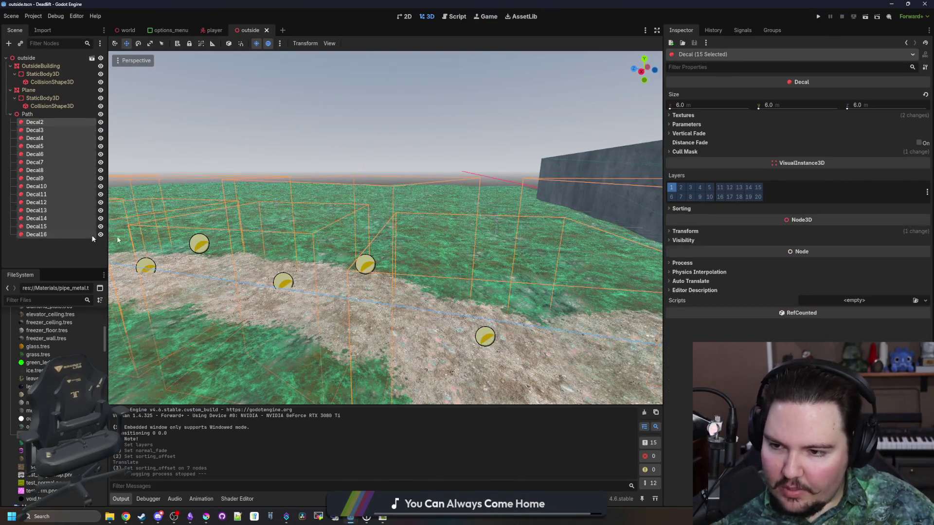
{"action": "left_click", "coordinate": [683, 116]}
{"action": "key", "text": "w"}
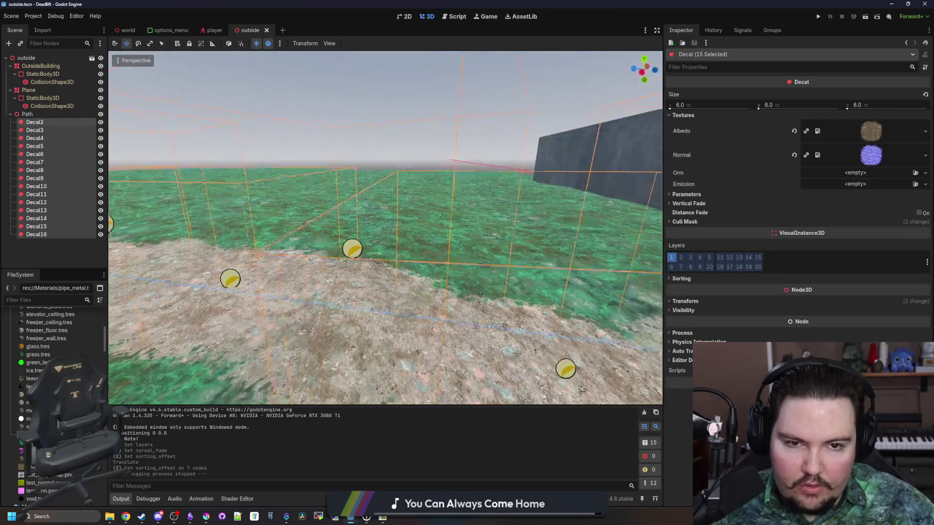
{"action": "key", "text": "w"}
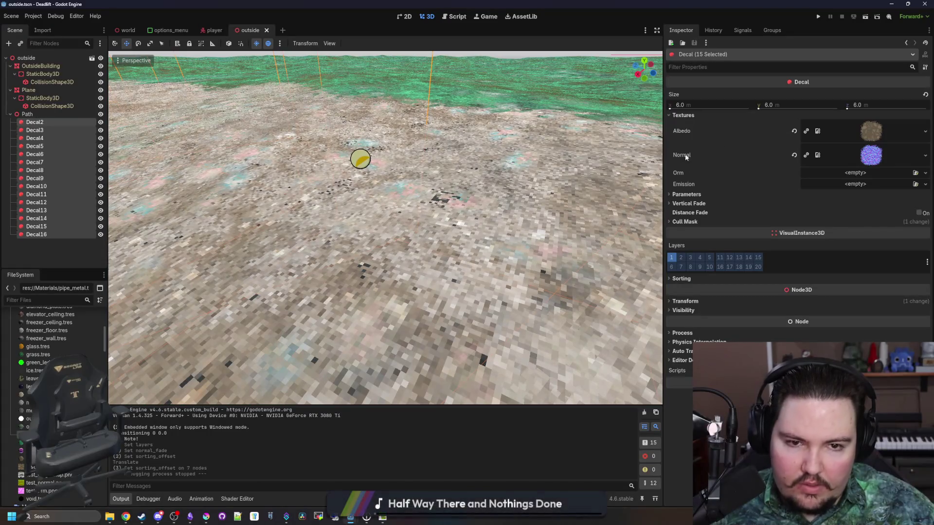
{"action": "left_click", "coordinate": [697, 195]}
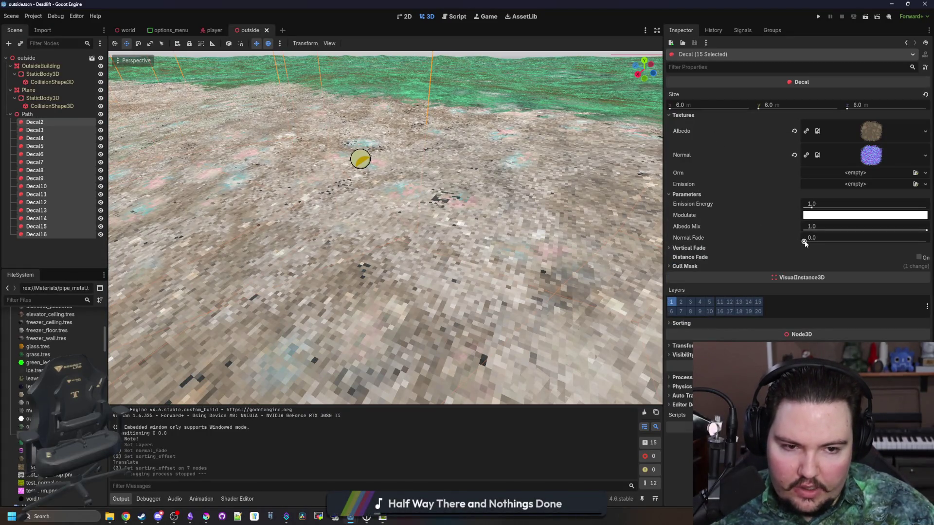
{"action": "left_click_drag", "start_coordinate": [806, 242], "coordinate": [927, 243]}
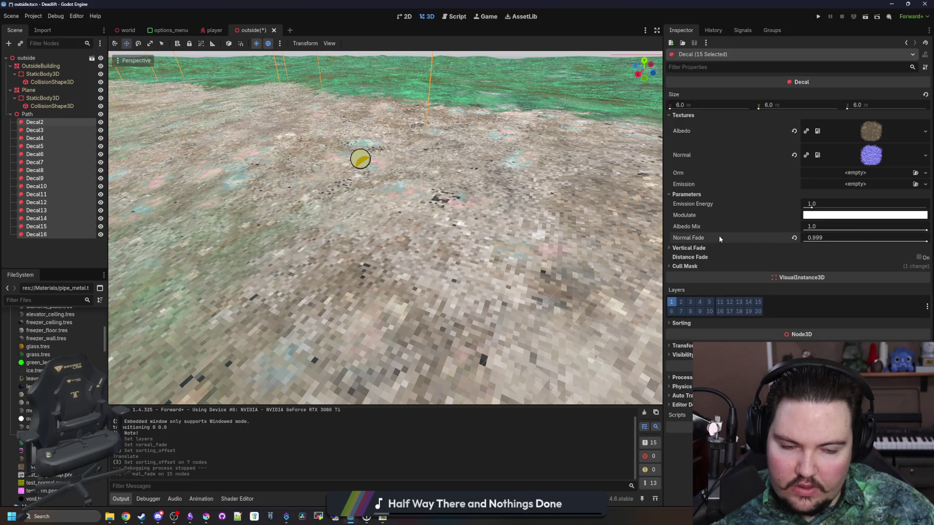
{"action": "mouse_move", "coordinate": [720, 237]}
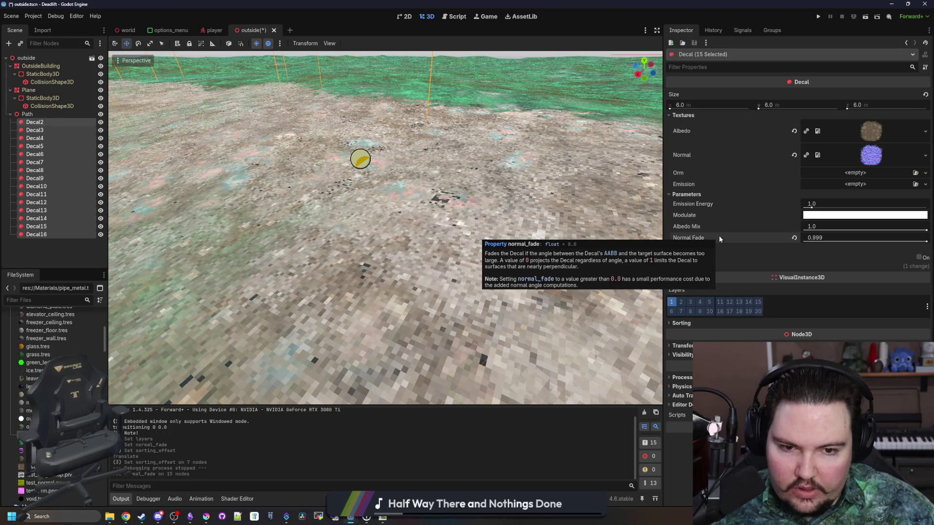
{"action": "left_click_drag", "start_coordinate": [923, 242], "coordinate": [804, 241]}
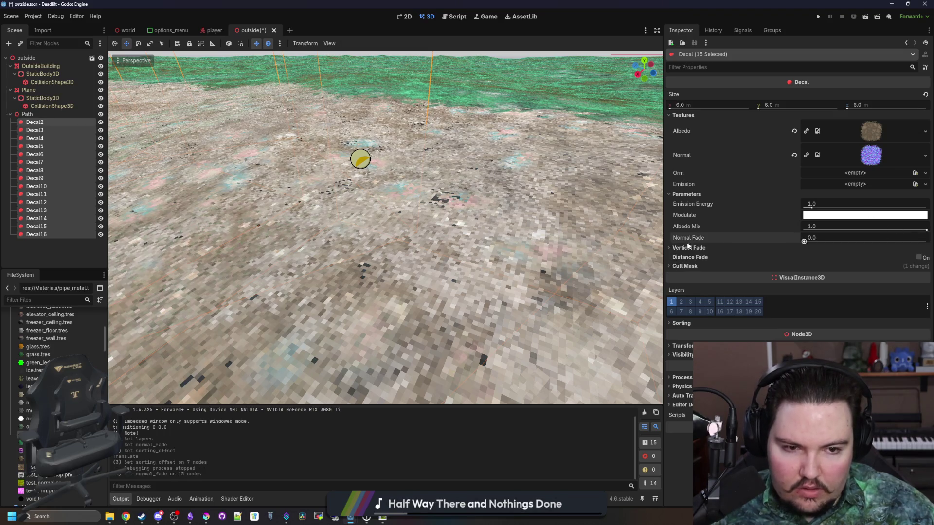
- Look over Vertical Fade and Cull Mask, preview the decals' Normal texture, then clear it
{"action": "left_click", "coordinate": [691, 249]}
{"action": "left_click", "coordinate": [691, 249]}
{"action": "left_click", "coordinate": [690, 266]}
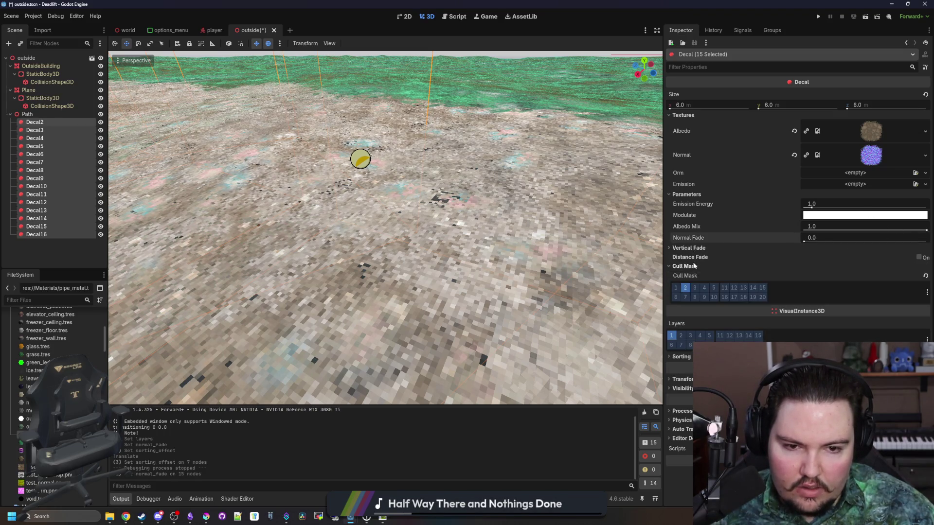
{"action": "left_click", "coordinate": [692, 266]}
{"action": "left_click", "coordinate": [693, 249]}
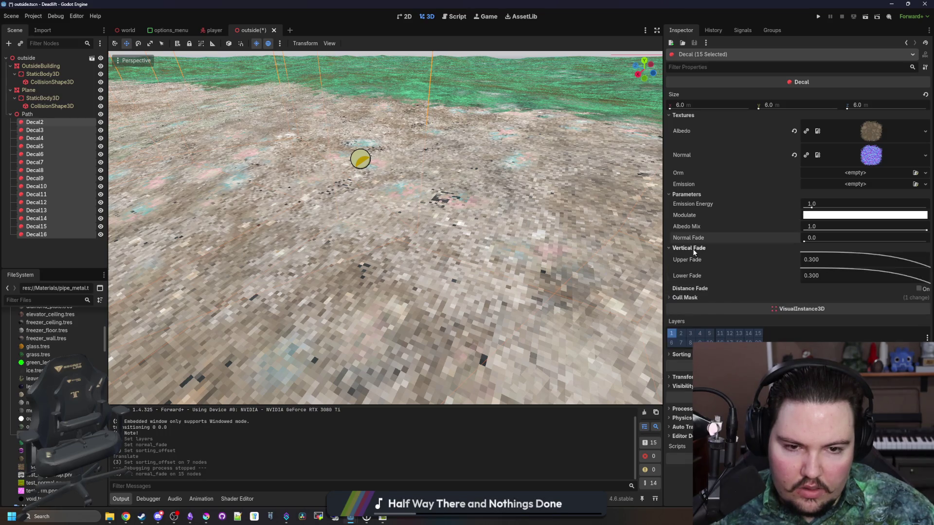
{"action": "left_click", "coordinate": [693, 249]}
{"action": "left_click", "coordinate": [876, 154]}
{"action": "left_click", "coordinate": [845, 156]}
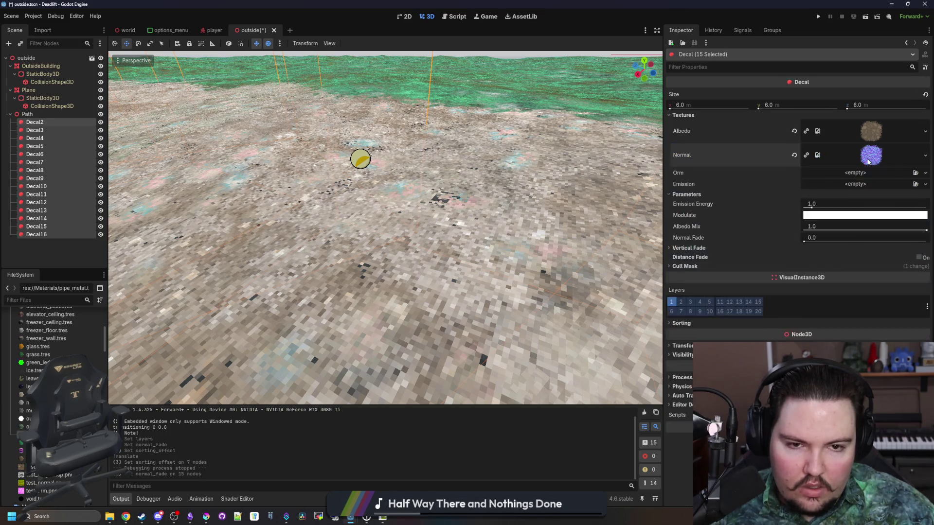
{"action": "left_click", "coordinate": [795, 155]}
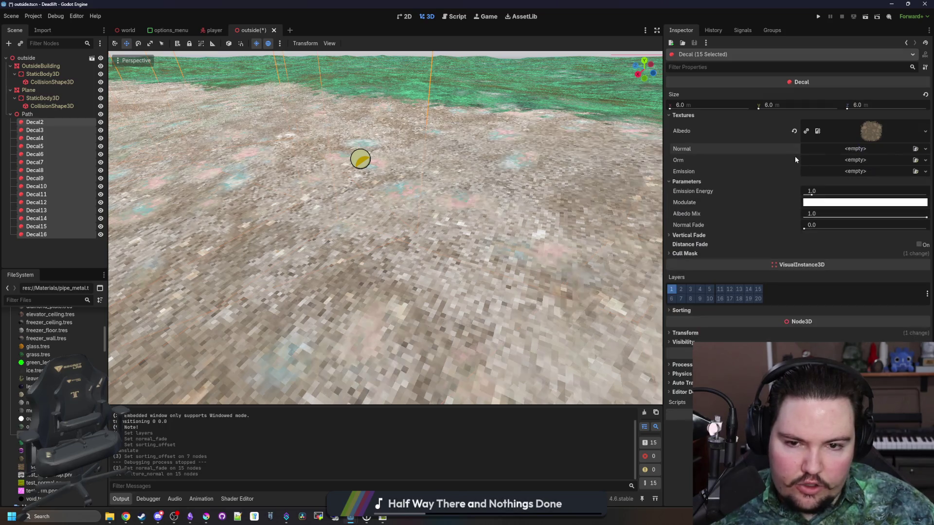
- Quick Load the 'normal' texture into the decals' Normal slot, clear it again, and save
{"action": "key", "text": "w"}
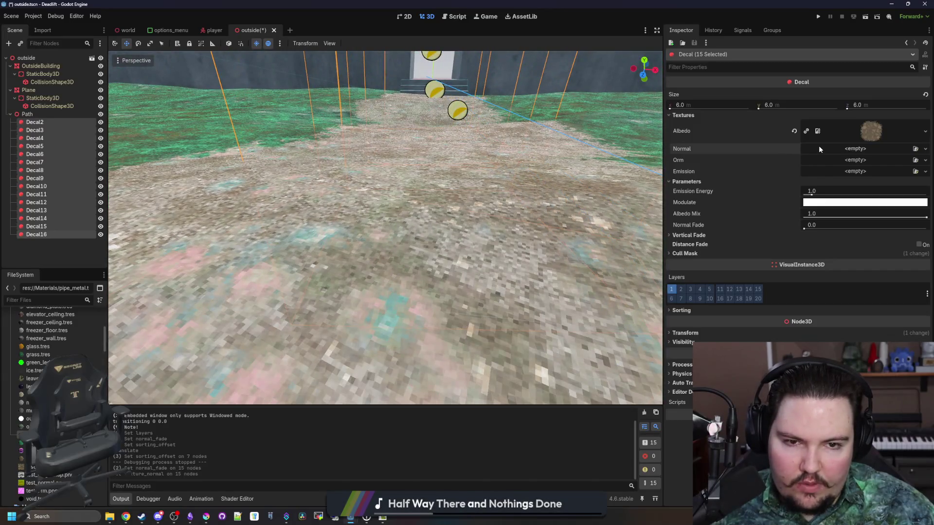
{"action": "left_click", "coordinate": [819, 147]}
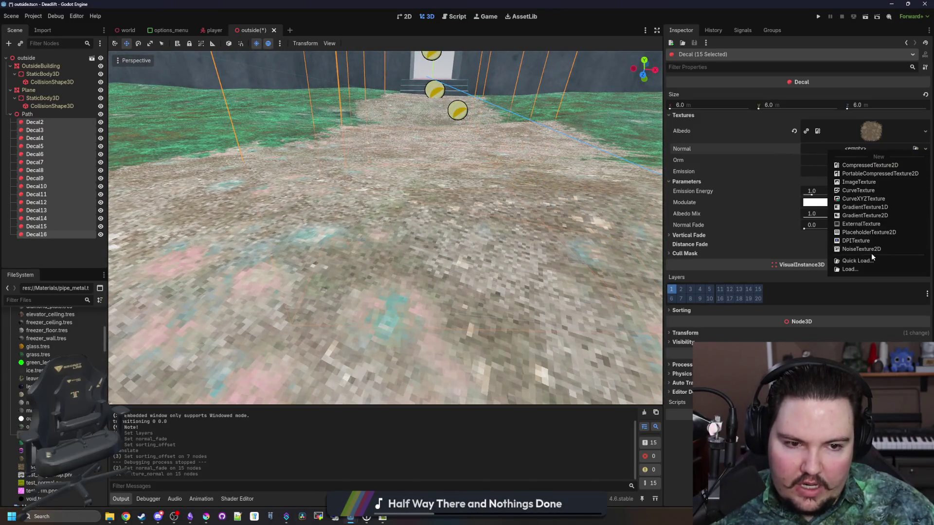
{"action": "left_click", "coordinate": [868, 261]}
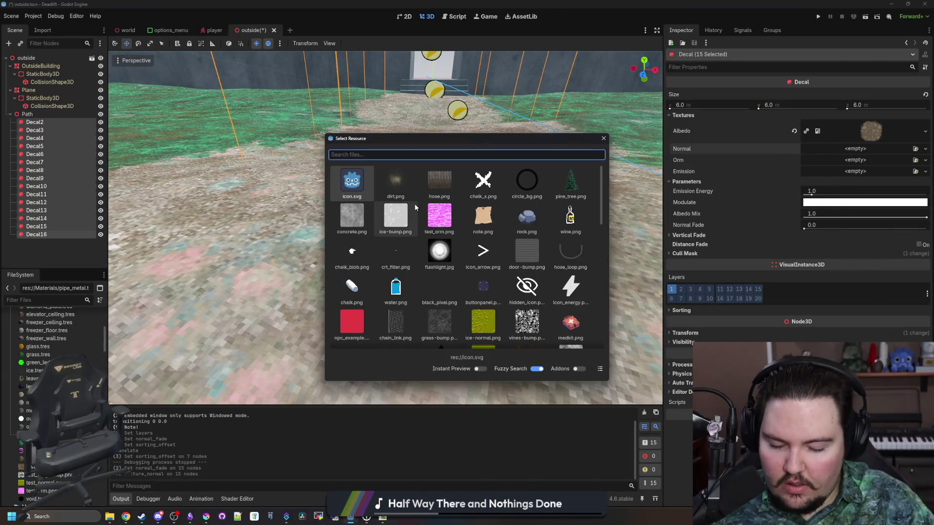
{"action": "type", "text": "normal"}
{"action": "double_click", "coordinate": [383, 187]}
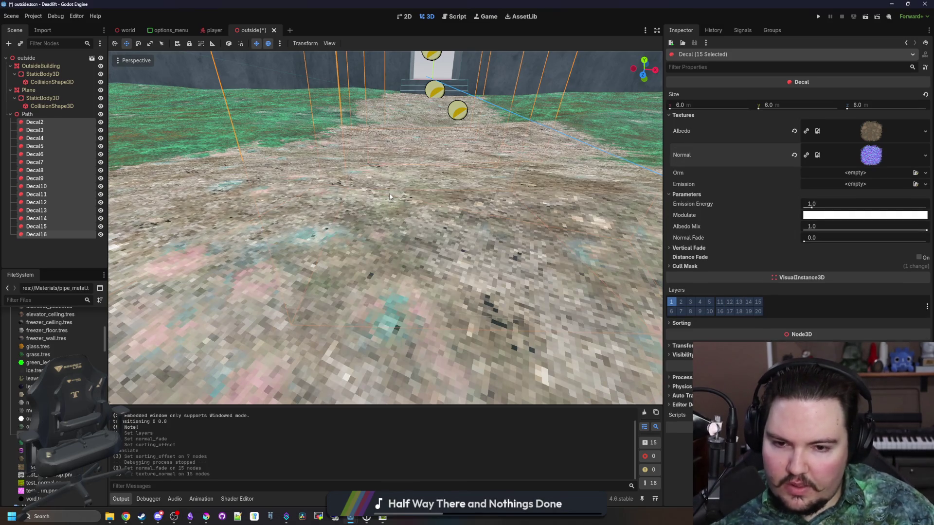
{"action": "key", "text": "s"}
{"action": "key", "text": "s"}
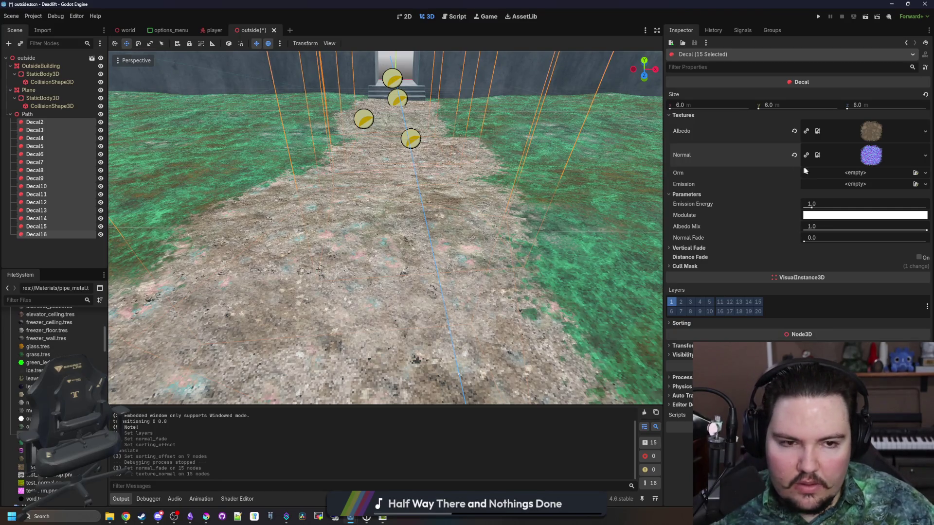
{"action": "left_click", "coordinate": [795, 156]}
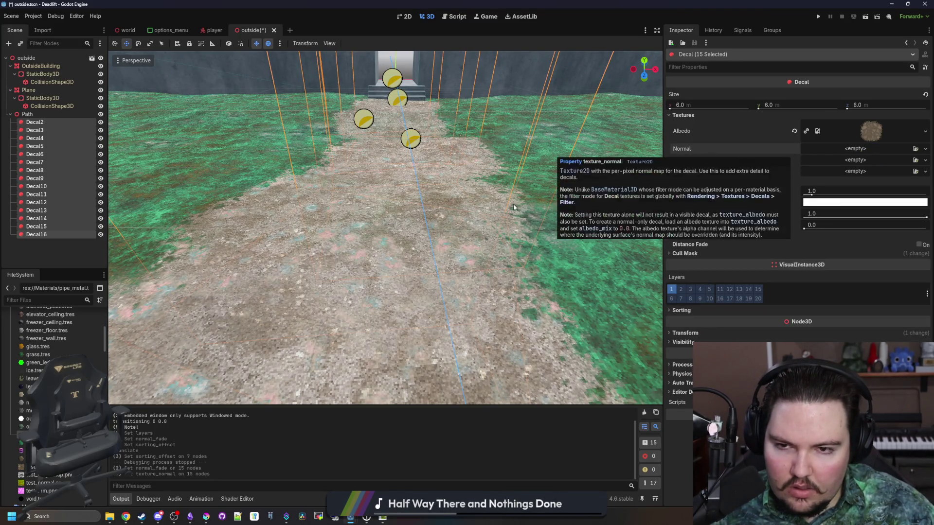
{"action": "key", "text": "ctrl+s"}
{"action": "key", "text": "s"}
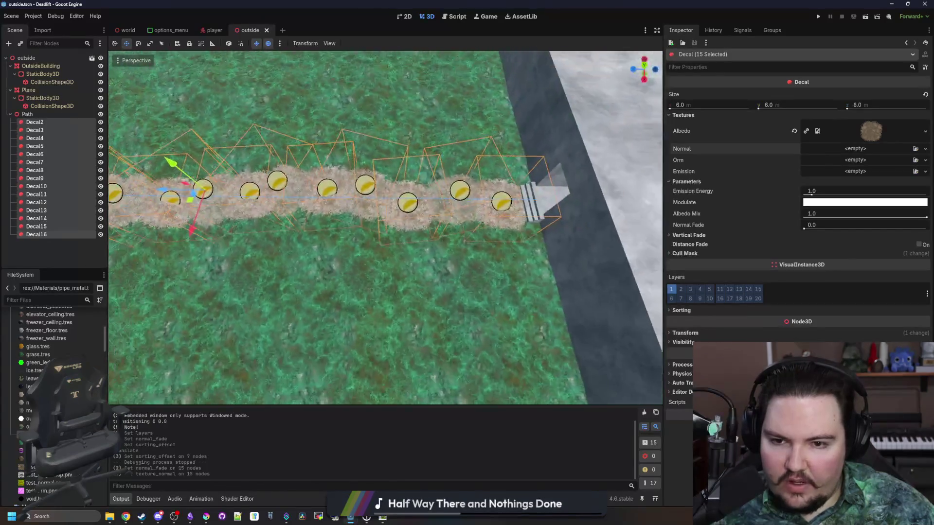
- Deselect the decals, save the outside scene, and open the world scene
{"action": "left_click", "coordinate": [602, 151]}
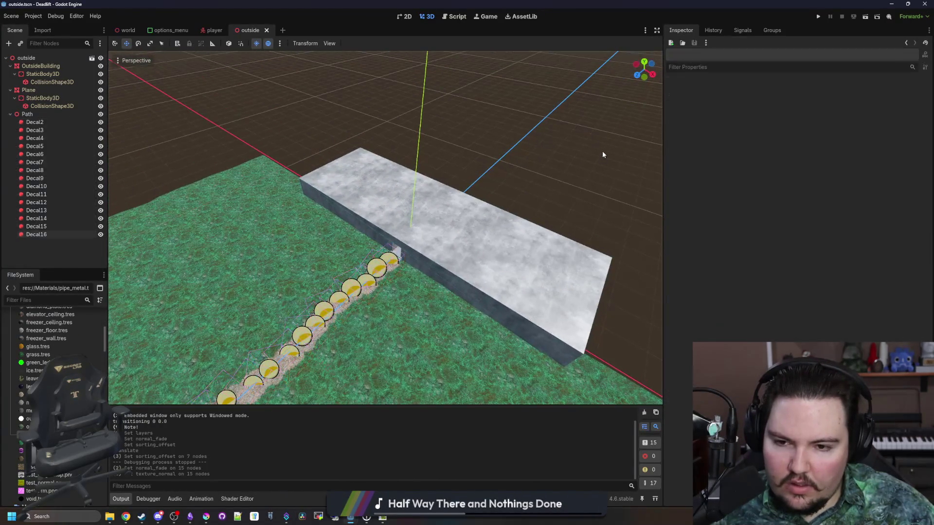
{"action": "key", "text": "ctrl+s"}
{"action": "key", "text": "s"}
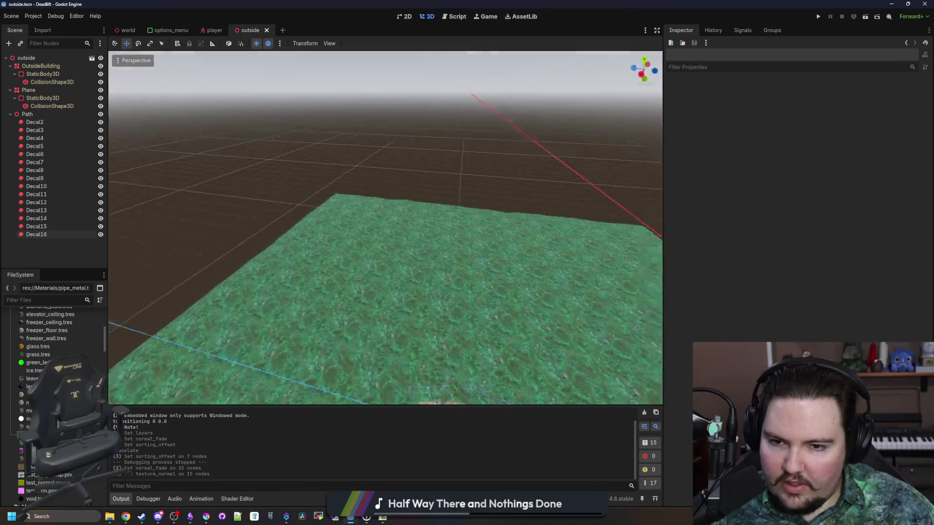
{"action": "scroll", "coordinate": [385, 227], "scroll_direction": "up", "scroll_amount": 2}
{"action": "scroll", "coordinate": [386, 227], "scroll_direction": "up", "scroll_amount": 3}
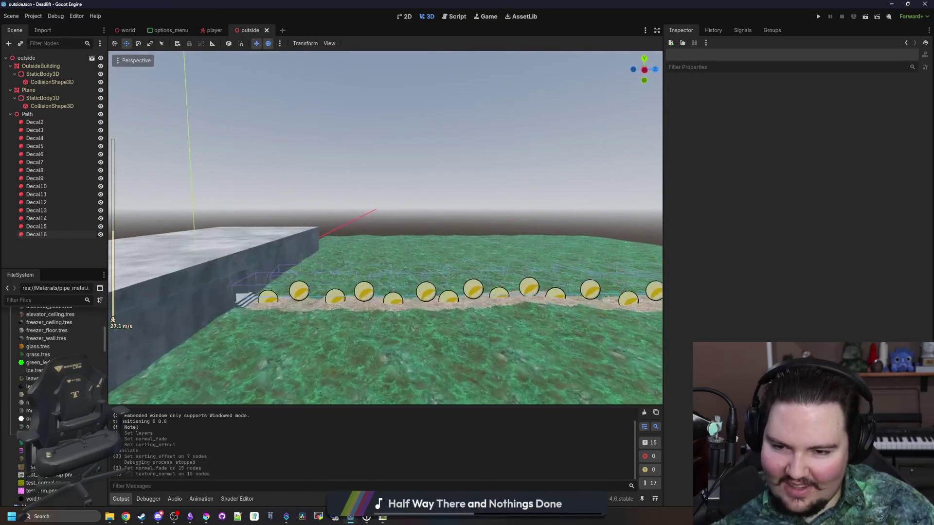
{"action": "key", "text": "ctrl+s"}
{"action": "left_click", "coordinate": [129, 30]}
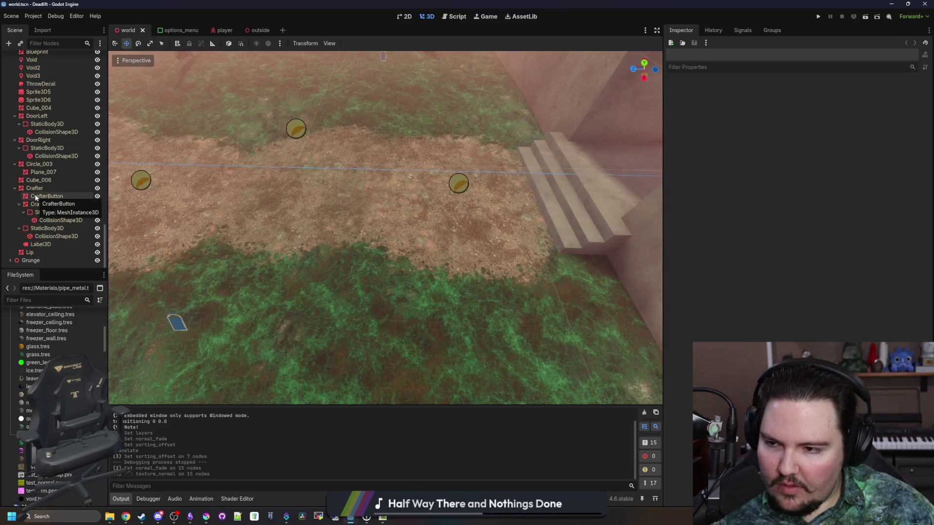
- Frame the outside instance and then the PineSmall26 pine sprite in the viewport
{"action": "scroll", "coordinate": [28, 190], "scroll_direction": "down", "scroll_amount": 5}
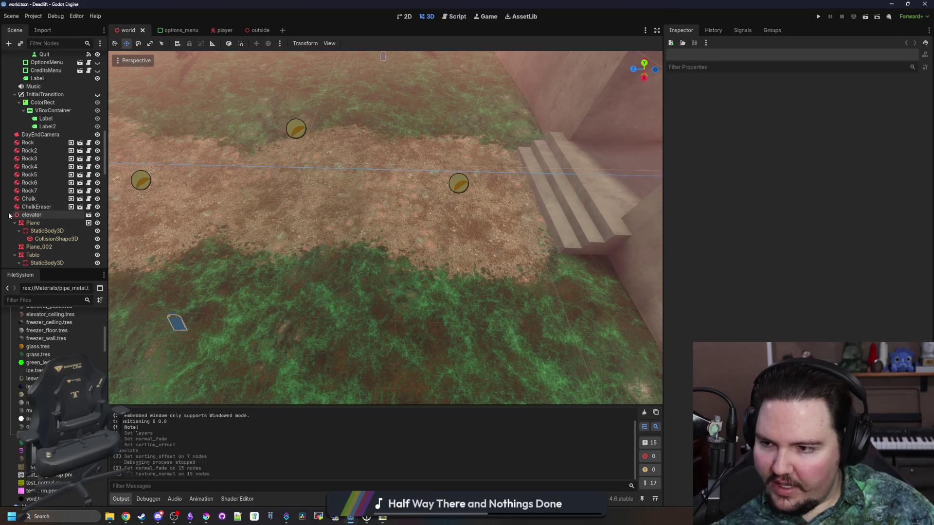
{"action": "scroll", "coordinate": [39, 214], "scroll_direction": "up", "scroll_amount": 8}
{"action": "left_click", "coordinate": [30, 77]}
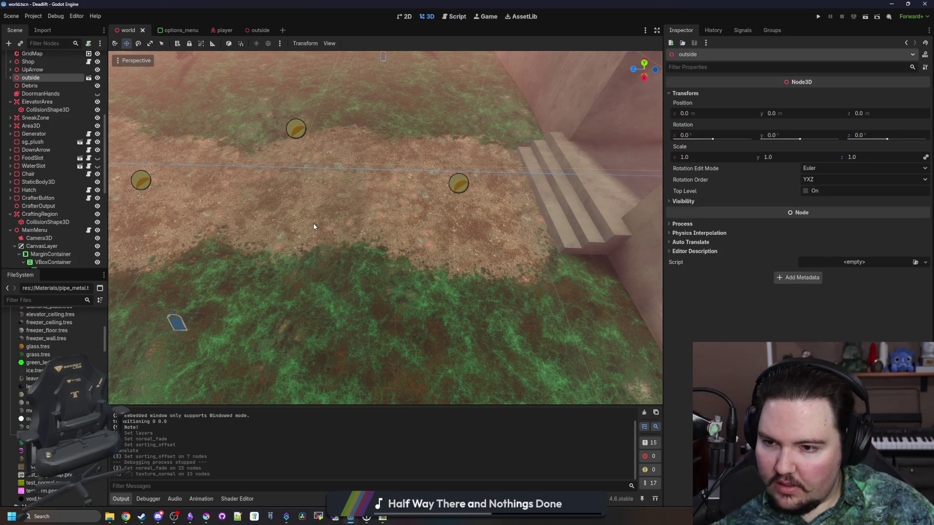
{"action": "key", "text": "f"}
{"action": "left_click", "coordinate": [368, 334]}
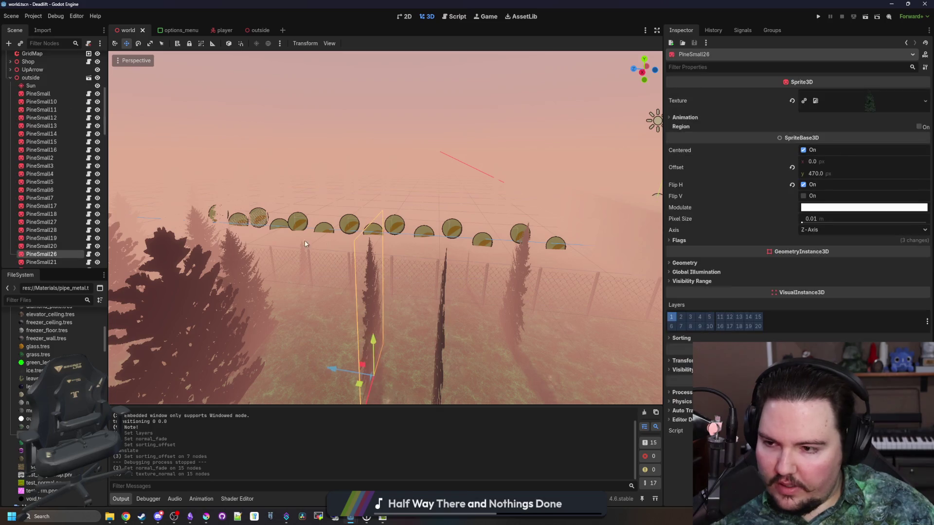
{"action": "key", "text": "f"}
{"action": "scroll", "coordinate": [54, 165], "scroll_direction": "up", "scroll_amount": 5}
{"action": "scroll", "coordinate": [45, 154], "scroll_direction": "down", "scroll_amount": 15}
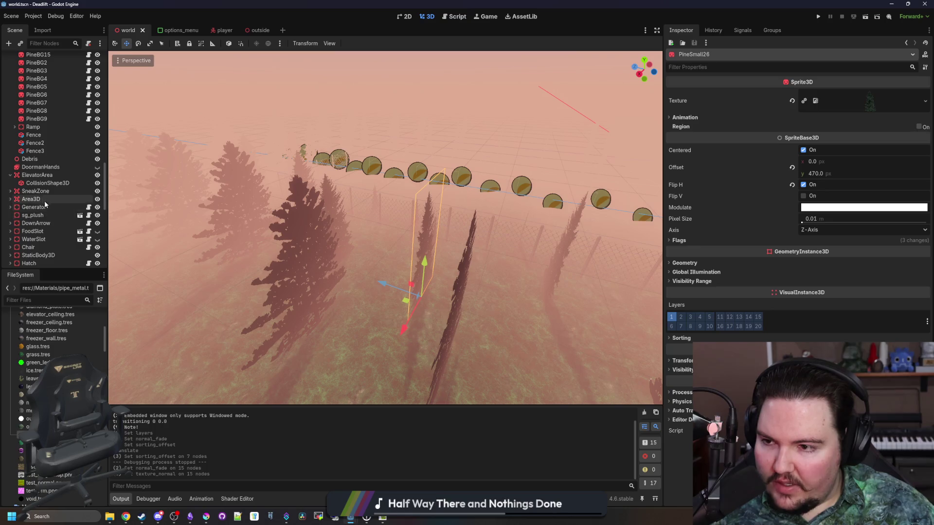
{"action": "scroll", "coordinate": [54, 187], "scroll_direction": "up", "scroll_amount": 2}
{"action": "key", "text": "w"}
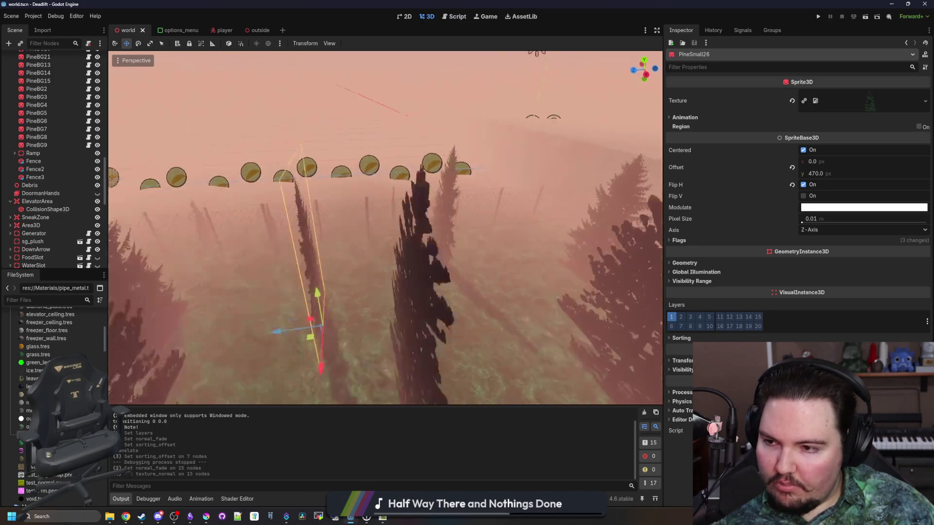
{"action": "key", "text": "f"}
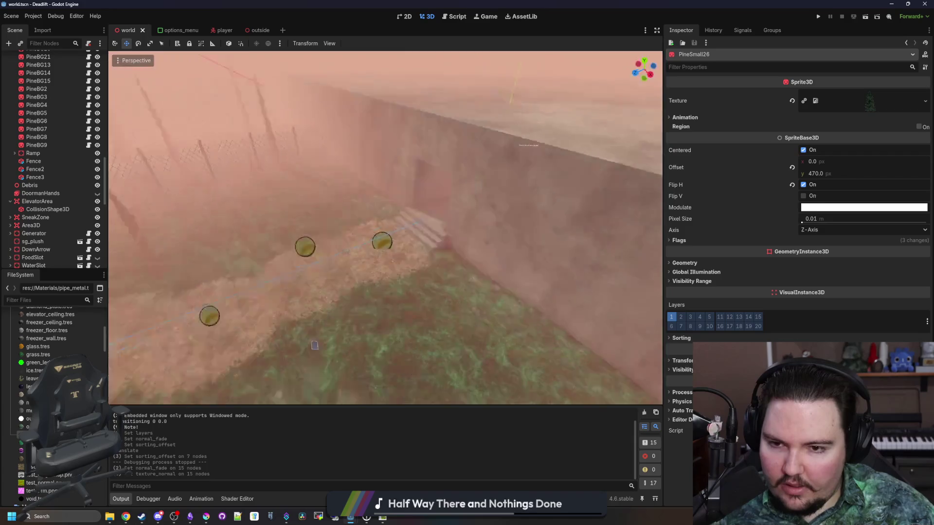
{"action": "scroll", "coordinate": [75, 230], "scroll_direction": "up", "scroll_amount": 8}
{"action": "scroll", "coordinate": [74, 219], "scroll_direction": "up", "scroll_amount": 10}
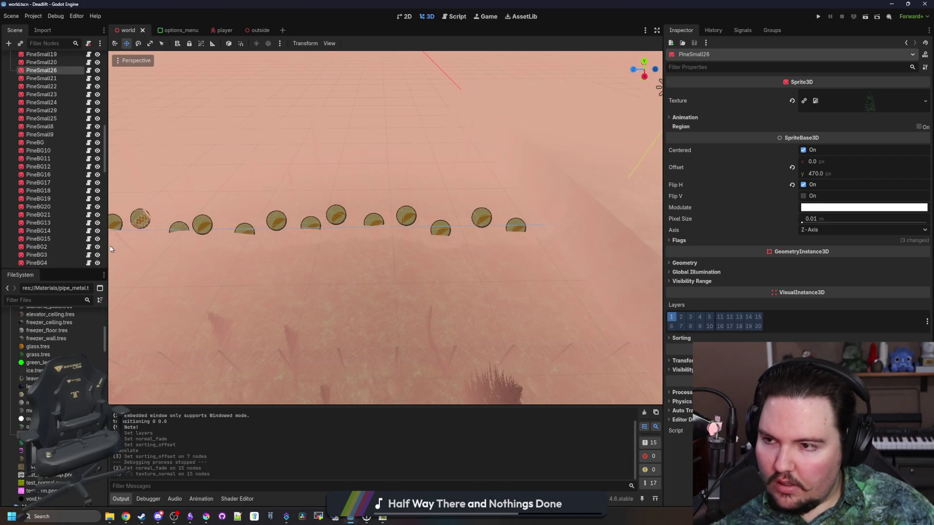
- Review the outside node's children, selecting Fence3, the Sun-to-Fence3 range, and the Sun light
{"action": "left_click", "coordinate": [11, 78]}
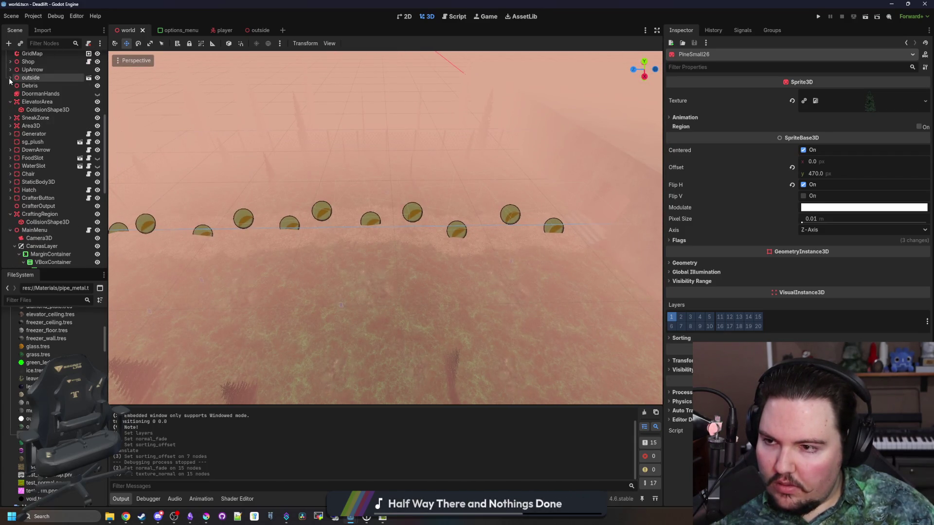
{"action": "left_click", "coordinate": [10, 78]}
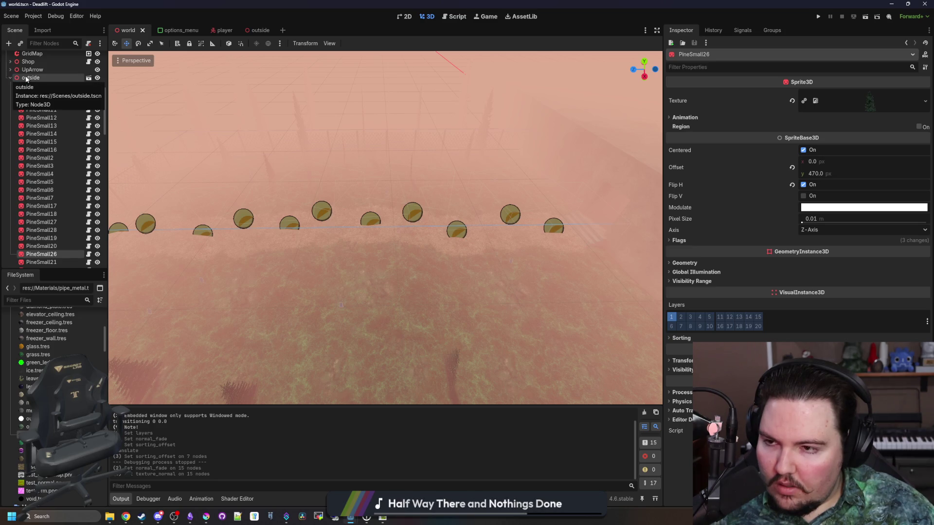
{"action": "left_click", "coordinate": [27, 79]}
{"action": "scroll", "coordinate": [34, 132], "scroll_direction": "down", "scroll_amount": 5}
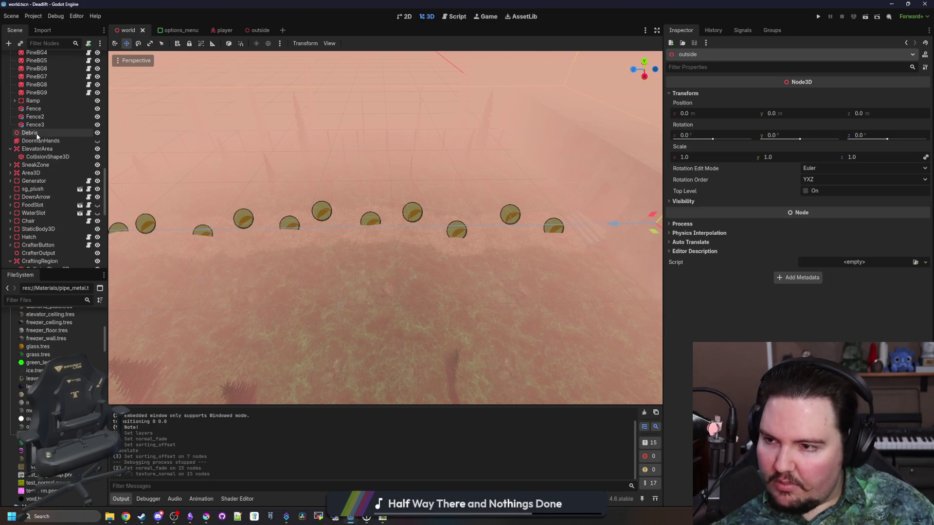
{"action": "scroll", "coordinate": [43, 155], "scroll_direction": "up", "scroll_amount": 3}
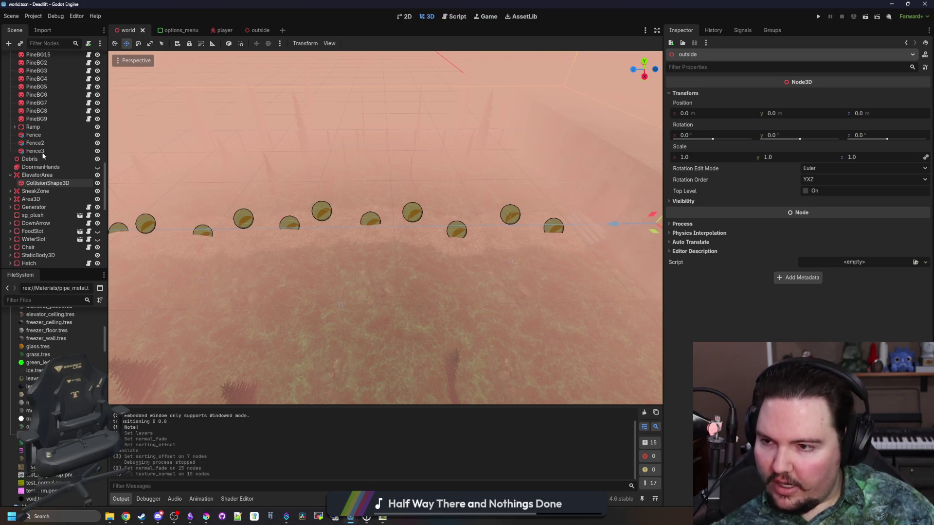
{"action": "left_click", "coordinate": [39, 151]}
{"action": "scroll", "coordinate": [61, 171], "scroll_direction": "up", "scroll_amount": 5}
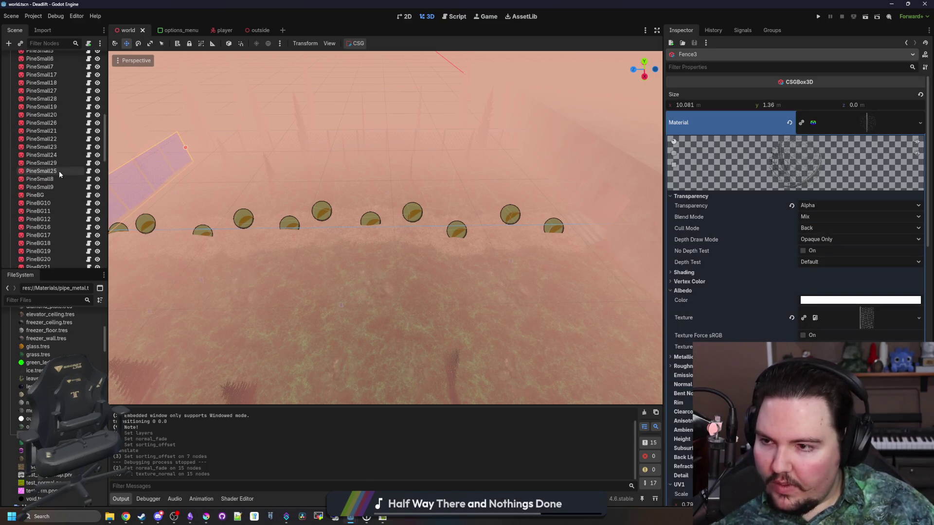
{"action": "scroll", "coordinate": [60, 171], "scroll_direction": "up", "scroll_amount": 5}
{"action": "left_click", "coordinate": [33, 88], "text": "shift"}
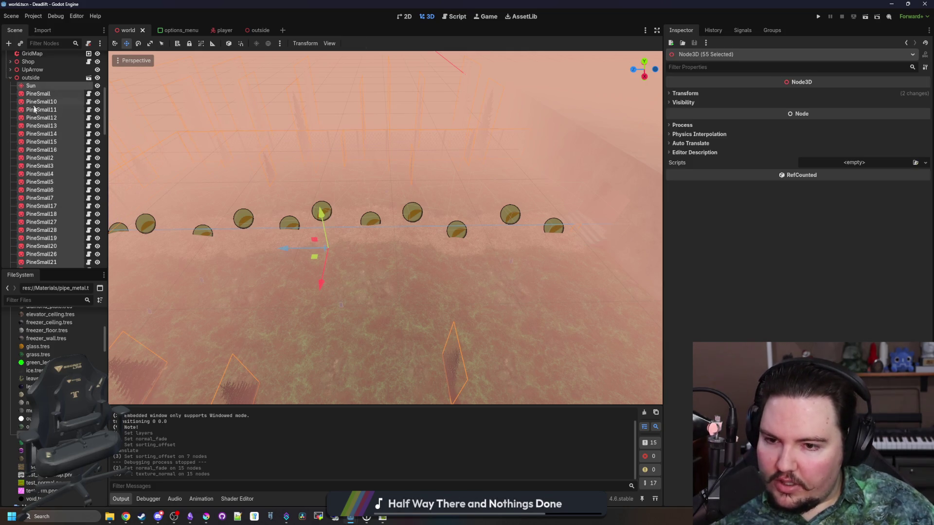
{"action": "scroll", "coordinate": [49, 149], "scroll_direction": "up", "scroll_amount": 3}
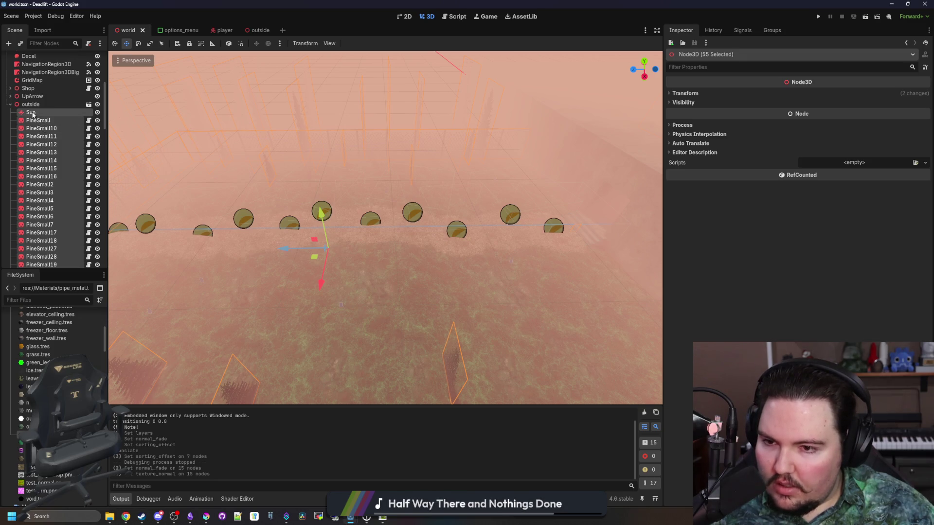
{"action": "left_click", "coordinate": [32, 112]}
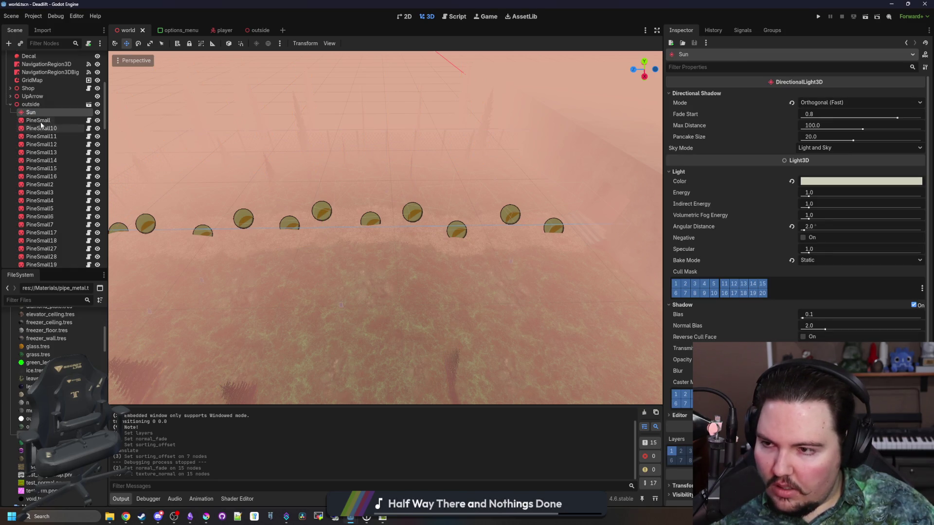
{"action": "left_click", "coordinate": [36, 120]}
{"action": "left_click", "coordinate": [31, 112]}
- Save the world scene, flying the camera into the indoor area between saves
{"action": "key", "text": "ctrl+s"}
{"action": "key", "text": "w"}
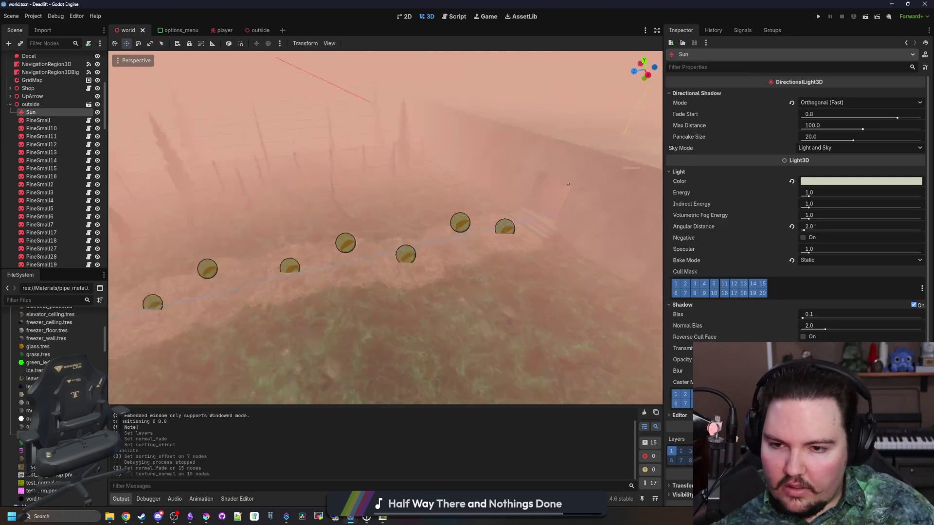
{"action": "scroll", "coordinate": [386, 229], "scroll_direction": "down", "scroll_amount": 5}
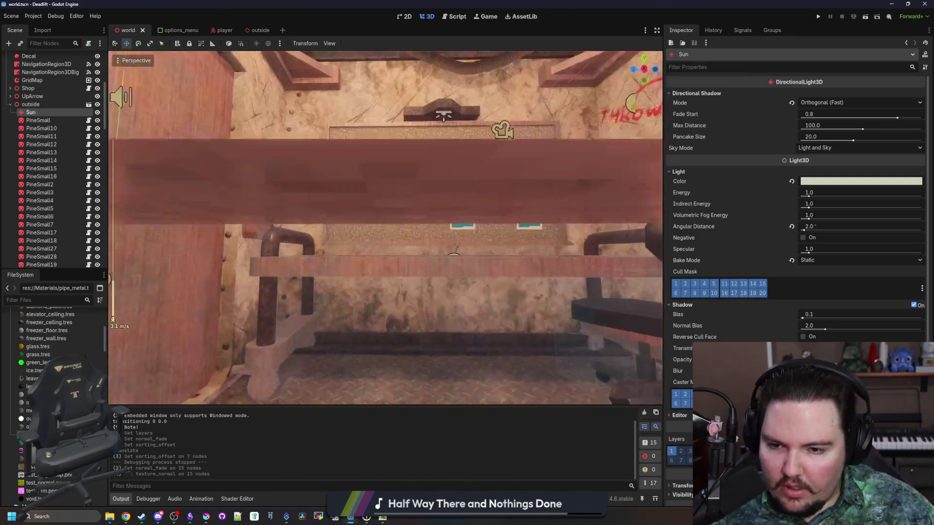
{"action": "key", "text": "ctrl+s"}
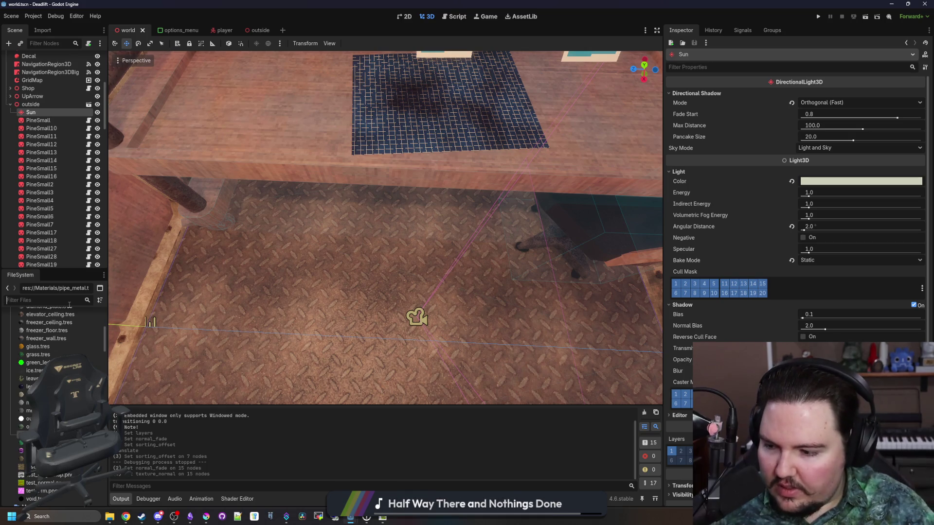
- Filter the FileSystem for 'entit' and open entities_table.gd in the script editor
{"action": "type", "text": "entit"}
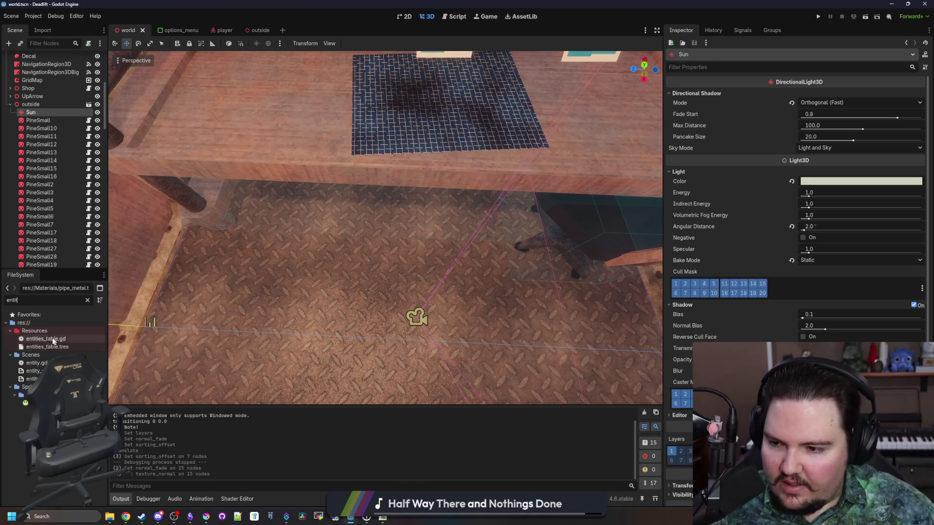
{"action": "left_click", "coordinate": [58, 339]}
{"action": "double_click", "coordinate": [58, 339]}
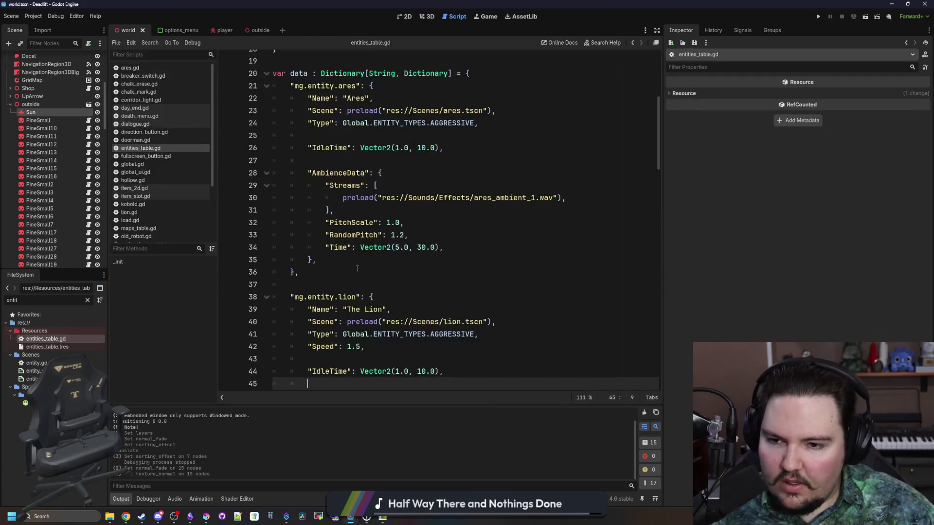
- Browse the defaults dictionary, ending with the AggroRange entry on line 17 selected
{"action": "left_click", "coordinate": [363, 272]}
{"action": "scroll", "coordinate": [370, 234], "scroll_direction": "up", "scroll_amount": 4}
{"action": "left_click", "coordinate": [375, 198]}
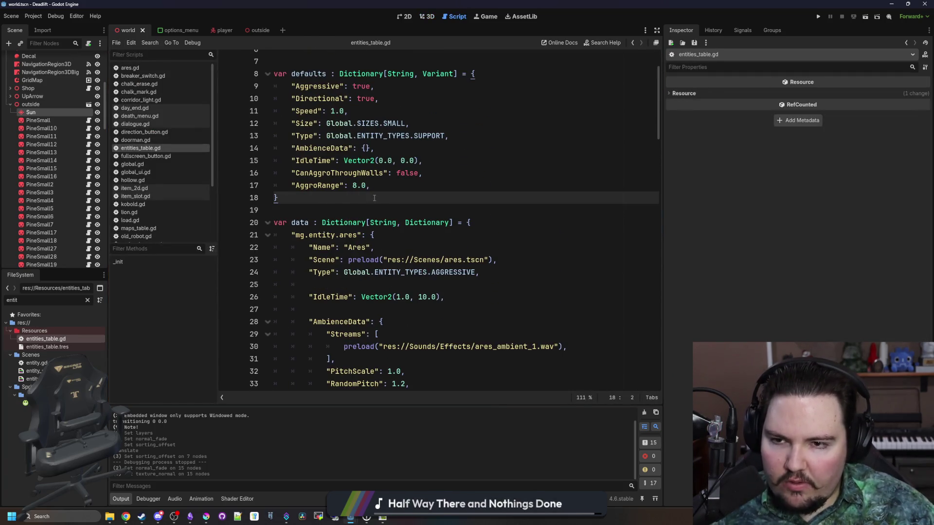
{"action": "scroll", "coordinate": [374, 198], "scroll_direction": "up", "scroll_amount": 2}
{"action": "left_click", "coordinate": [345, 120]}
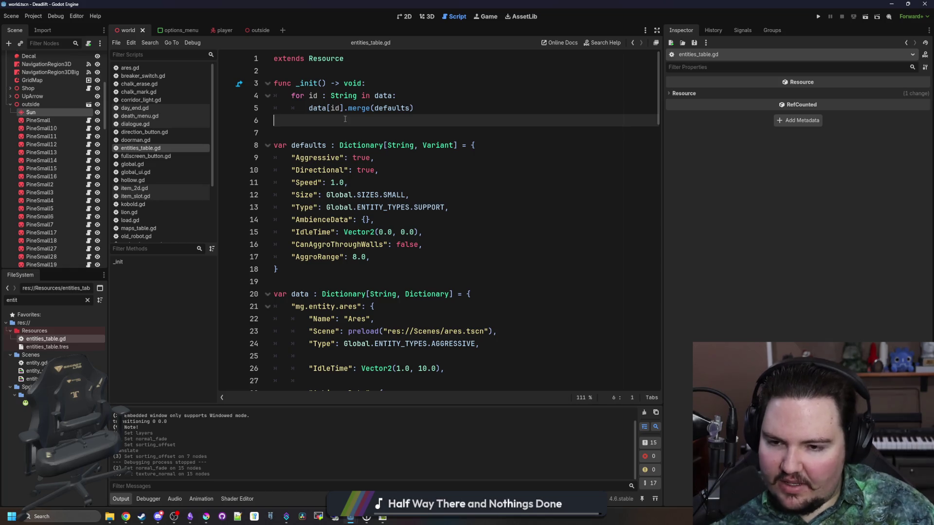
{"action": "left_click", "coordinate": [341, 269]}
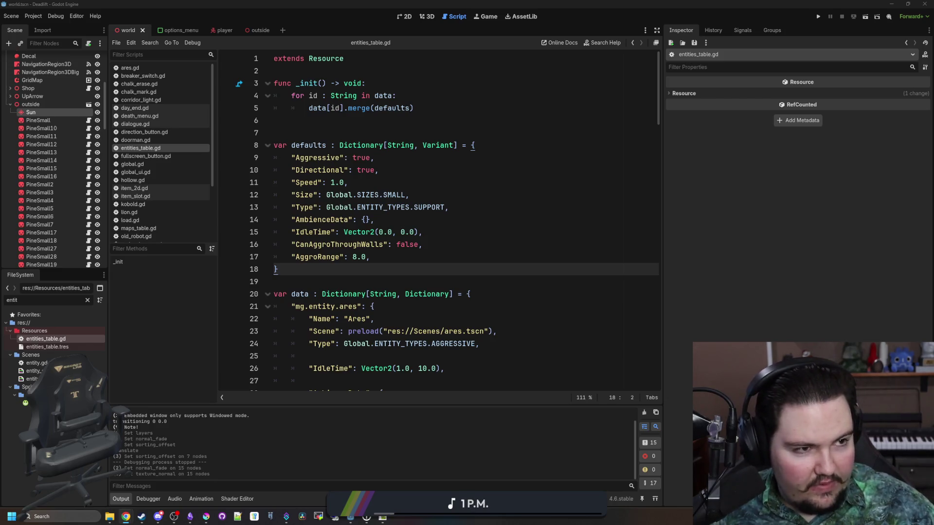
{"action": "left_click", "coordinate": [429, 249]}
{"action": "left_click", "coordinate": [375, 134]}
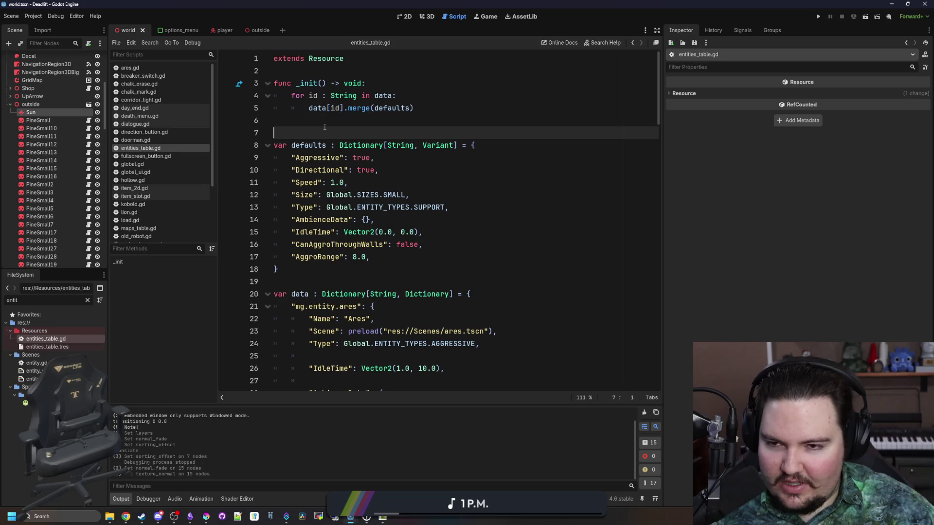
{"action": "key", "text": "Up"}
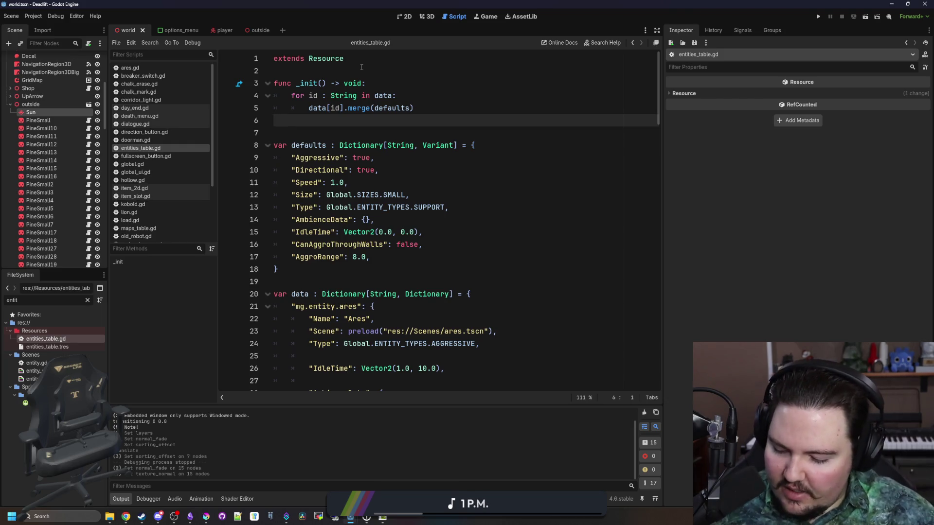
{"action": "left_click", "coordinate": [303, 274]}
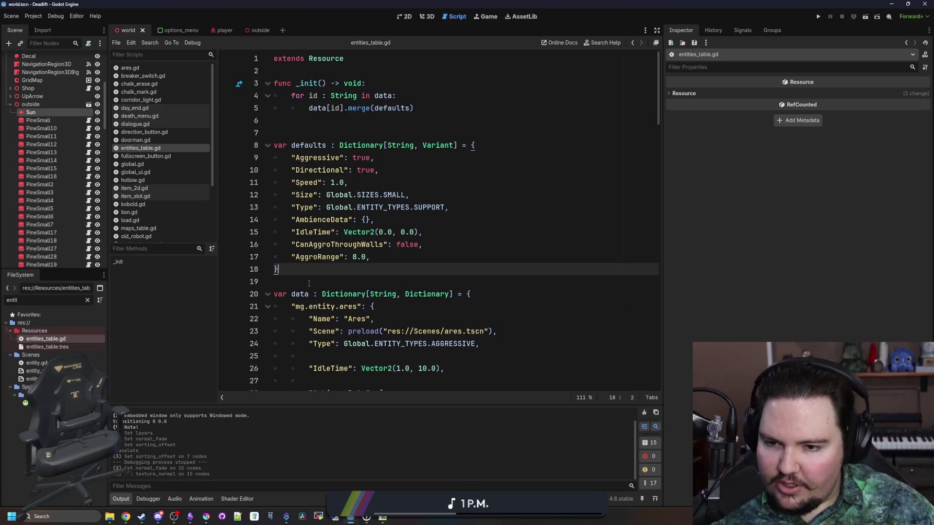
{"action": "left_click_drag", "start_coordinate": [370, 257], "coordinate": [292, 257]}
{"action": "left_click", "coordinate": [304, 267]}
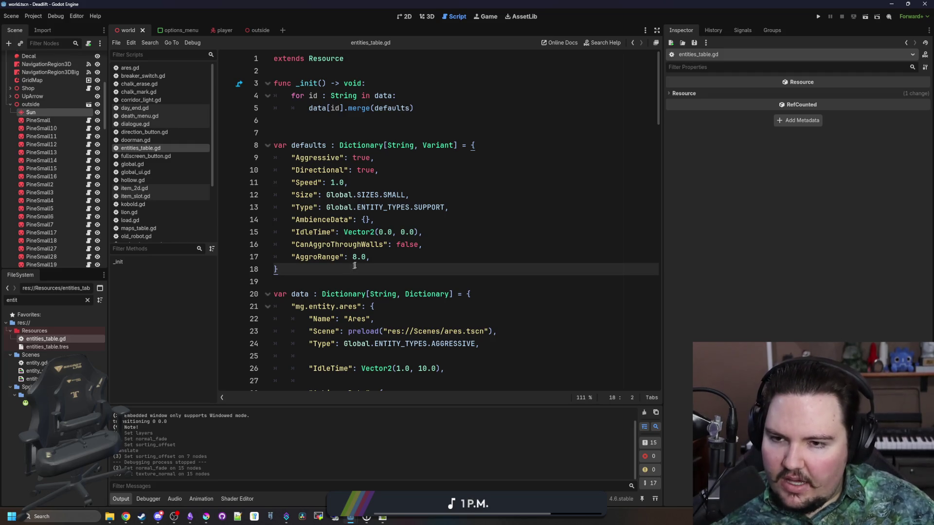
{"action": "left_click", "coordinate": [380, 262]}
{"action": "left_click", "coordinate": [301, 134]}
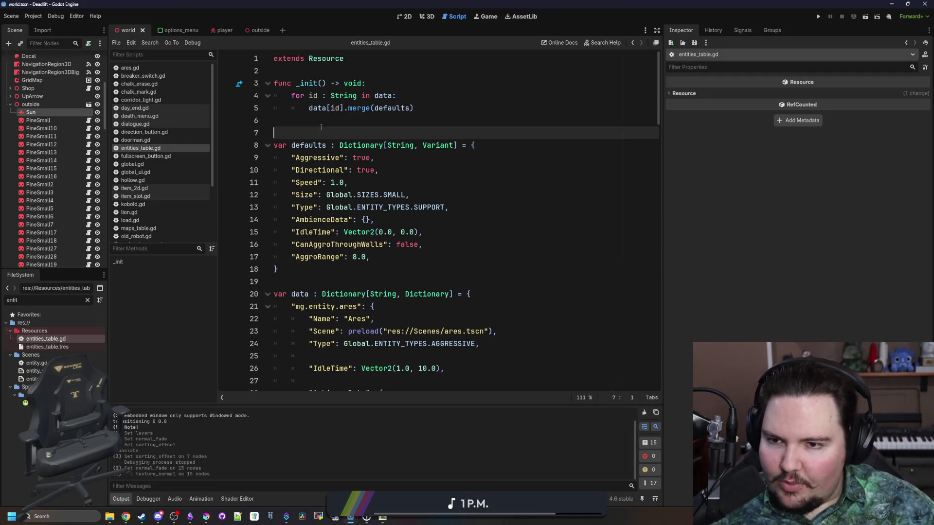
{"action": "scroll", "coordinate": [304, 141], "scroll_direction": "down", "scroll_amount": 2}
{"action": "left_click", "coordinate": [314, 193]}
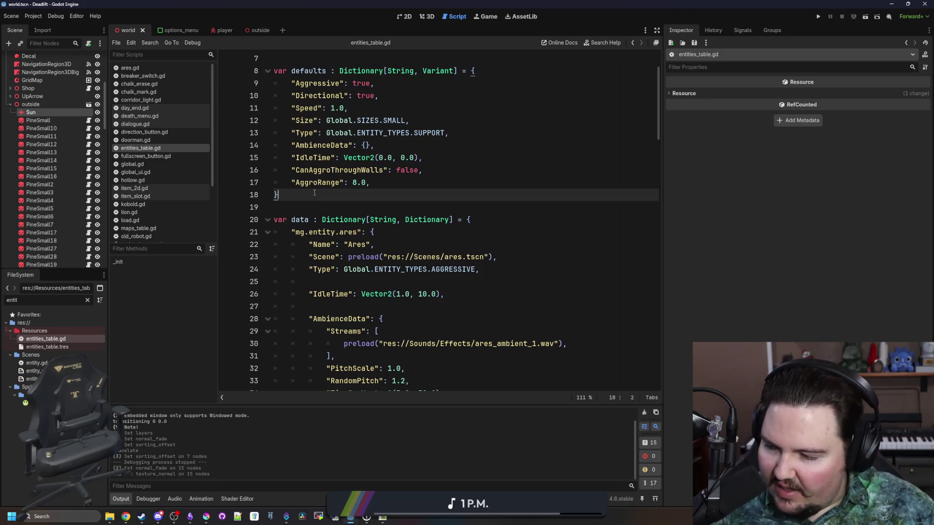
{"action": "left_click", "coordinate": [297, 193]}
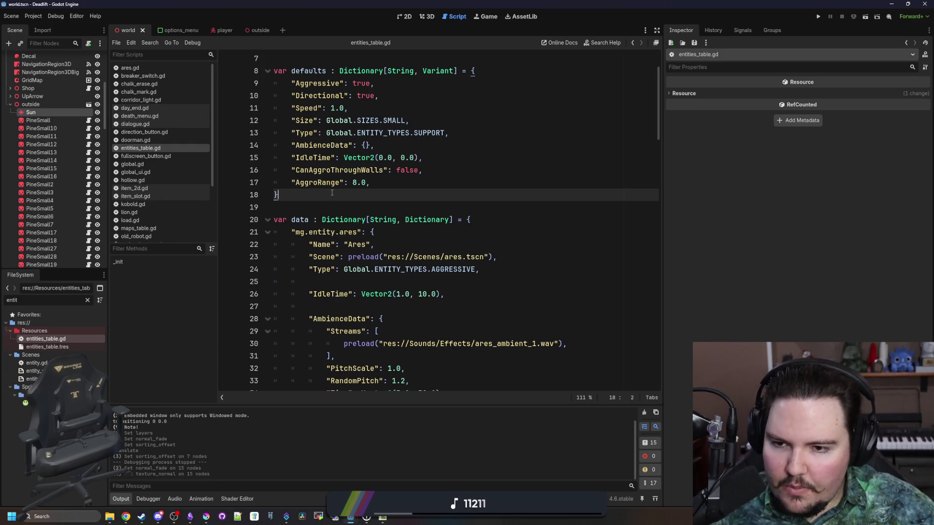
{"action": "scroll", "coordinate": [331, 194], "scroll_direction": "down", "scroll_amount": 9}
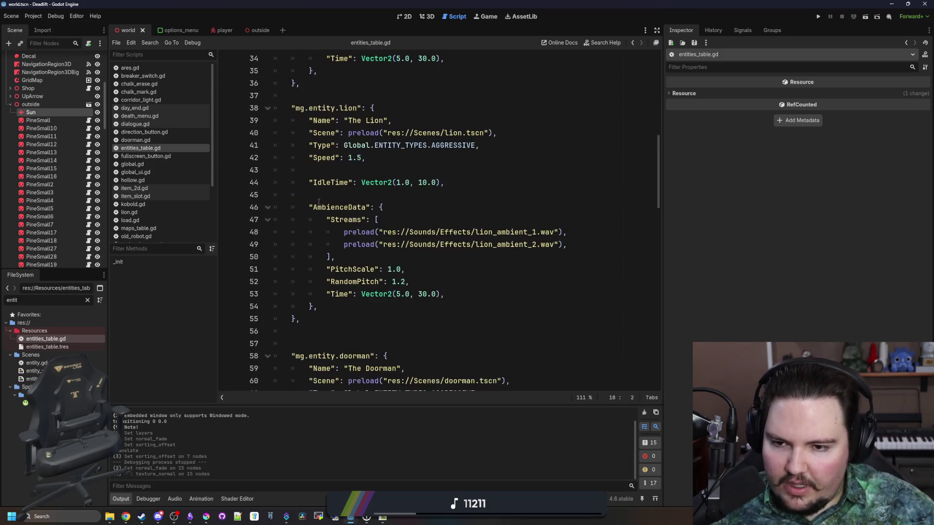
{"action": "scroll", "coordinate": [319, 201], "scroll_direction": "down", "scroll_amount": 15}
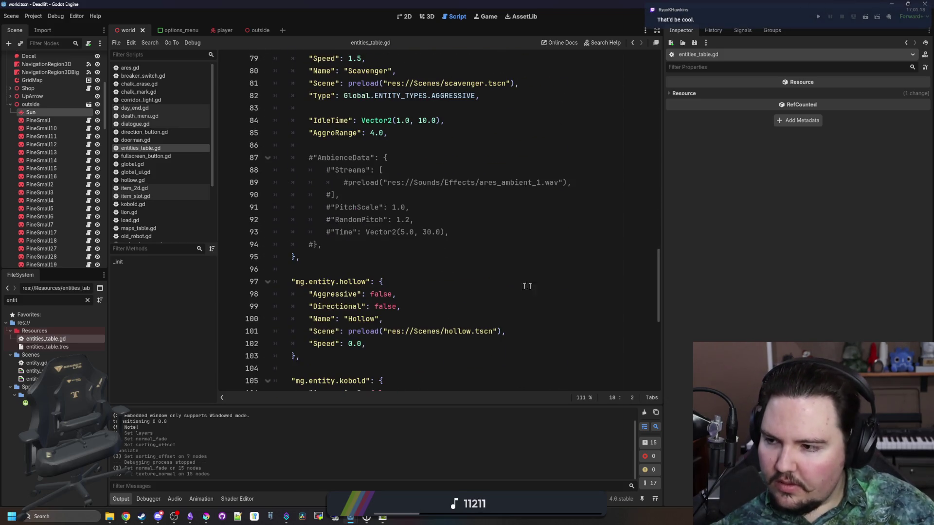
{"action": "scroll", "coordinate": [527, 286], "scroll_direction": "down", "scroll_amount": 8}
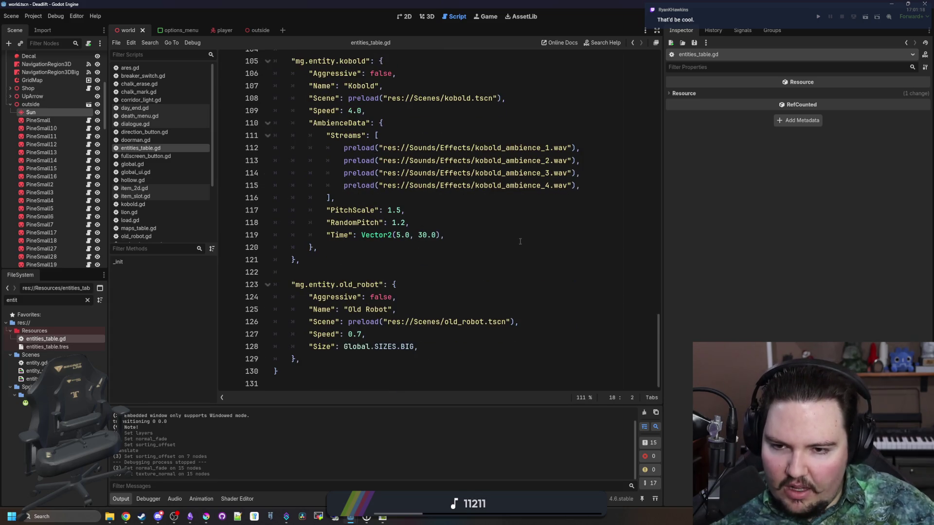
{"action": "scroll", "coordinate": [438, 258], "scroll_direction": "up", "scroll_amount": 20}
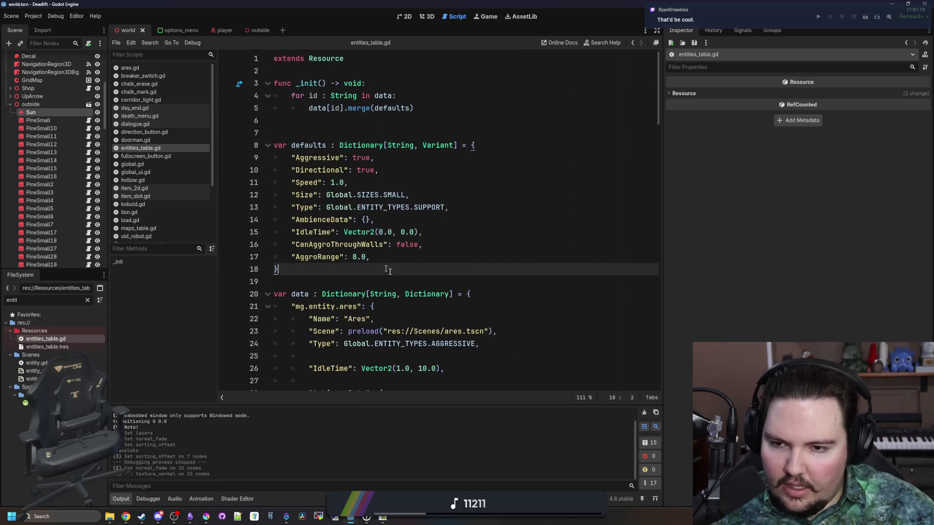
{"action": "left_click", "coordinate": [392, 259]}
{"action": "left_click", "coordinate": [361, 271]}
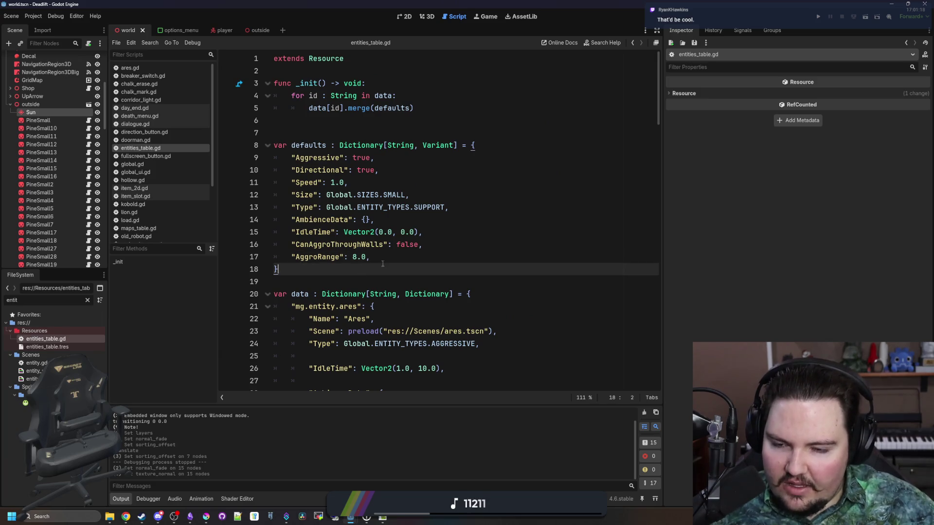
{"action": "left_click", "coordinate": [405, 258]}
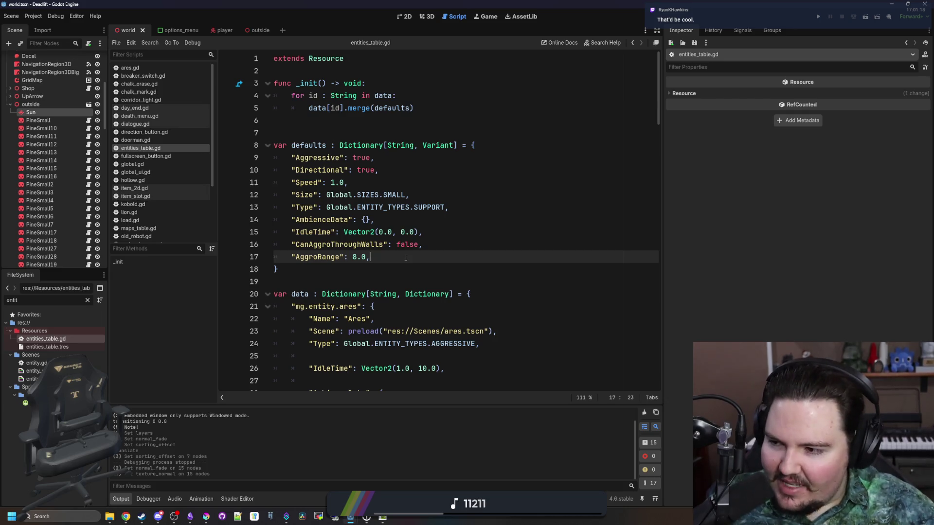
{"action": "left_click", "coordinate": [374, 271]}
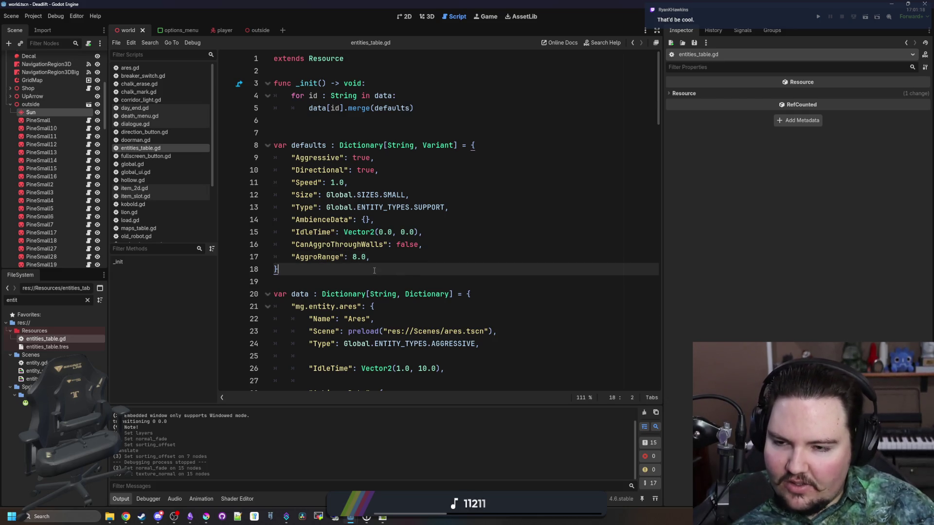
{"action": "left_click", "coordinate": [403, 254]}
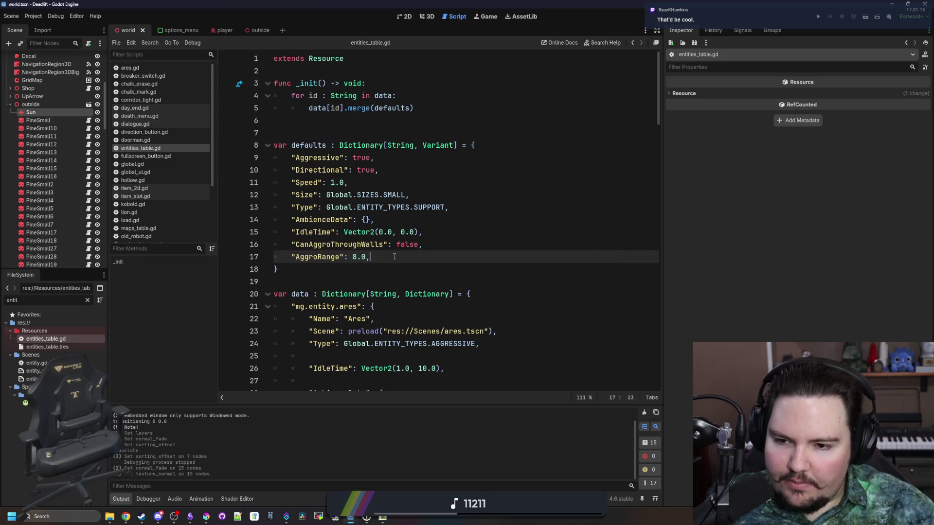
{"action": "left_click", "coordinate": [348, 271]}
{"action": "scroll", "coordinate": [349, 272], "scroll_direction": "down", "scroll_amount": 2}
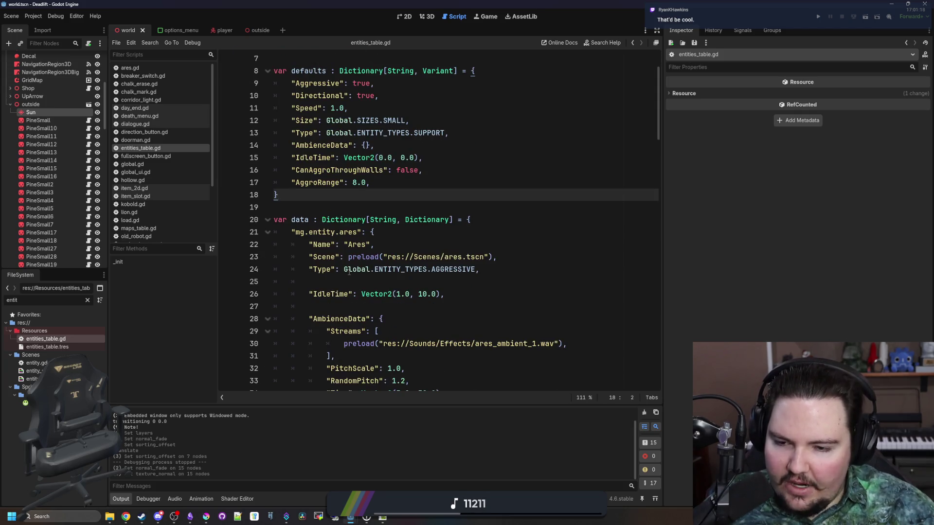
{"action": "scroll", "coordinate": [349, 272], "scroll_direction": "down", "scroll_amount": 2}
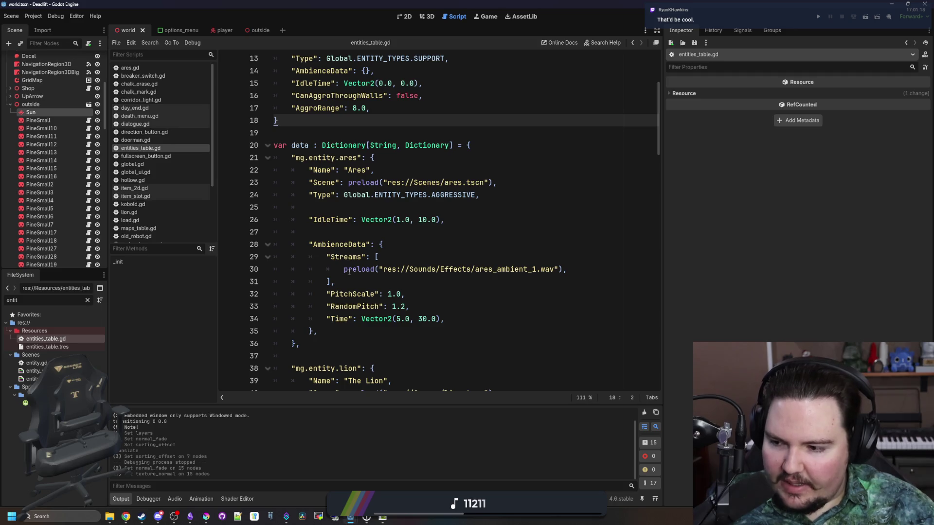
{"action": "mouse_move", "coordinate": [363, 273]}
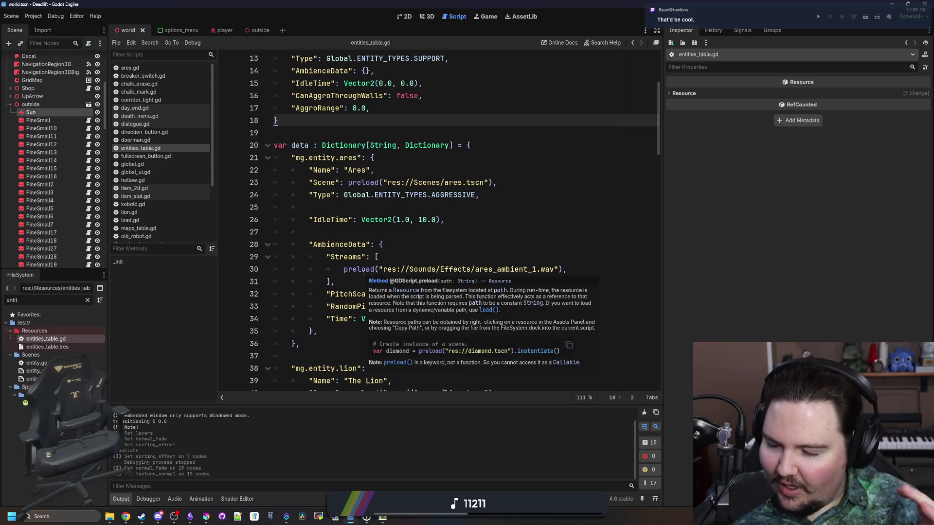
{"action": "scroll", "coordinate": [363, 274], "scroll_direction": "up", "scroll_amount": 2}
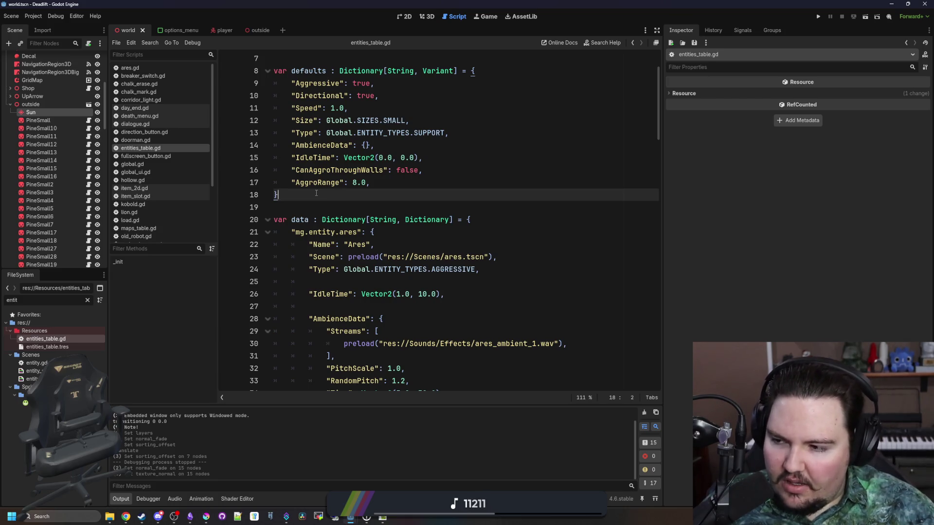
{"action": "scroll", "coordinate": [322, 197], "scroll_direction": "up", "scroll_amount": 2}
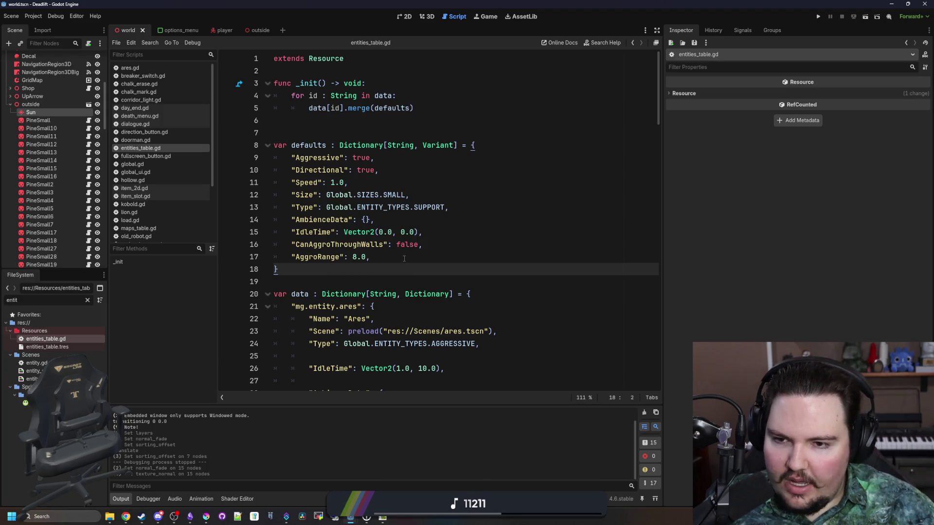
{"action": "left_click", "coordinate": [403, 258]}
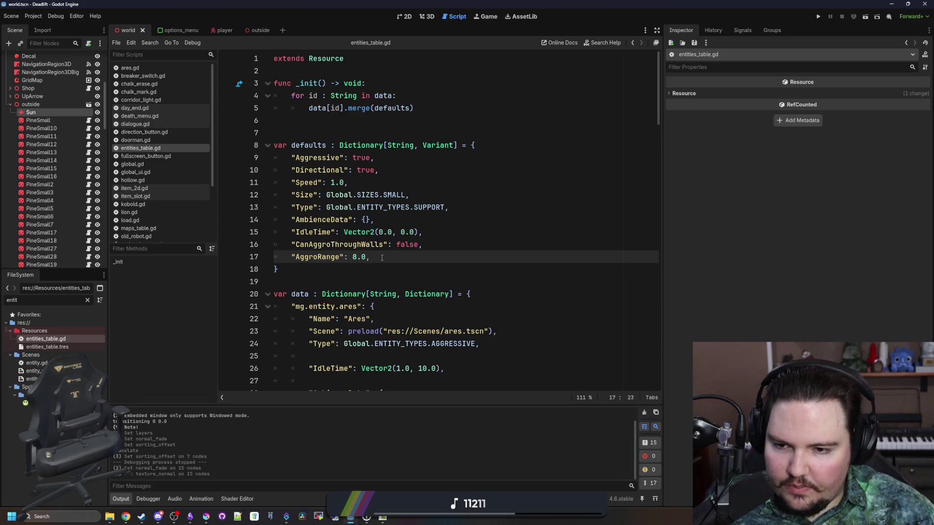
{"action": "key", "text": "Return"}
{"action": "key", "text": "Return"}
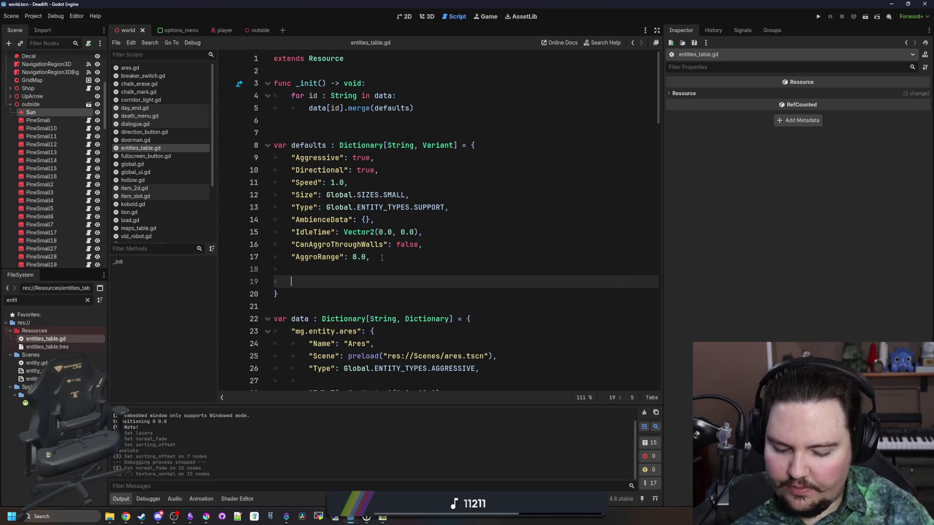
- Add "VisionRange" and "AudioRange": 8.0 entries to defaults, with trailing commas
{"action": "type", "text": "\""}
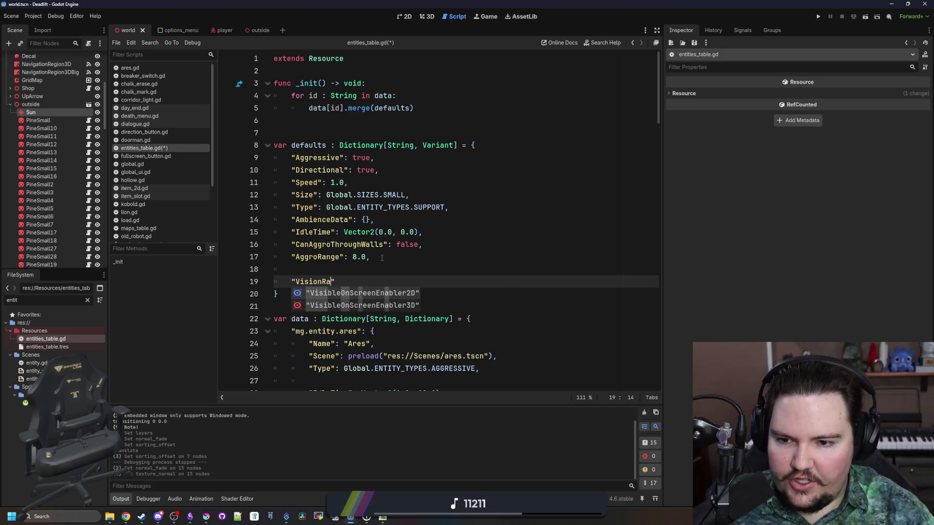
{"action": "type", "text": "VisionRange\":"}
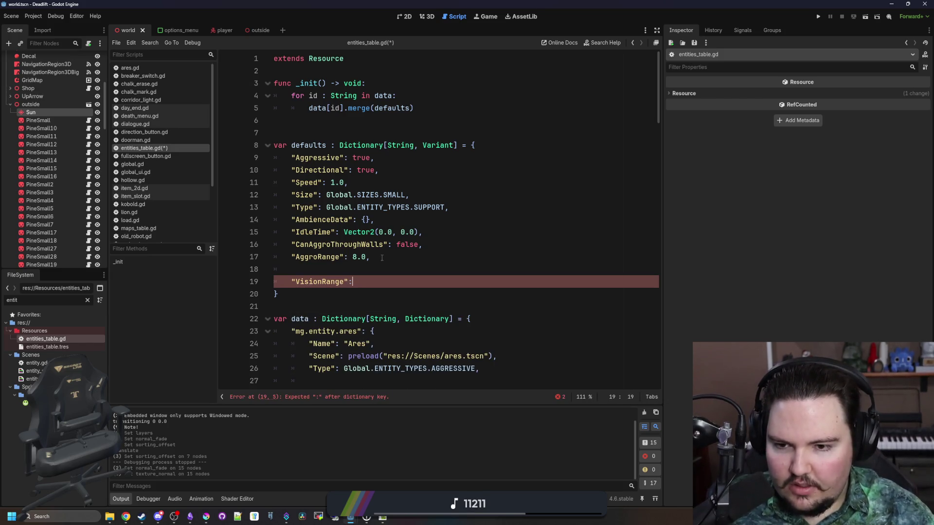
{"action": "key", "text": "Return"}
{"action": "type", "text": "\"Ayd"}
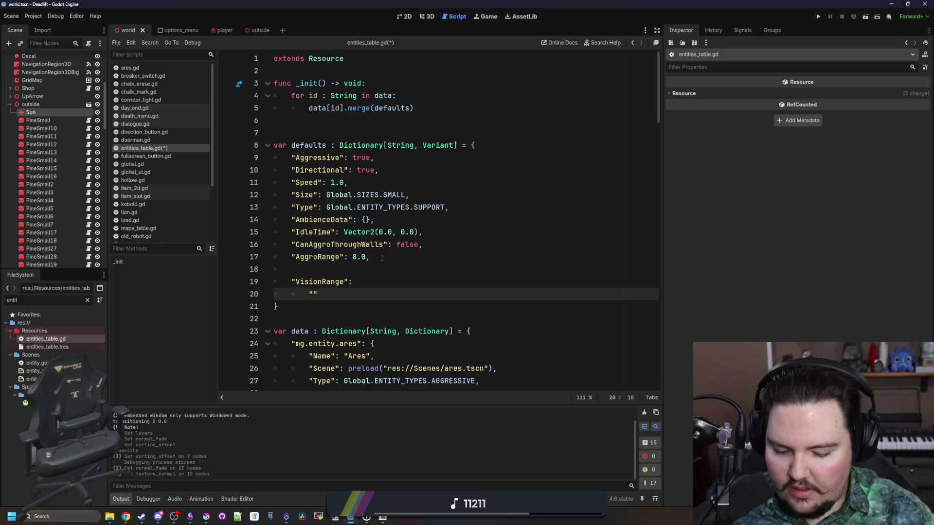
{"action": "key", "text": "BackSpace"}
{"action": "key", "text": "BackSpace"}
{"action": "key", "text": "BackSpace"}
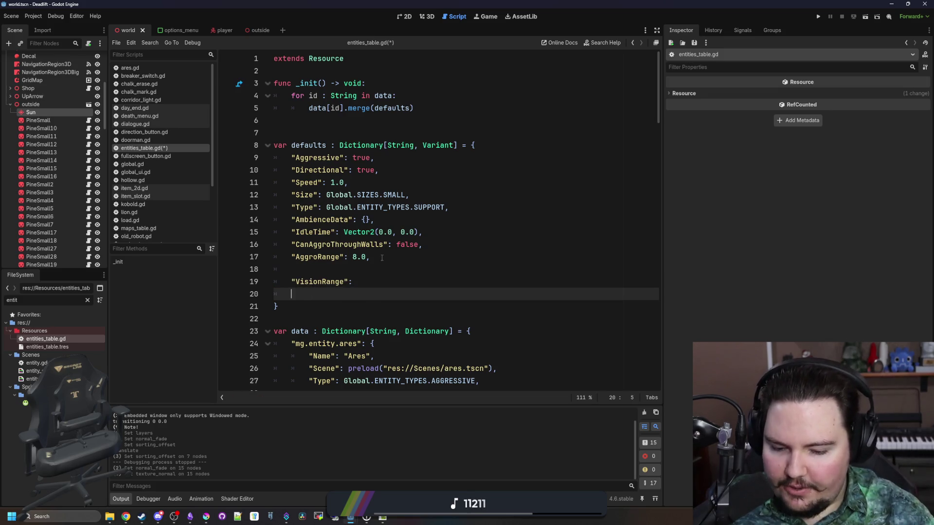
{"action": "type", "text": "\"AudioRange\""}
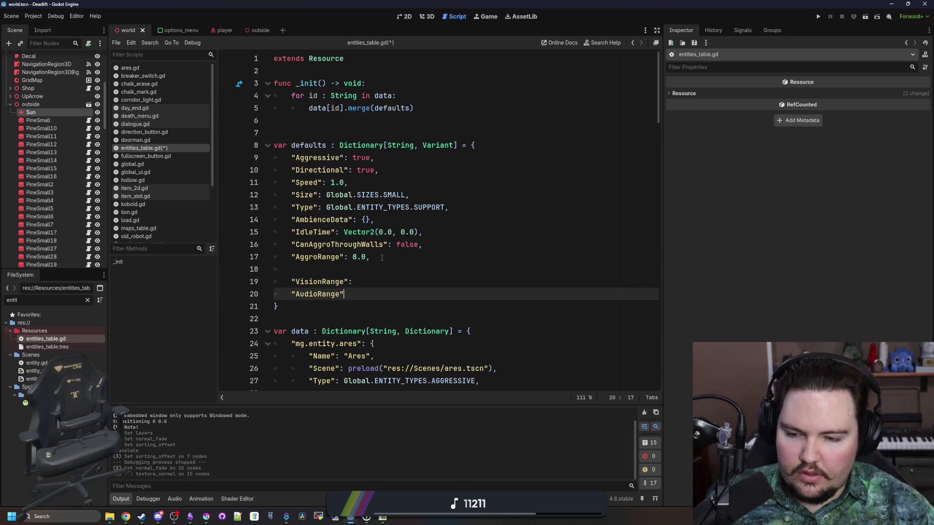
{"action": "type", "text": ":"}
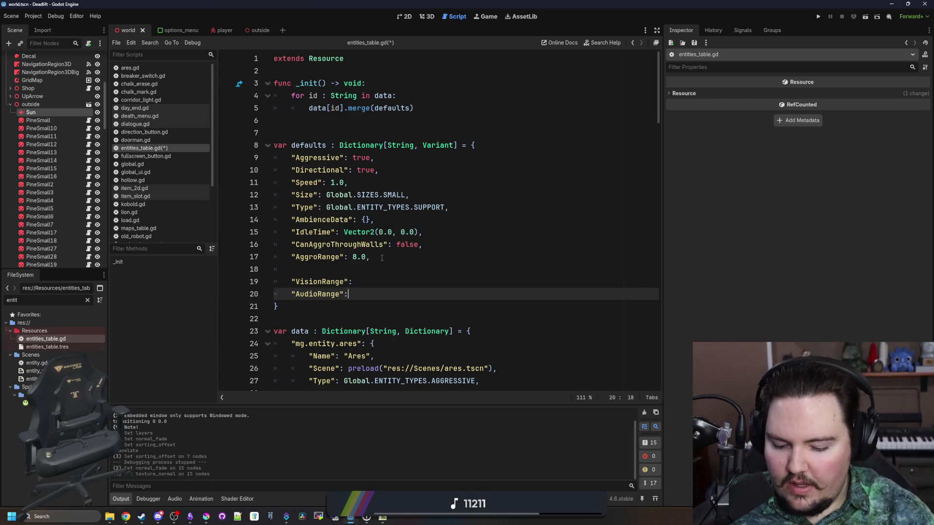
{"action": "type", "text": " 8.0"}
{"action": "key", "text": "Up"}
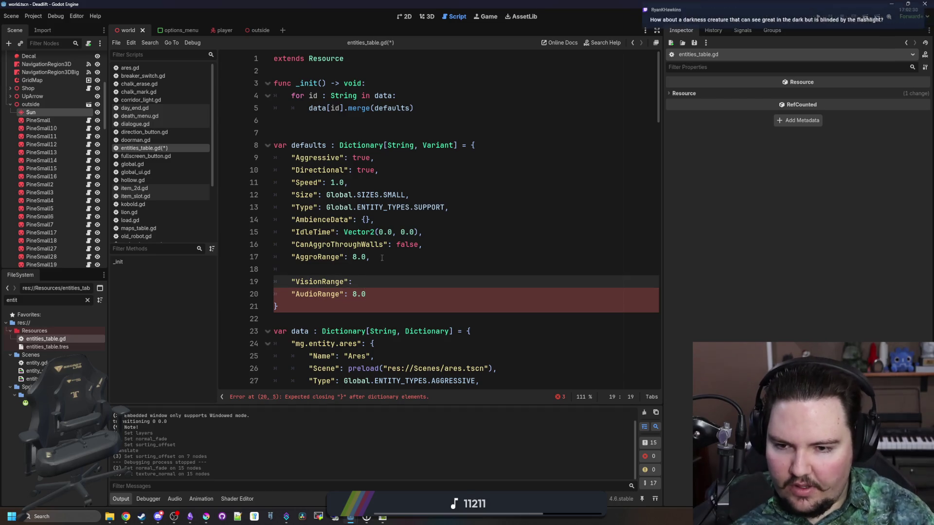
{"action": "type", "text": " 8.0"}
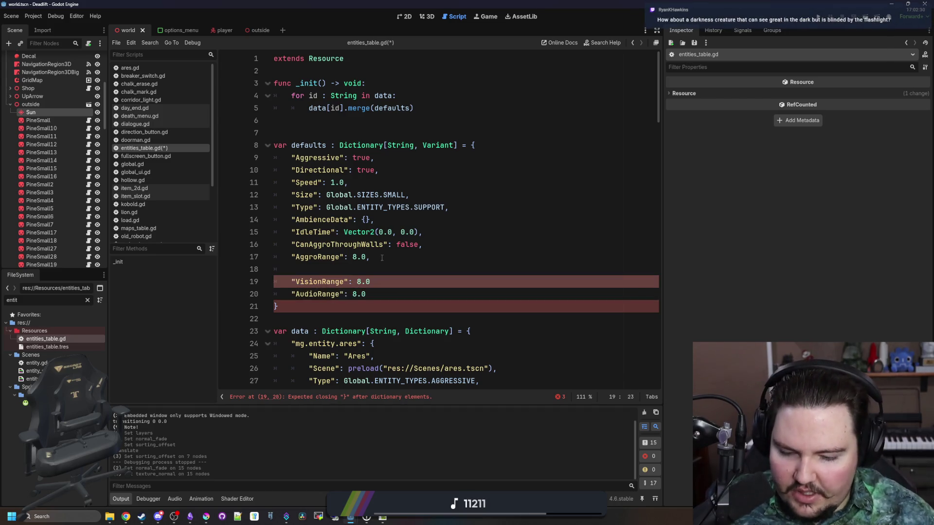
{"action": "type", "text": ","}
{"action": "key", "text": "Down"}
{"action": "type", "text": ","}
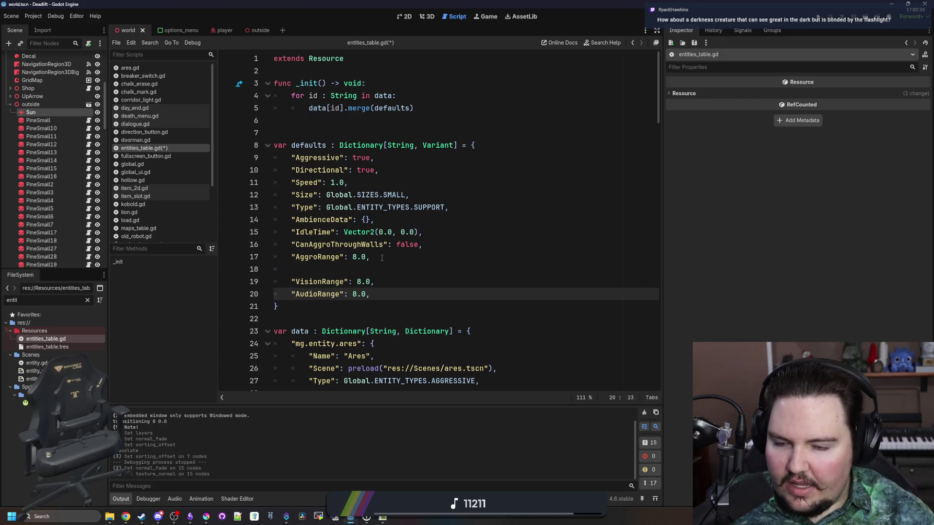
- Save entities_table.gd and clear the FileSystem filter
{"action": "left_click", "coordinate": [342, 268]}
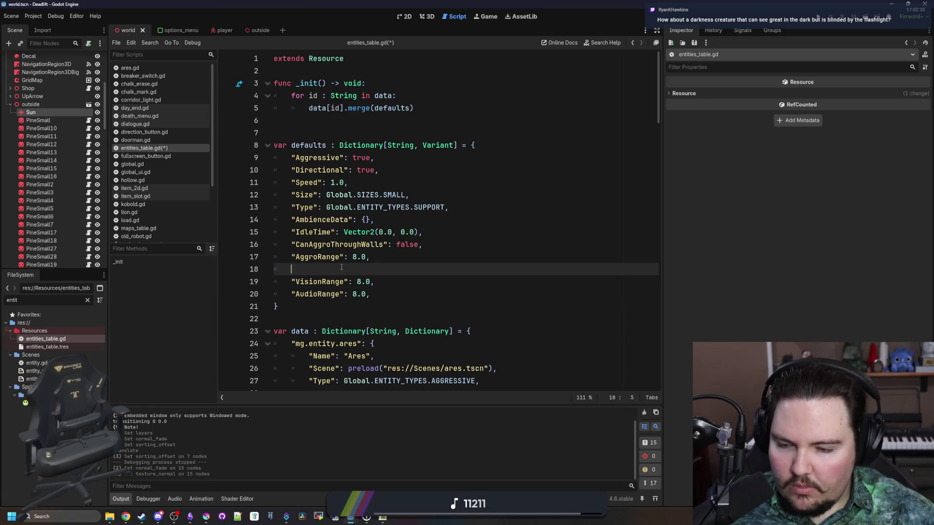
{"action": "mouse_move", "coordinate": [374, 281]}
{"action": "left_mouse_down"}
{"action": "mouse_move", "coordinate": [273, 282]}
{"action": "mouse_move", "coordinate": [292, 281]}
{"action": "left_mouse_up"}
{"action": "left_click", "coordinate": [311, 271]}
{"action": "key", "text": "ctrl+s"}
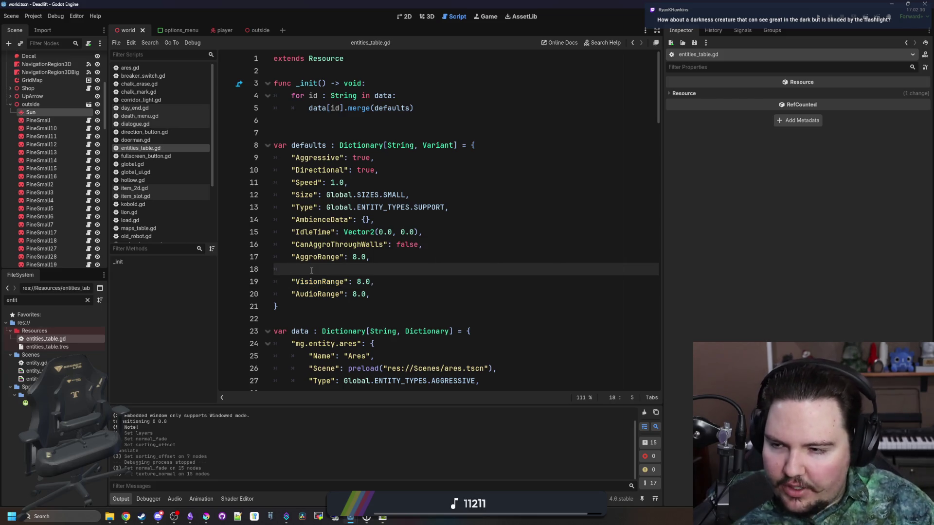
{"action": "left_click", "coordinate": [88, 300]}
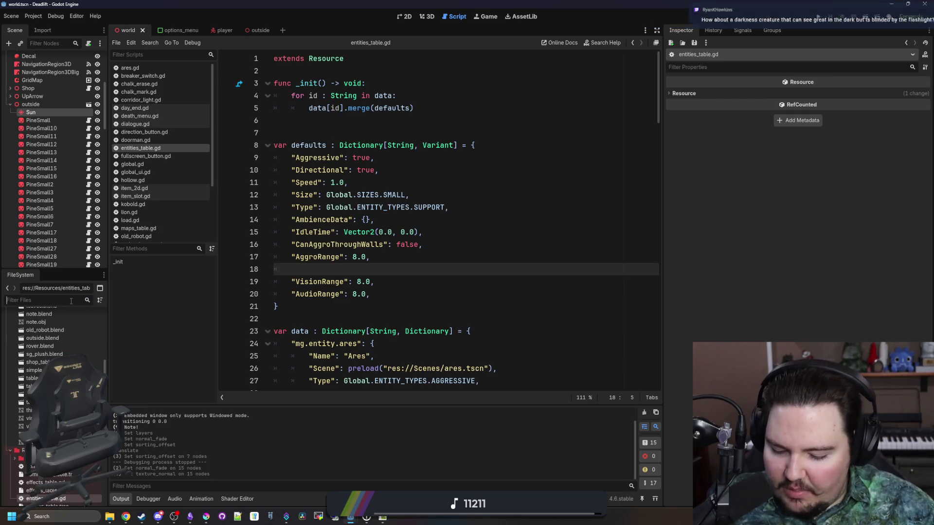
- Open ares.tscn through an 'ares' filter, save it, and orbit the Ares model in 3D
{"action": "type", "text": "ares"}
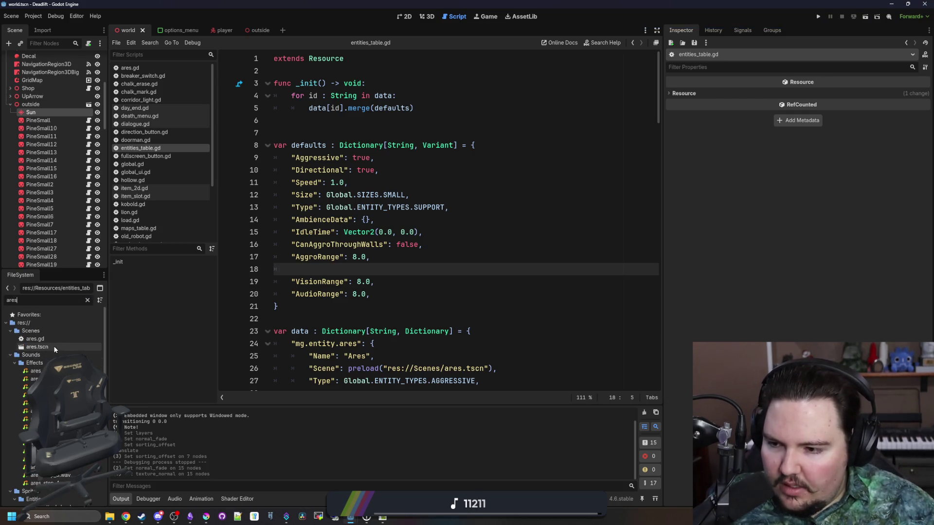
{"action": "double_click", "coordinate": [59, 346]}
{"action": "left_click", "coordinate": [403, 17]}
{"action": "key", "text": "ctrl+s"}
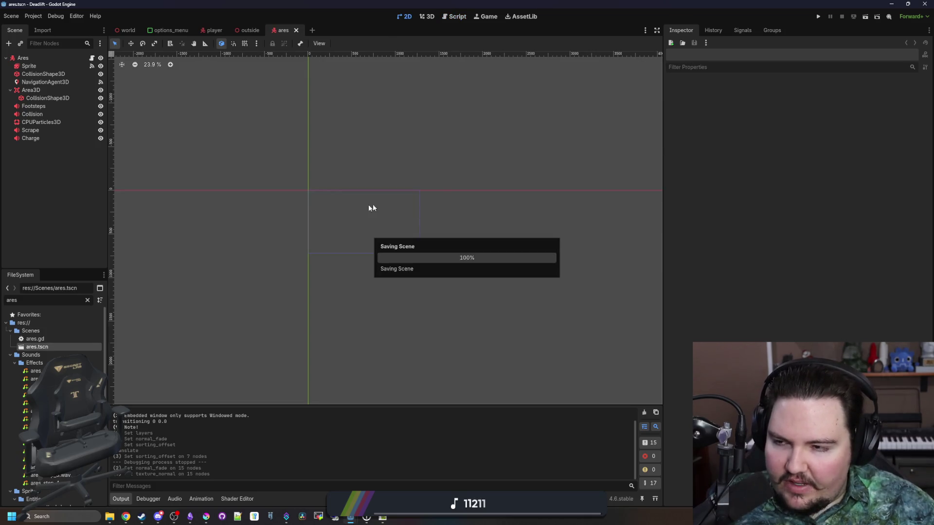
{"action": "left_click", "coordinate": [67, 56]}
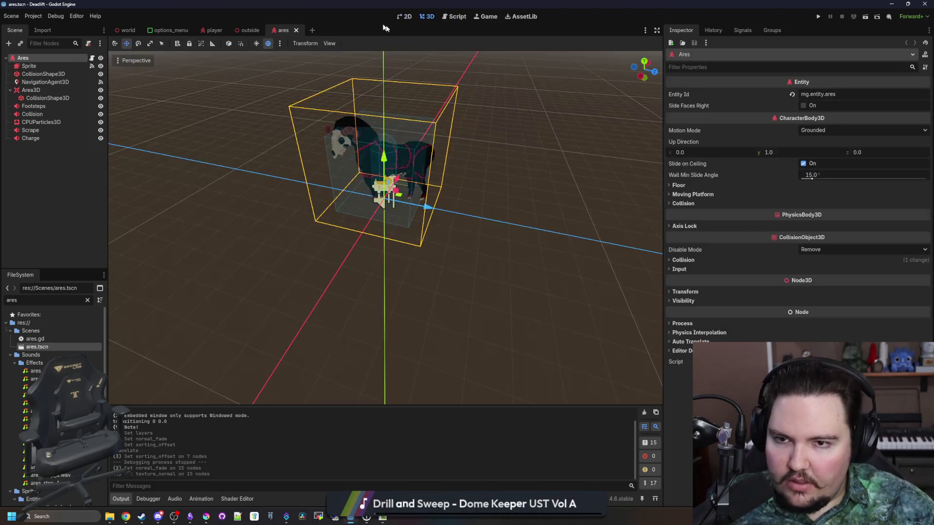
{"action": "left_click", "coordinate": [377, 272]}
{"action": "mouse_move", "coordinate": [378, 270]}
{"action": "left_mouse_down"}
{"action": "mouse_move", "coordinate": [351, 273]}
{"action": "mouse_move", "coordinate": [433, 263]}
{"action": "mouse_move", "coordinate": [380, 271]}
{"action": "left_mouse_up"}
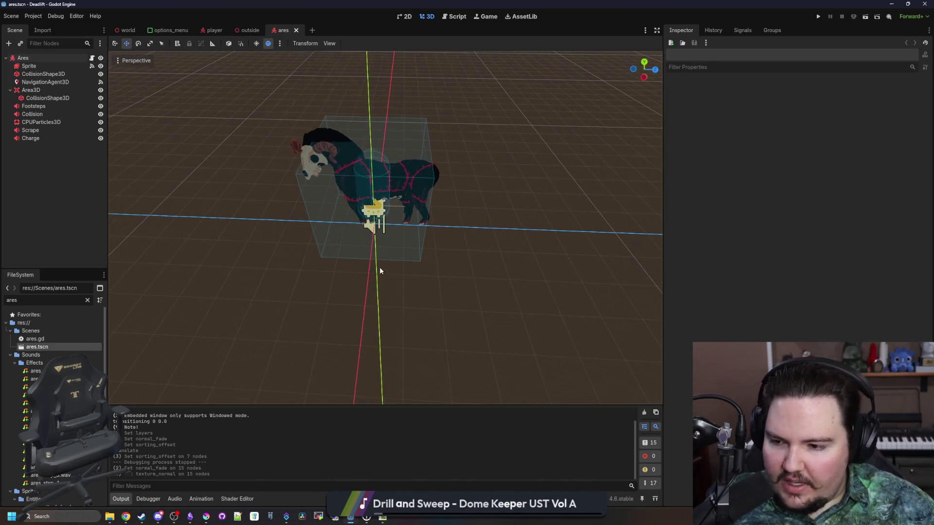
- Start adding a child node to the Ares root, then cancel the dialog
{"action": "right_click", "coordinate": [45, 60]}
{"action": "left_click", "coordinate": [72, 78]}
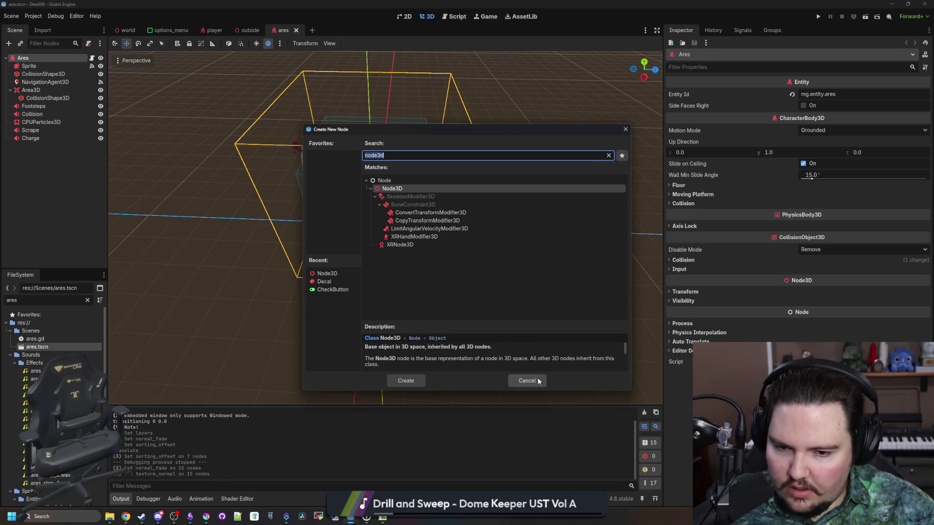
{"action": "left_click", "coordinate": [516, 381]}
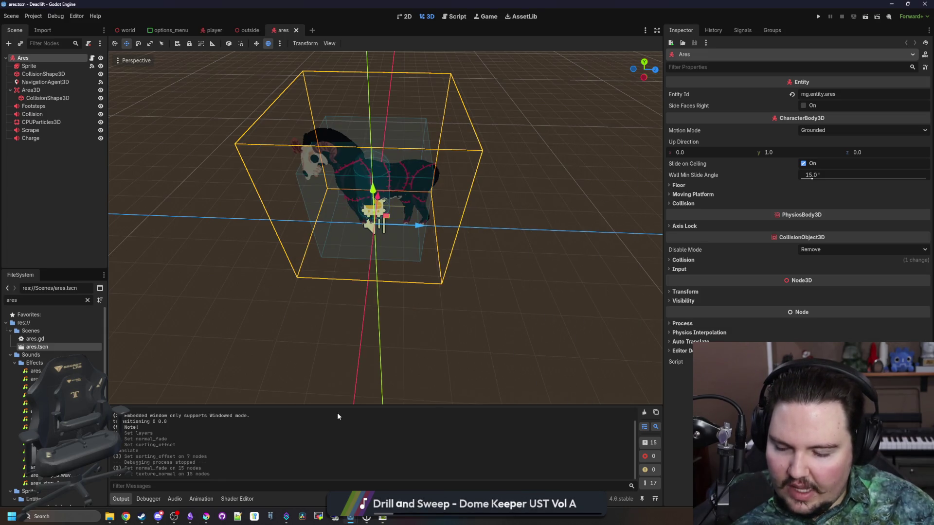
- Filter the FileSystem for 'glob' and open global.gd in the script editor
{"action": "left_click", "coordinate": [88, 300]}
{"action": "type", "text": "glob"}
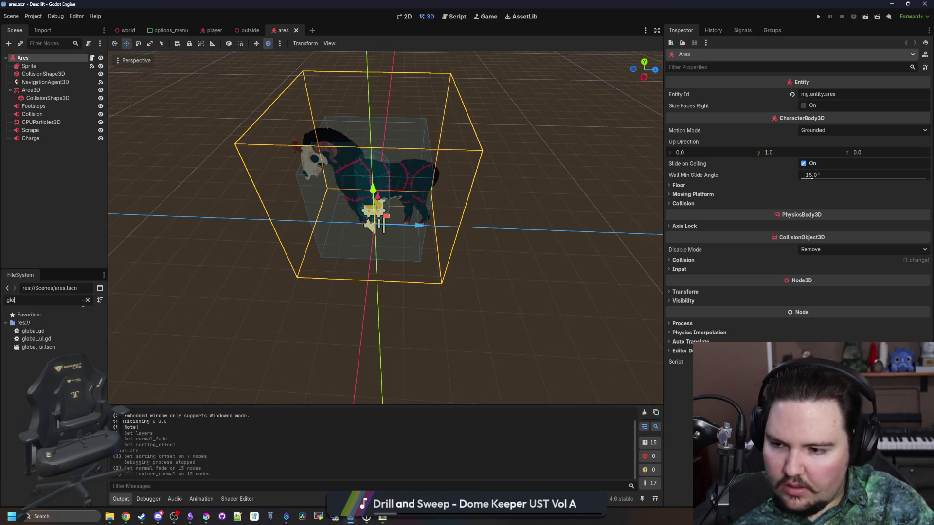
{"action": "left_click", "coordinate": [43, 332]}
{"action": "double_click", "coordinate": [33, 332]}
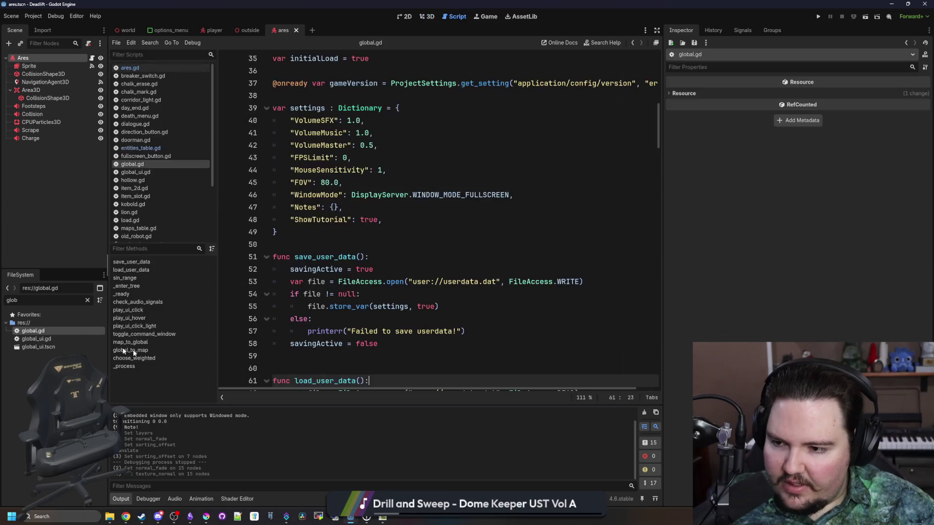
- In entities_table.gd, add a "VisionAngle": 180 entry after the AudioRange line
{"action": "left_click", "coordinate": [322, 228]}
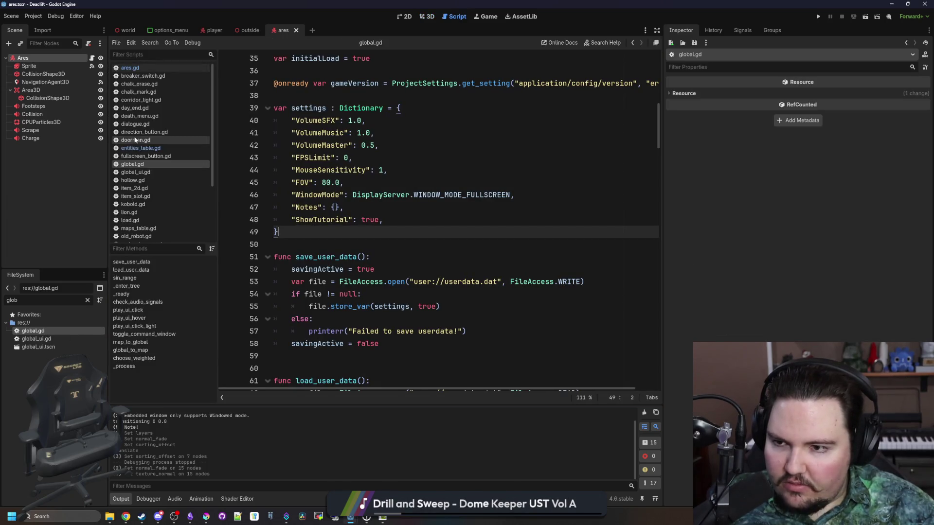
{"action": "left_click", "coordinate": [140, 148]}
{"action": "left_click", "coordinate": [385, 288]}
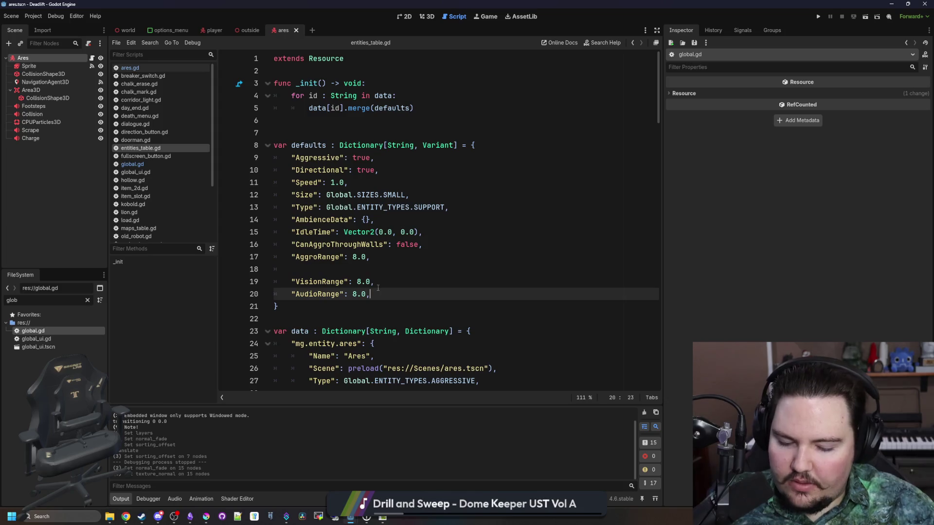
{"action": "key", "text": "Return"}
{"action": "type", "text": "\"Vision A"}
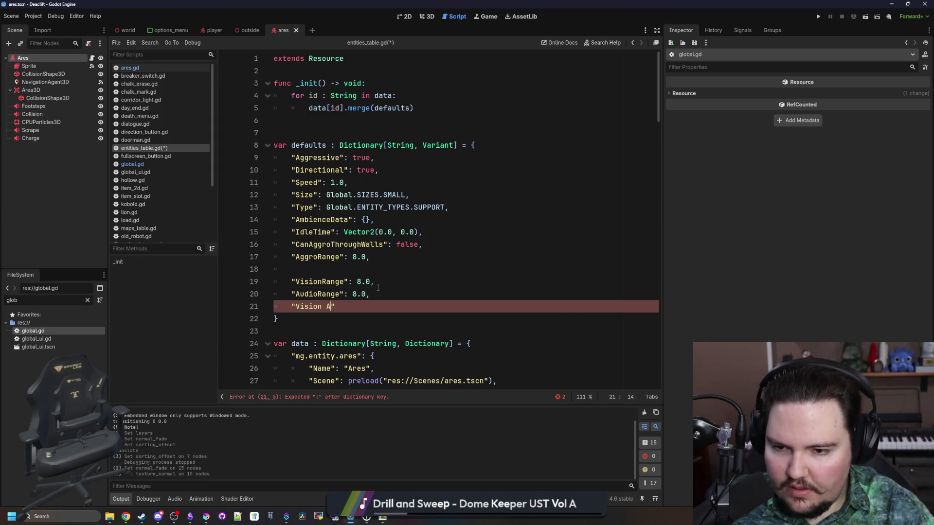
{"action": "key", "text": "BackSpace"}
{"action": "type", "text": "Range"}
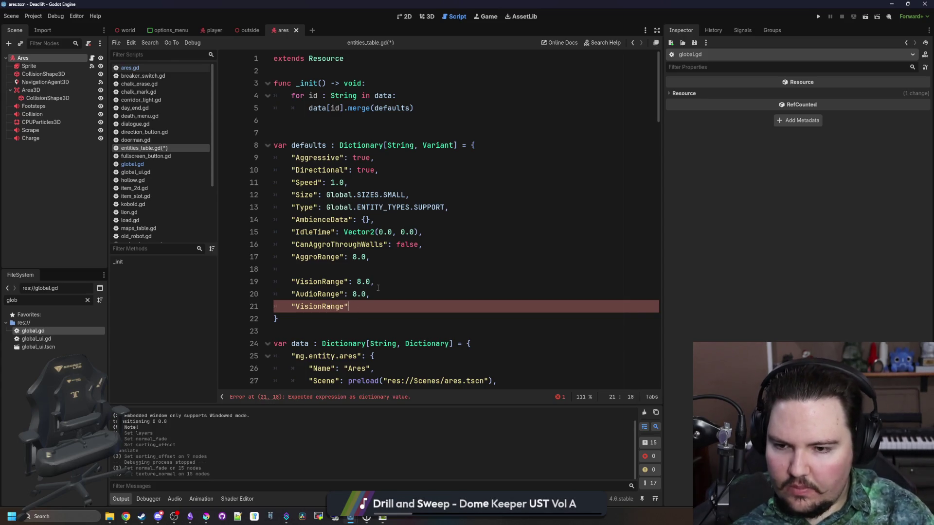
{"action": "key", "text": "BackSpace"}
{"action": "key", "text": "BackSpace"}
{"action": "key", "text": "BackSpace"}
{"action": "type", "text": "A"}
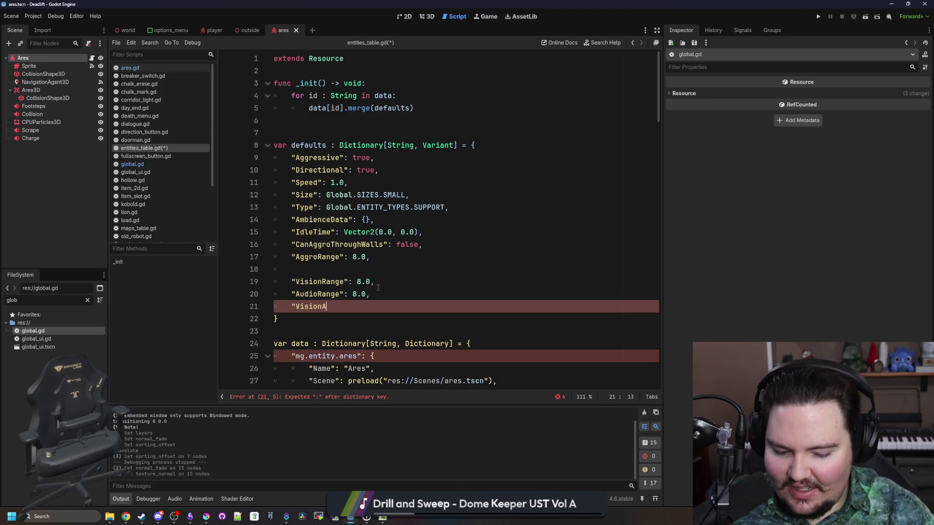
{"action": "type", "text": "ngle\": "}
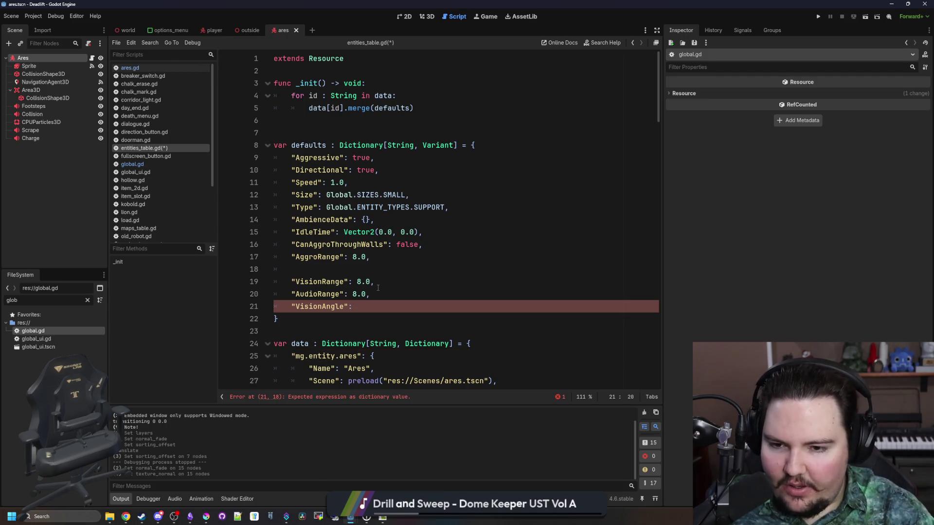
{"action": "type", "text": "180,"}
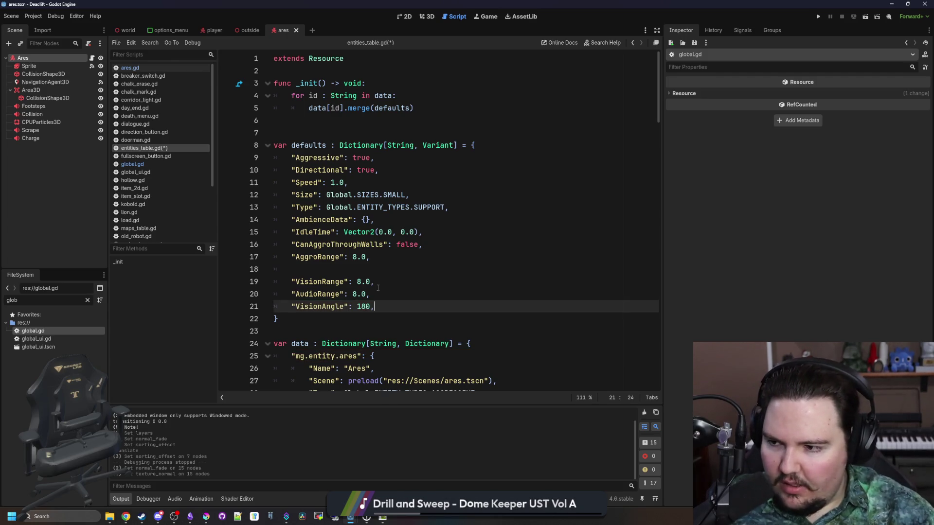
- Check the new defaults entries and save entities_table.gd
{"action": "left_click", "coordinate": [378, 287]}
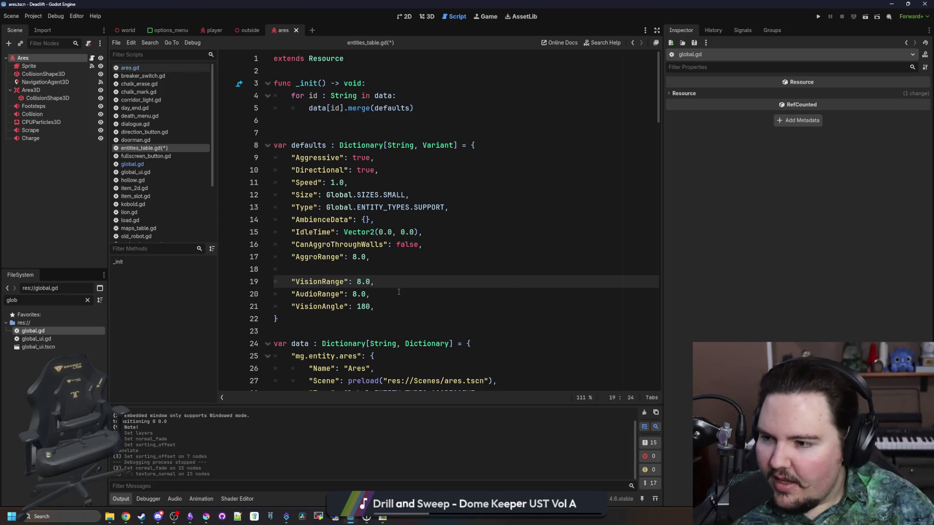
{"action": "left_click", "coordinate": [399, 292]}
{"action": "left_click", "coordinate": [364, 271]}
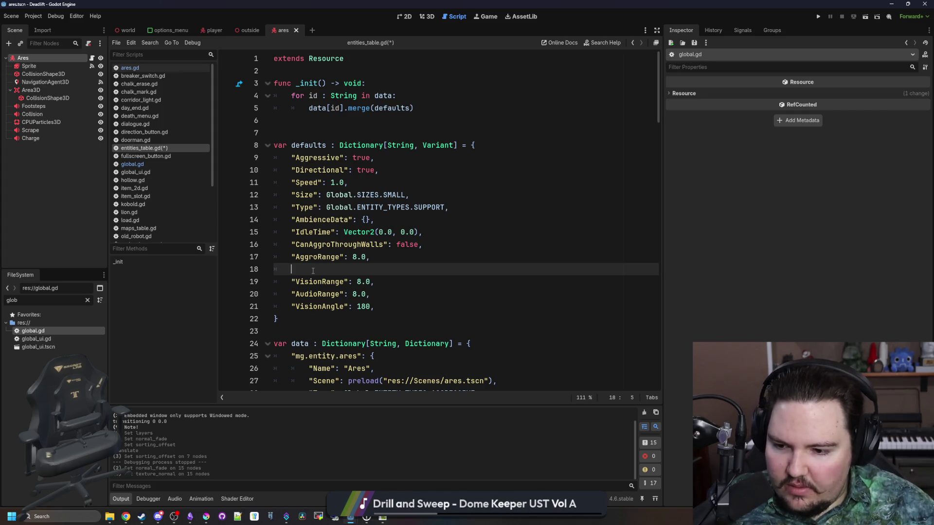
{"action": "left_click", "coordinate": [331, 320]}
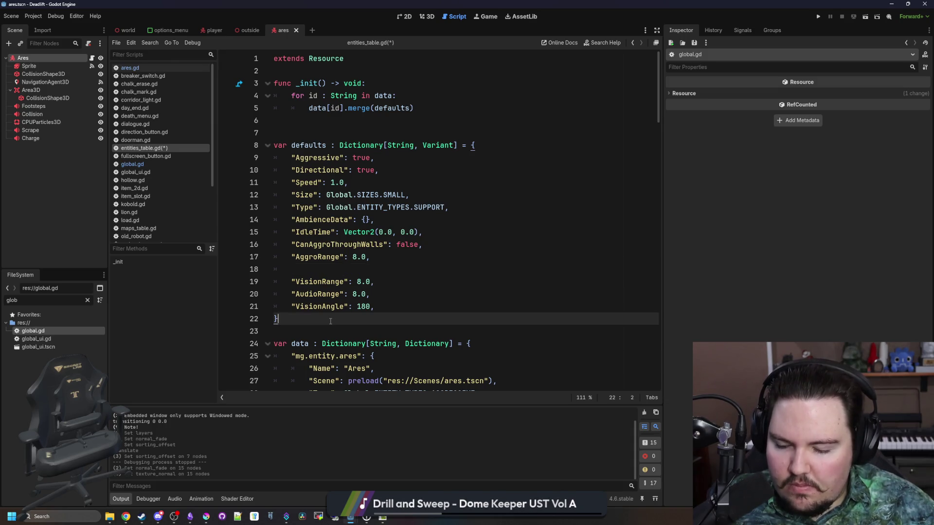
{"action": "left_click", "coordinate": [322, 271]}
{"action": "key", "text": "ctrl+s"}
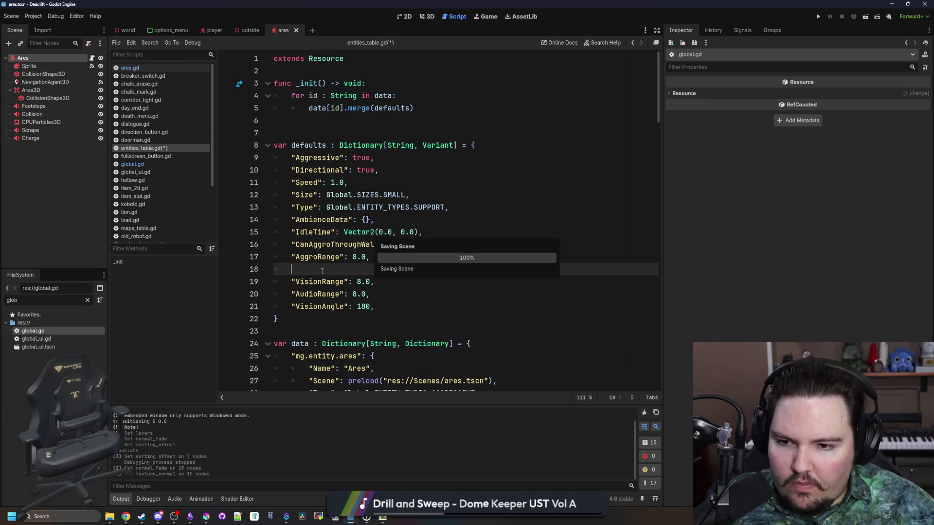
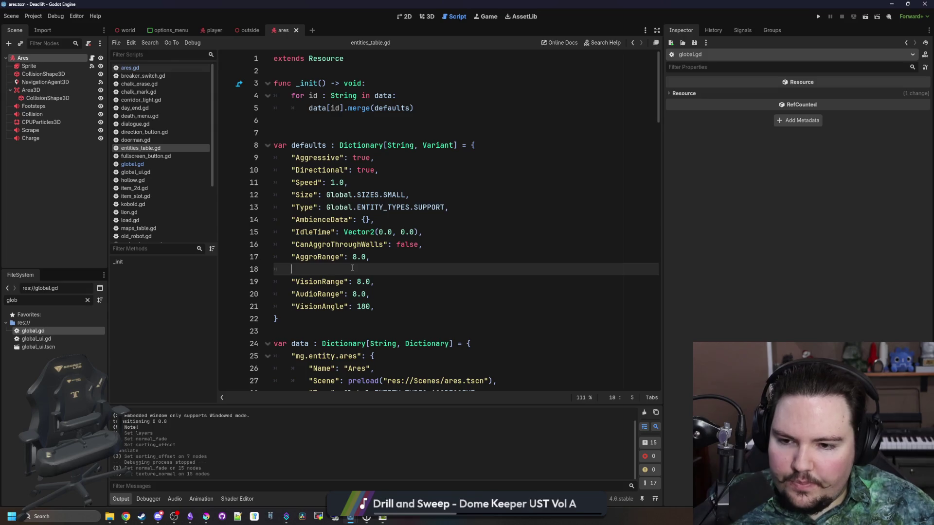
- Change the VisionAngle default in entities_table.gd from 180 to 180.0 and save
{"action": "scroll", "coordinate": [352, 267], "scroll_direction": "down", "scroll_amount": 2}
{"action": "scroll", "coordinate": [352, 266], "scroll_direction": "up", "scroll_amount": 2}
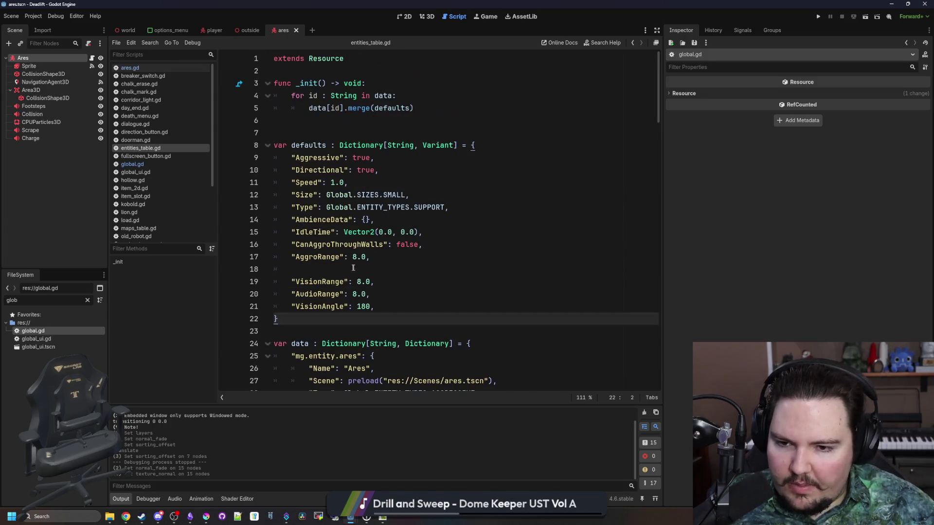
{"action": "key", "text": "ctrl+s"}
{"action": "left_click", "coordinate": [373, 307]}
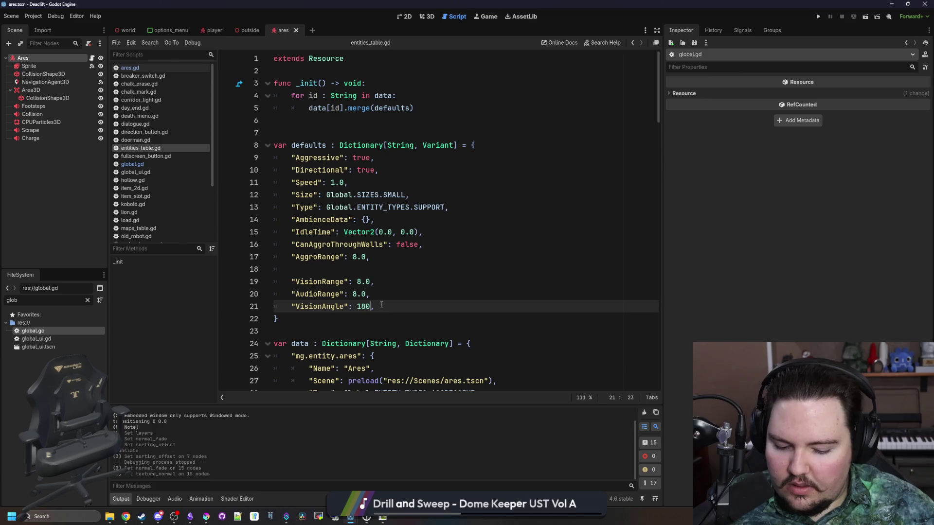
{"action": "type", "text": ".0,"}
{"action": "left_click", "coordinate": [326, 267]}
{"action": "key", "text": "ctrl+s"}
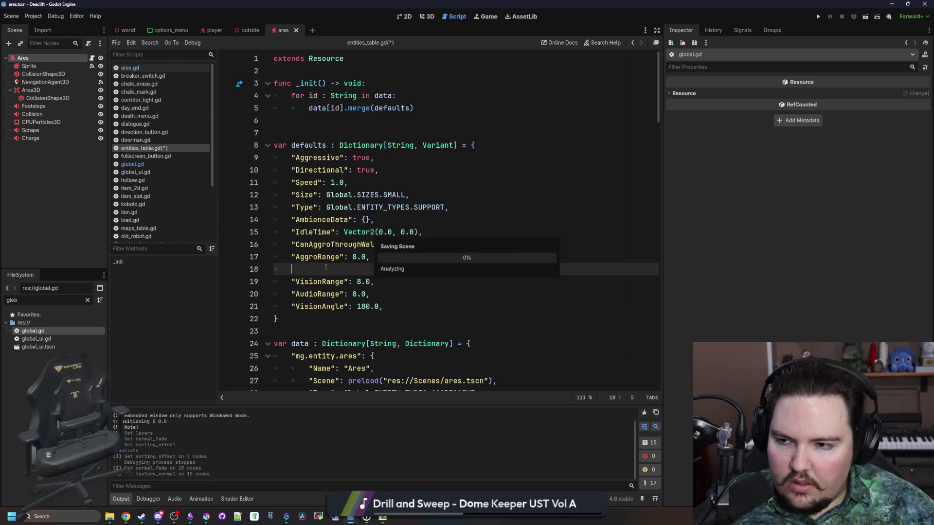
{"action": "key", "text": "ctrl+s"}
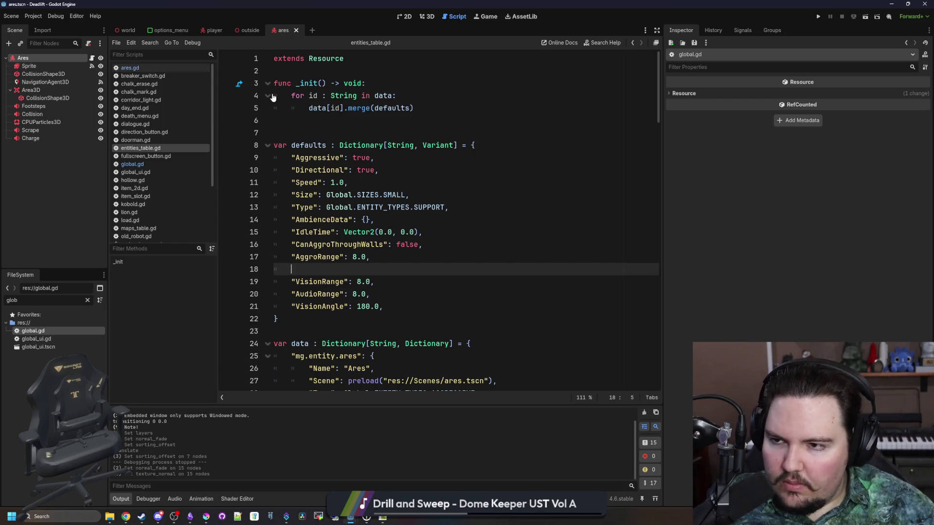
- Look over the 2D and 3D workspaces and global.gd's settings, then return to entities_table.gd
{"action": "left_click", "coordinate": [405, 20]}
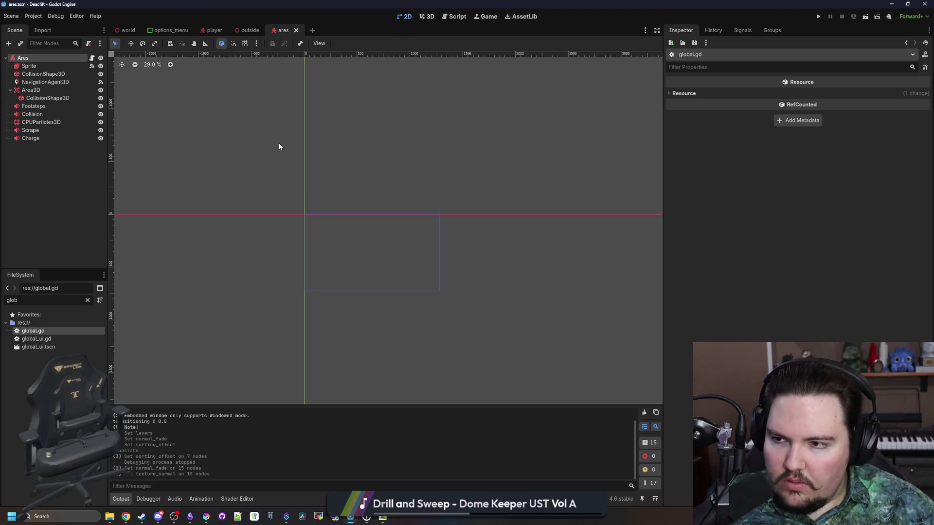
{"action": "left_click", "coordinate": [426, 18]}
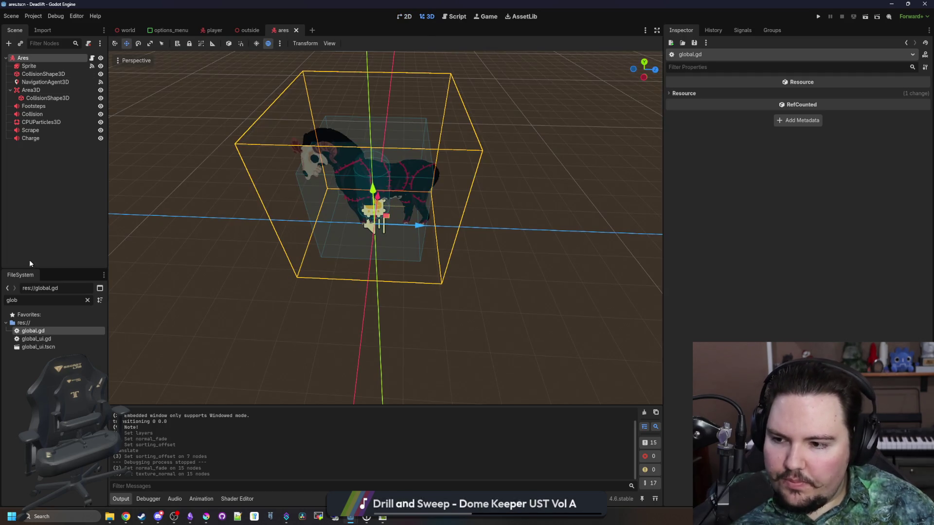
{"action": "double_click", "coordinate": [39, 332]}
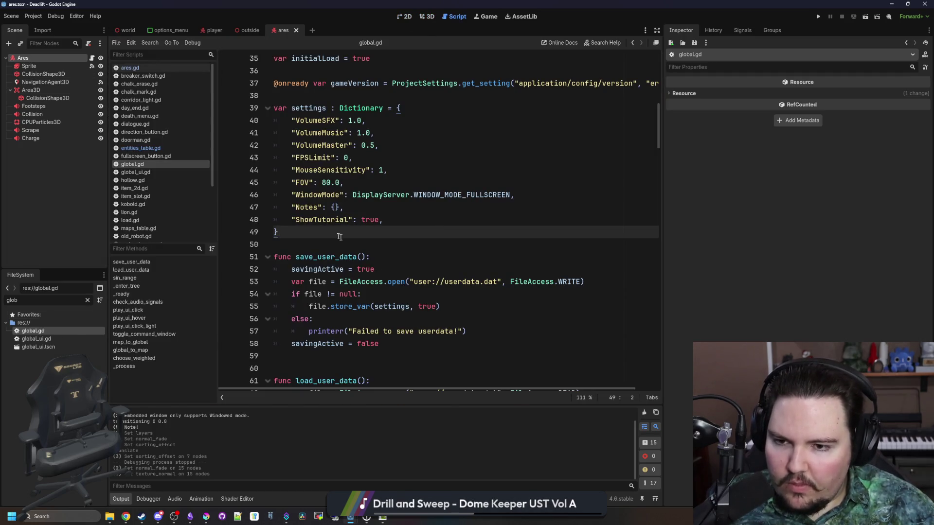
{"action": "scroll", "coordinate": [339, 237], "scroll_direction": "up", "scroll_amount": 2}
{"action": "left_click", "coordinate": [367, 256]}
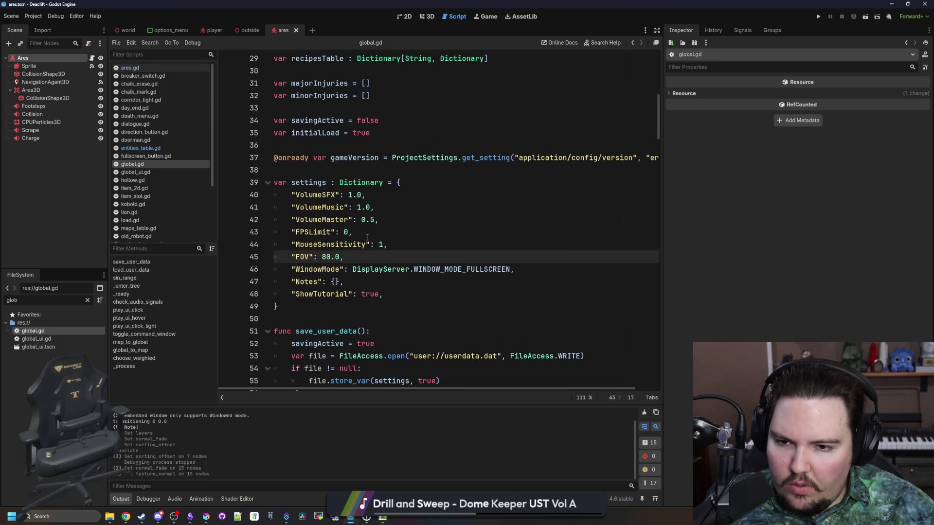
{"action": "left_click", "coordinate": [367, 238]}
{"action": "key", "text": "ctrl+s"}
{"action": "left_click", "coordinate": [323, 171]}
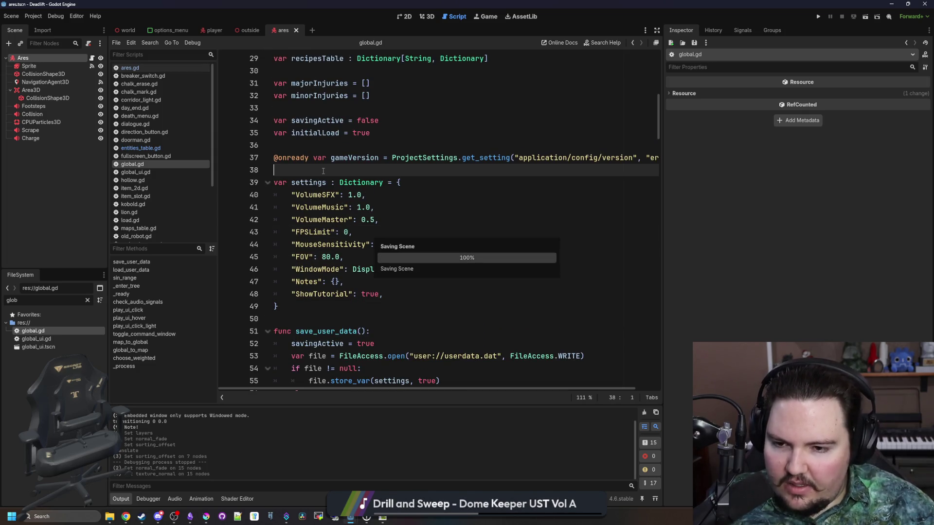
{"action": "key", "text": "ctrl+s"}
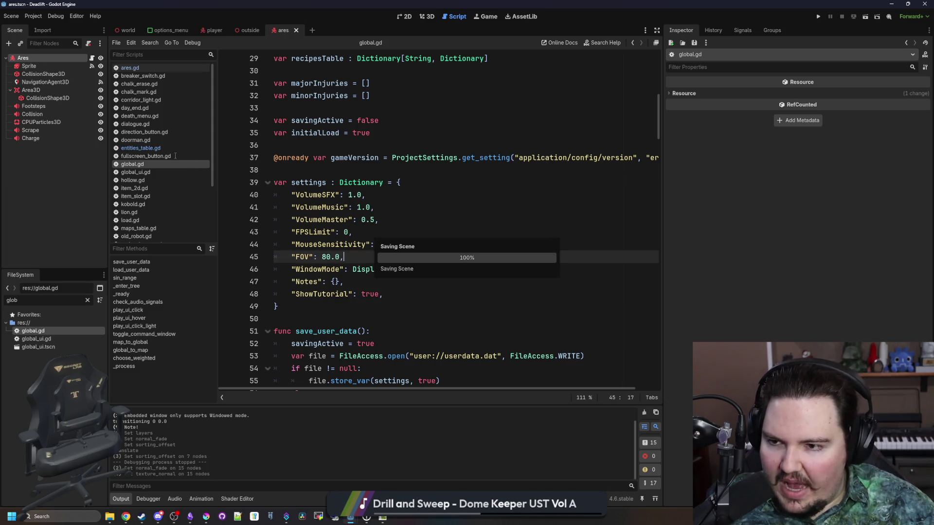
{"action": "left_click", "coordinate": [146, 148]}
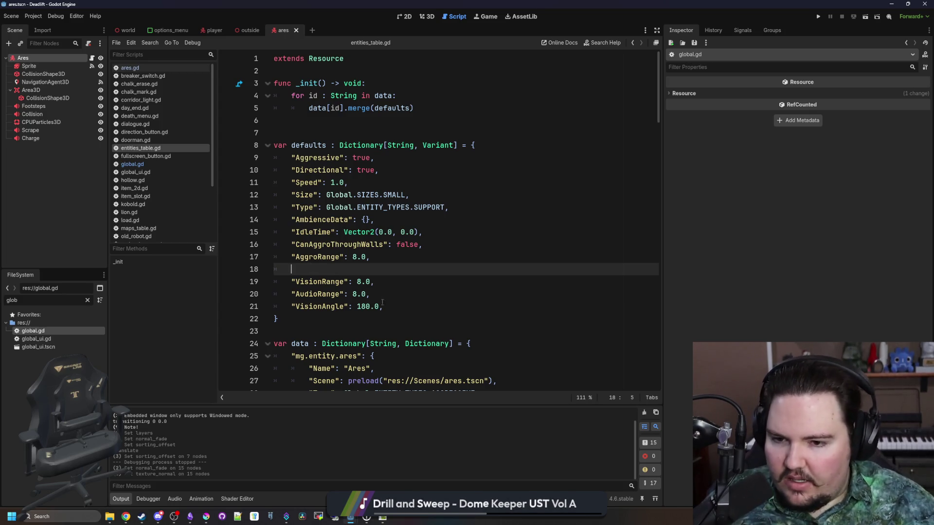
{"action": "left_click_drag", "start_coordinate": [370, 294], "coordinate": [291, 294]}
- Comment AudioRange (hear sound 8 meters away), VisionRange (see you 8 meters) and VisionAngle (cone degree of vision)
{"action": "left_click", "coordinate": [305, 282]}
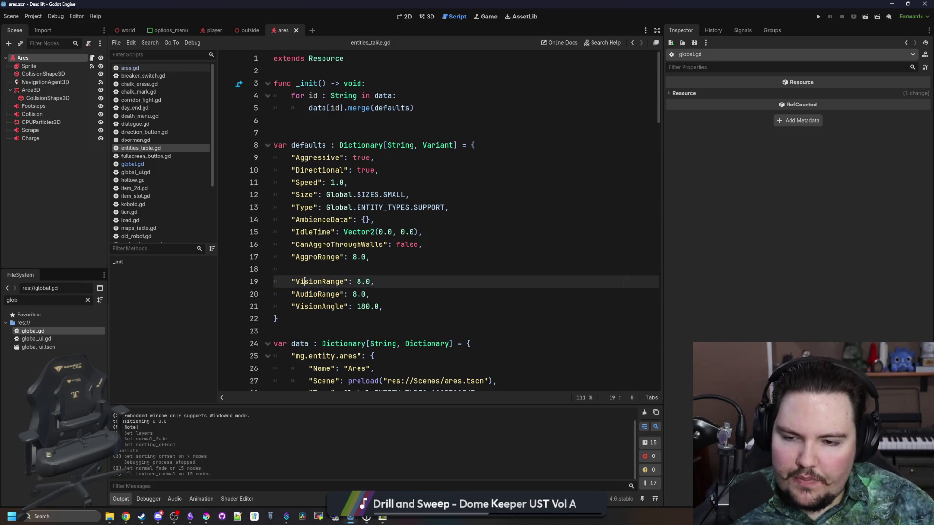
{"action": "left_click", "coordinate": [372, 295]}
{"action": "type", "text": "#can hge"}
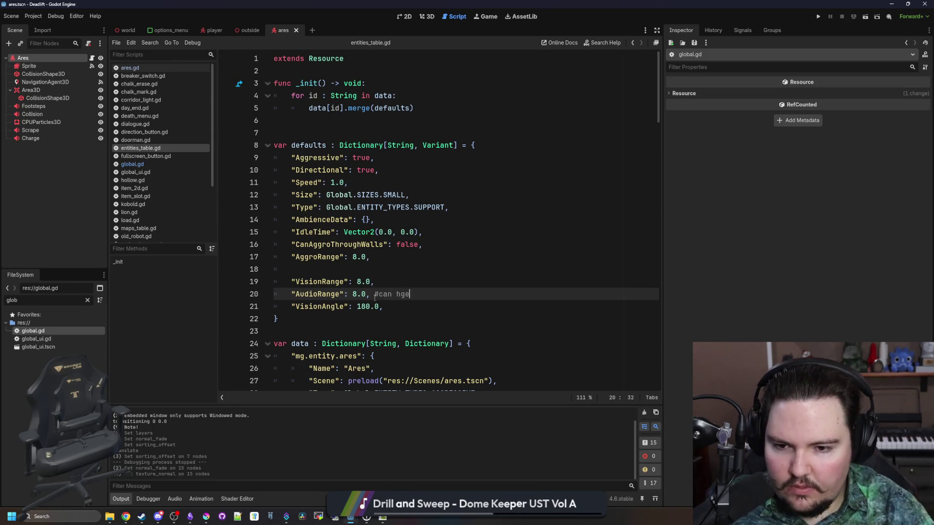
{"action": "key", "text": "BackSpace"}
{"action": "key", "text": "BackSpace"}
{"action": "type", "text": "ear a normal vol"}
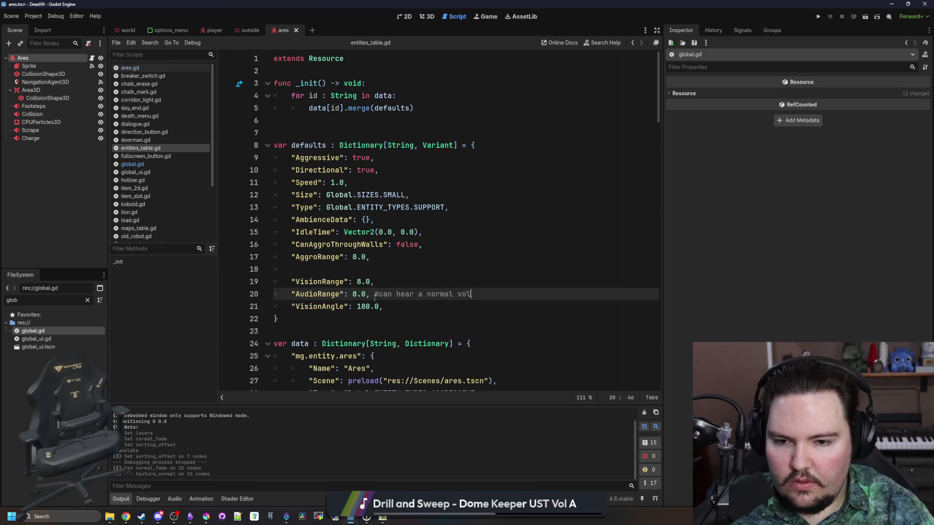
{"action": "type", "text": "ume sound 8 meters away"}
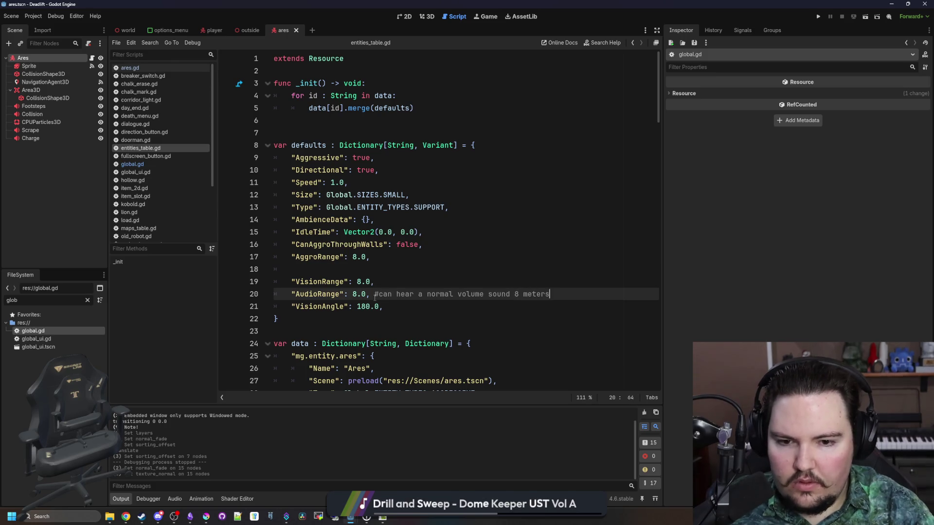
{"action": "key", "text": "Up"}
{"action": "type", "text": "# can see you"}
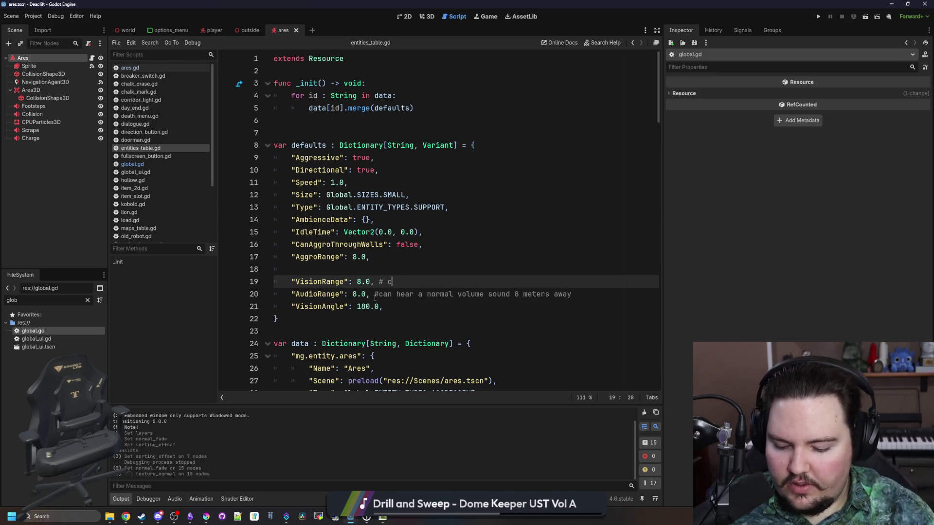
{"action": "key", "text": "BackSpace"}
{"action": "key", "text": "BackSpace"}
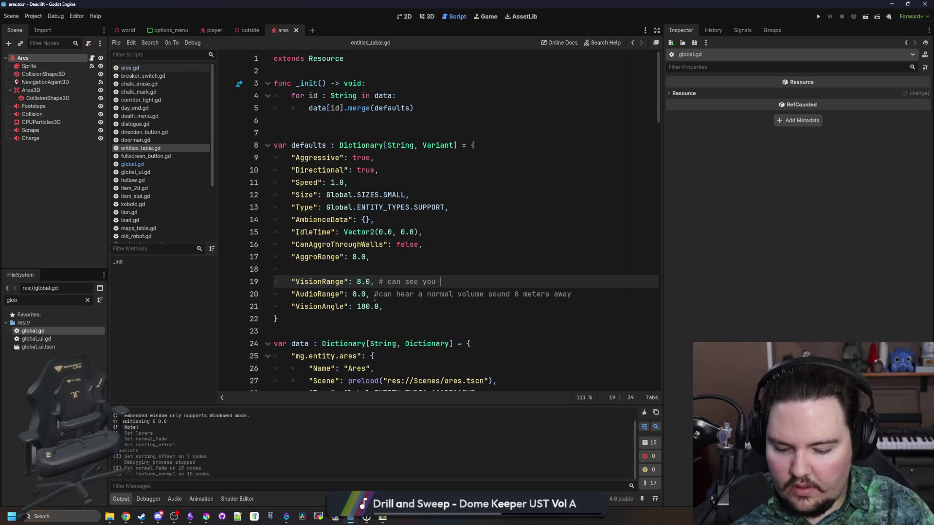
{"action": "type", "text": "8 metere"}
{"action": "type", "text": "s away"}
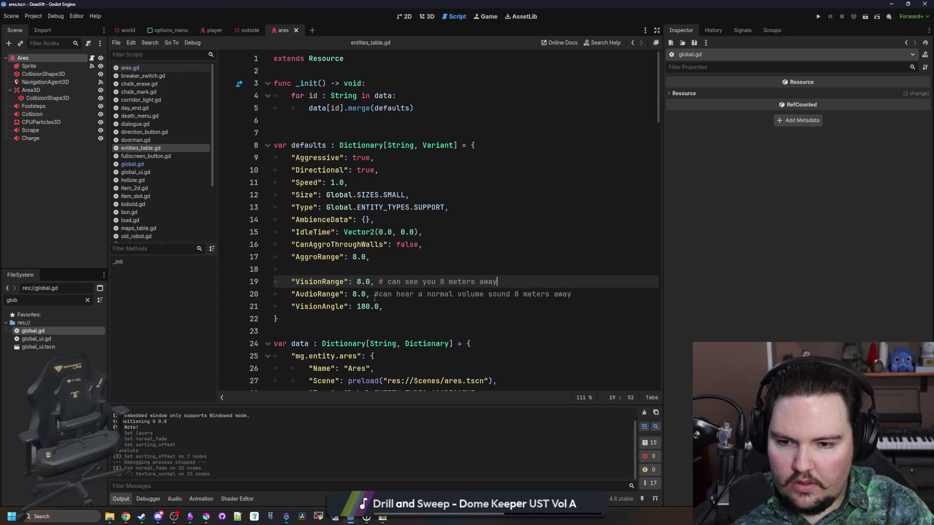
{"action": "key", "text": "Down"}
{"action": "key", "text": "Down"}
{"action": "type", "text": "#"}
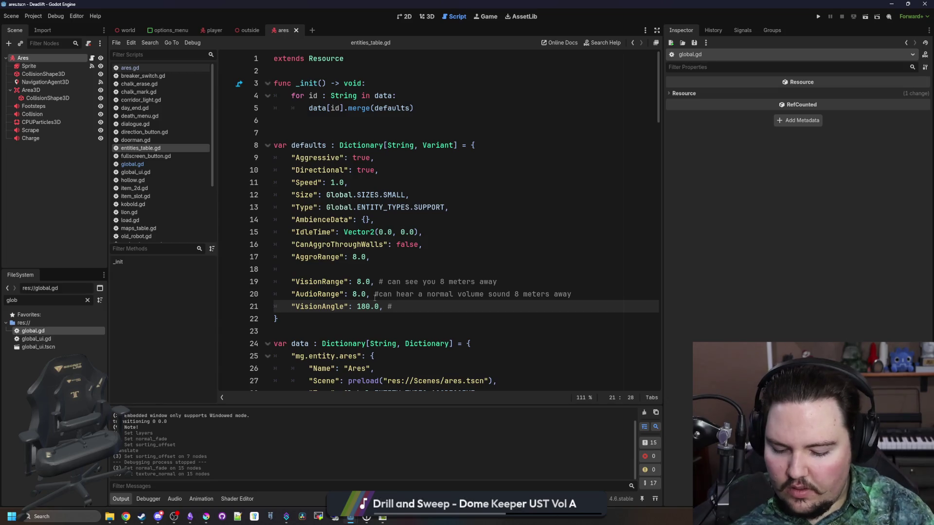
{"action": "type", "text": "cone degree of vi"}
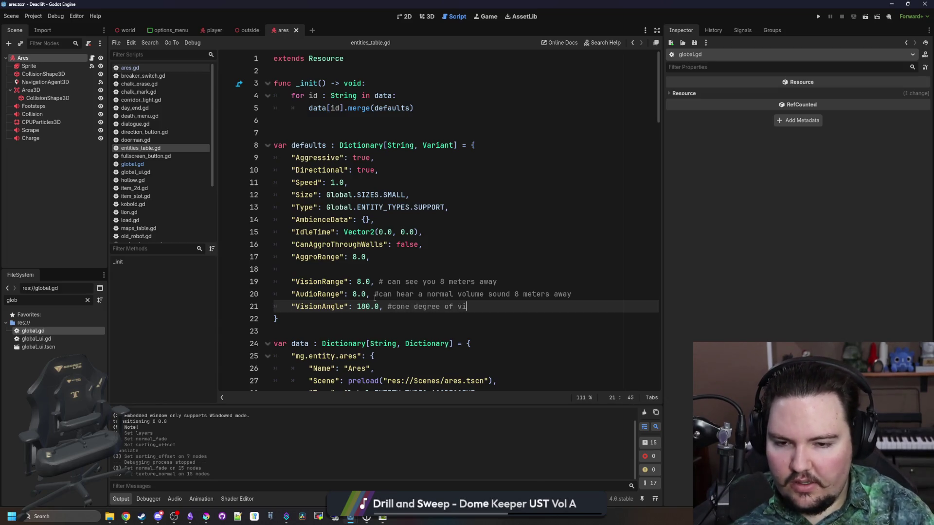
{"action": "type", "text": "sion"}
- Save entities_table.gd, clear the FileSystem filter and switch to the 2D workspace
{"action": "left_click", "coordinate": [352, 269]}
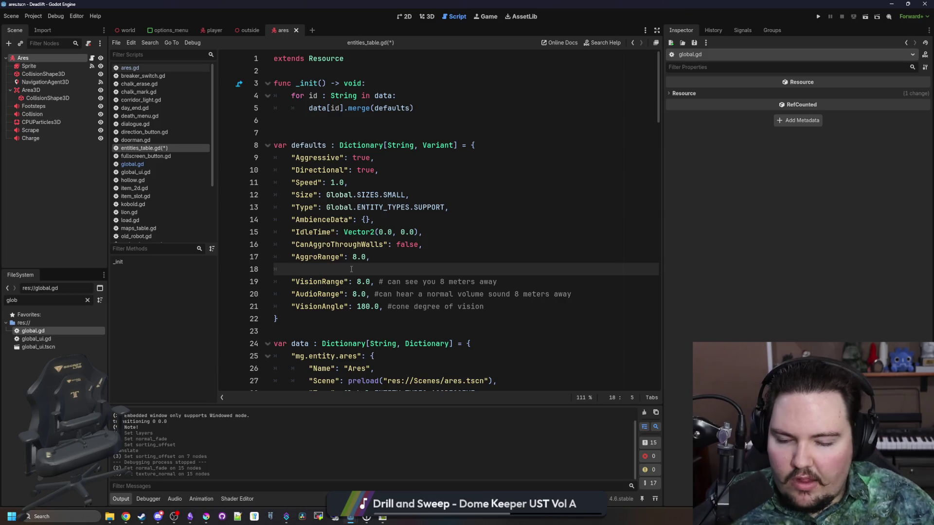
{"action": "key", "text": "ctrl+s"}
{"action": "scroll", "coordinate": [345, 258], "scroll_direction": "down", "scroll_amount": 2}
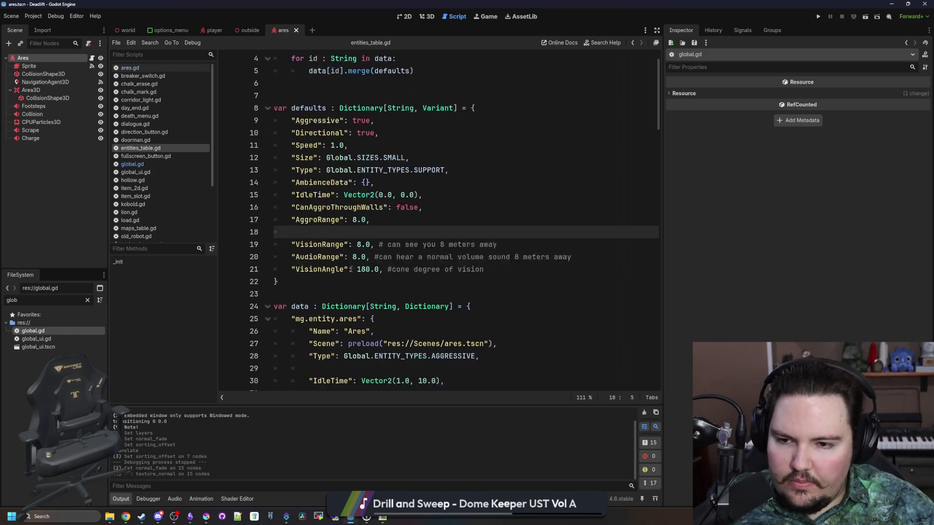
{"action": "left_click", "coordinate": [340, 245]}
{"action": "scroll", "coordinate": [340, 245], "scroll_direction": "down", "scroll_amount": 3}
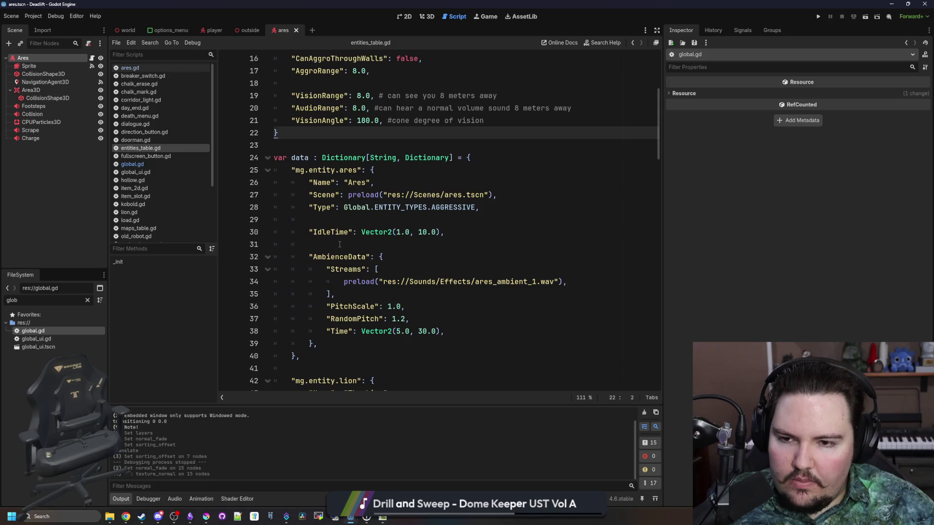
{"action": "scroll", "coordinate": [339, 245], "scroll_direction": "up", "scroll_amount": 2}
{"action": "scroll", "coordinate": [339, 245], "scroll_direction": "up", "scroll_amount": 3}
{"action": "left_click", "coordinate": [322, 268]}
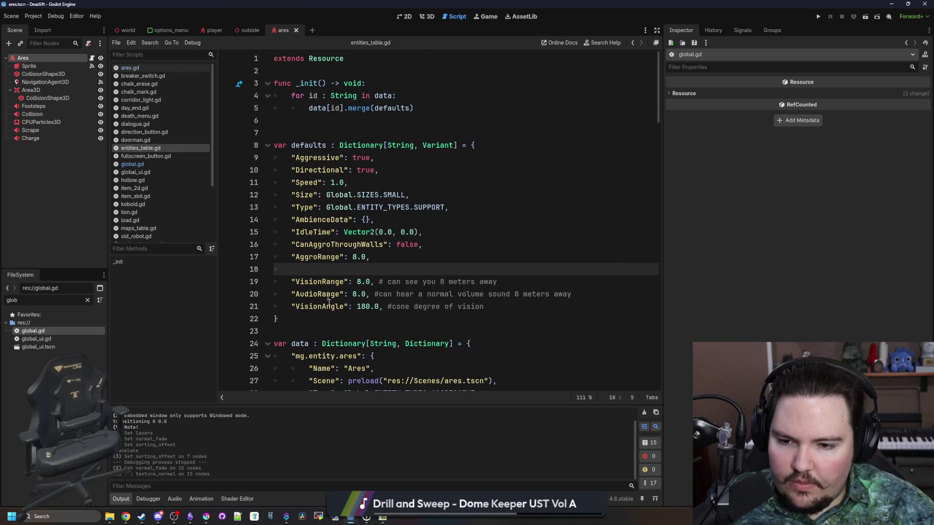
{"action": "key", "text": "Down"}
{"action": "key", "text": "Down"}
{"action": "key", "text": "Down"}
{"action": "left_click", "coordinate": [88, 301]}
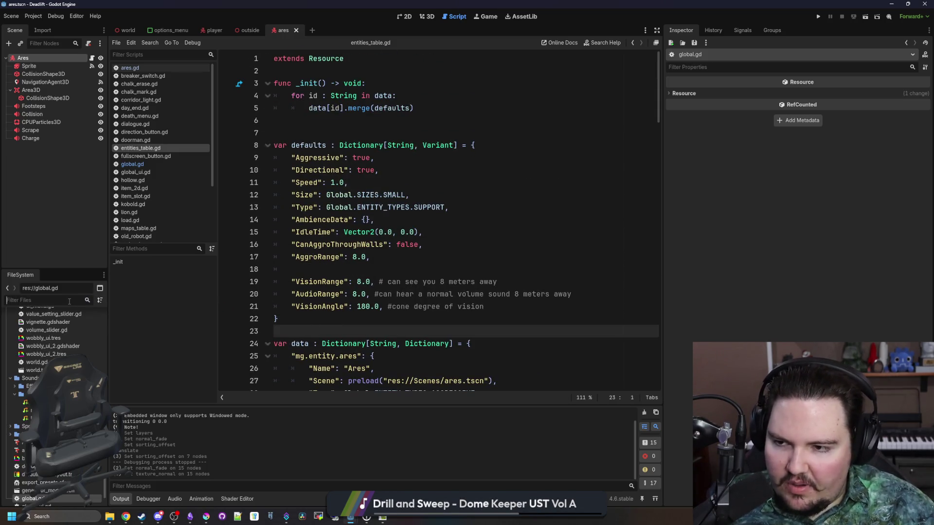
{"action": "left_click", "coordinate": [404, 17]}
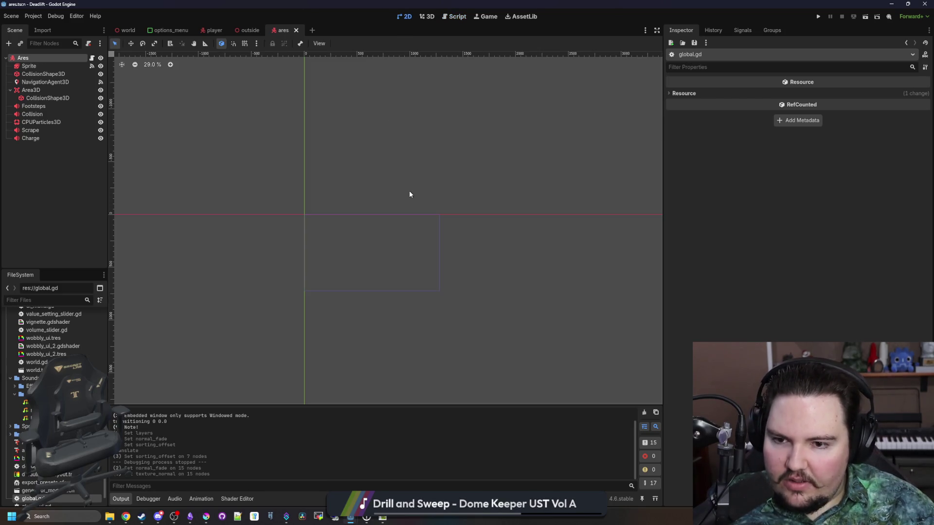
- Open the world scene and its World node script, world.gd
{"action": "left_click", "coordinate": [125, 30]}
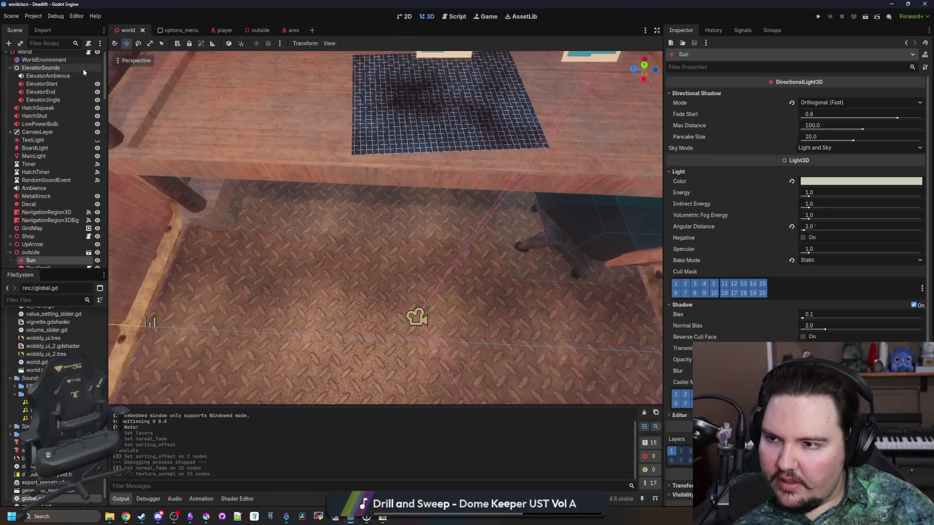
{"action": "left_click", "coordinate": [89, 58]}
{"action": "scroll", "coordinate": [403, 286], "scroll_direction": "up", "scroll_amount": 7}
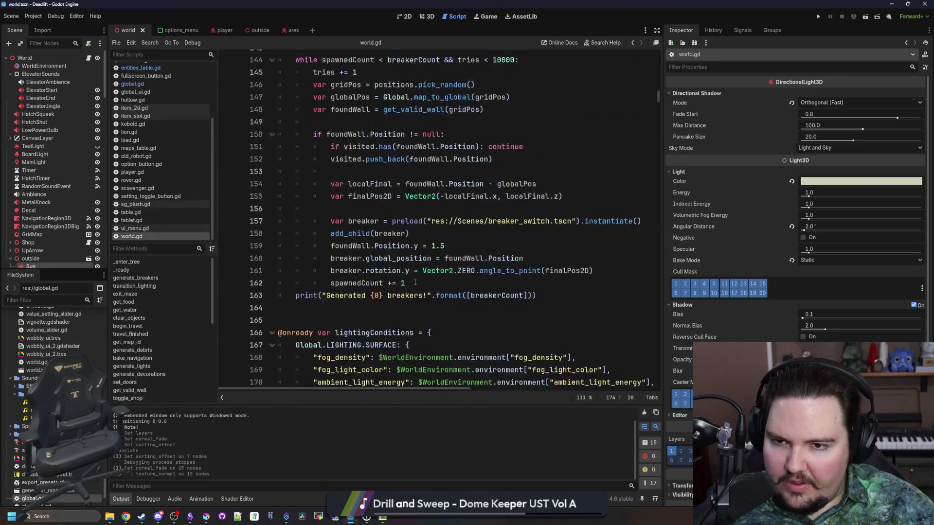
{"action": "scroll", "coordinate": [404, 286], "scroll_direction": "up", "scroll_amount": 9}
{"action": "left_click", "coordinate": [336, 232]}
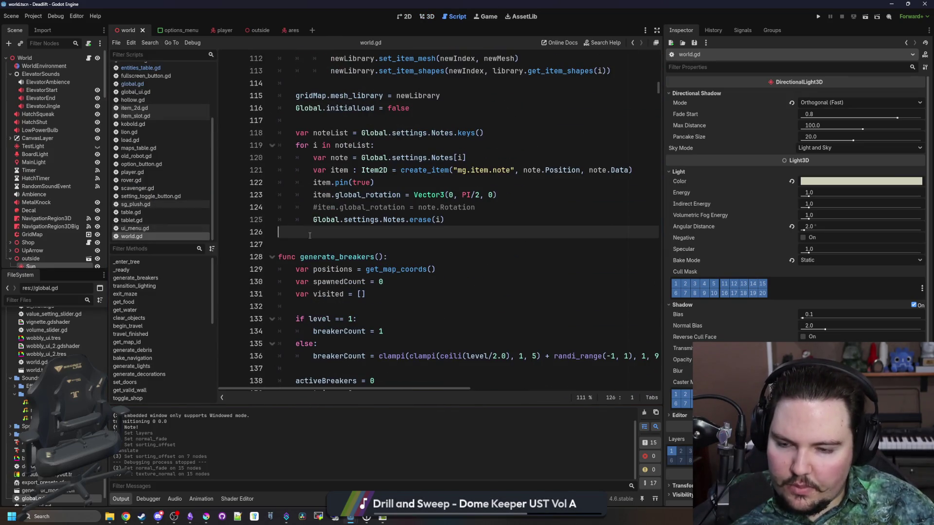
{"action": "scroll", "coordinate": [334, 273], "scroll_direction": "up", "scroll_amount": 6}
{"action": "scroll", "coordinate": [334, 273], "scroll_direction": "up", "scroll_amount": 15}
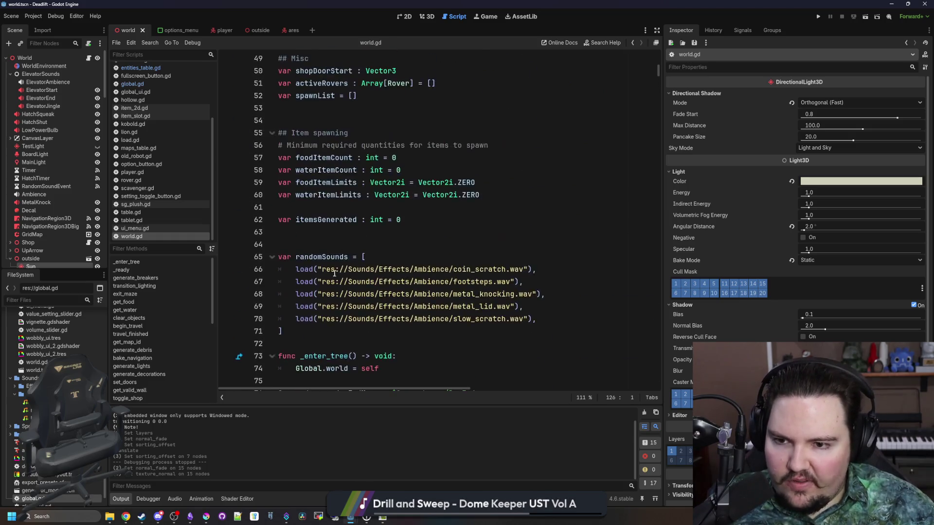
- Search world.gd for _ready, then for entities, to reach the generate_entities function
{"action": "key", "text": "ctrl+f"}
{"action": "type", "text": "_ready"}
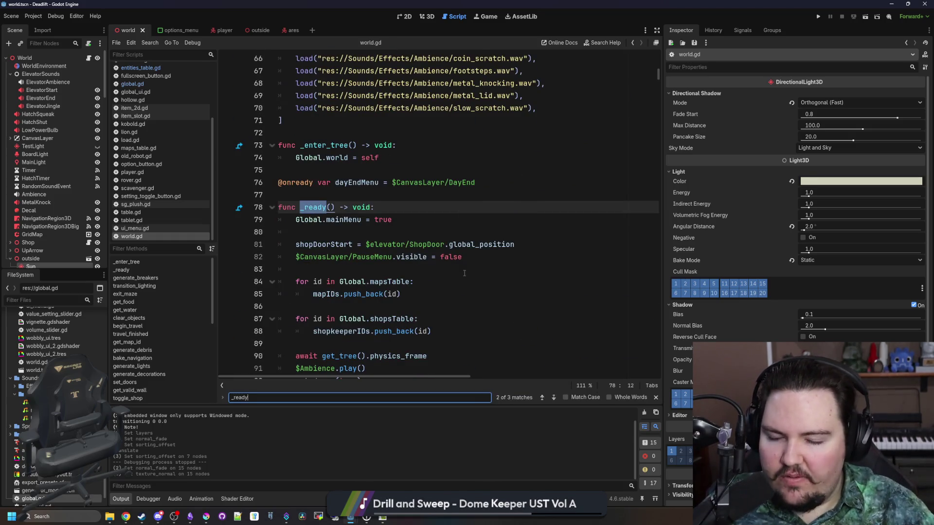
{"action": "scroll", "coordinate": [465, 274], "scroll_direction": "down", "scroll_amount": 6}
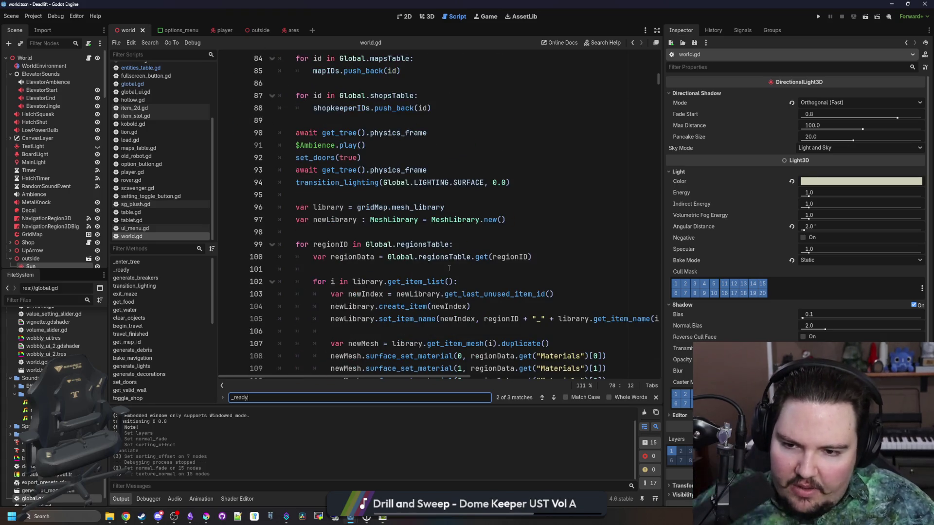
{"action": "scroll", "coordinate": [471, 267], "scroll_direction": "down", "scroll_amount": 3}
{"action": "scroll", "coordinate": [472, 265], "scroll_direction": "down", "scroll_amount": 7}
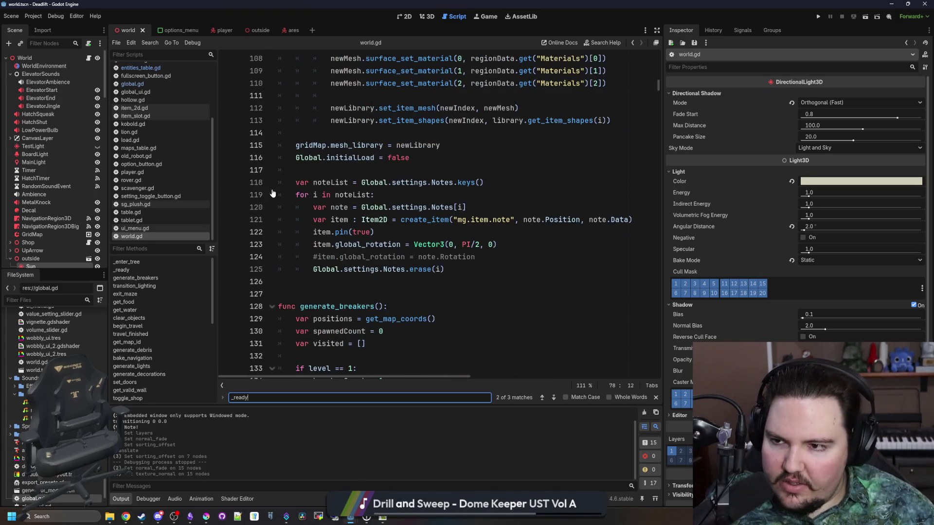
{"action": "left_click", "coordinate": [458, 262]}
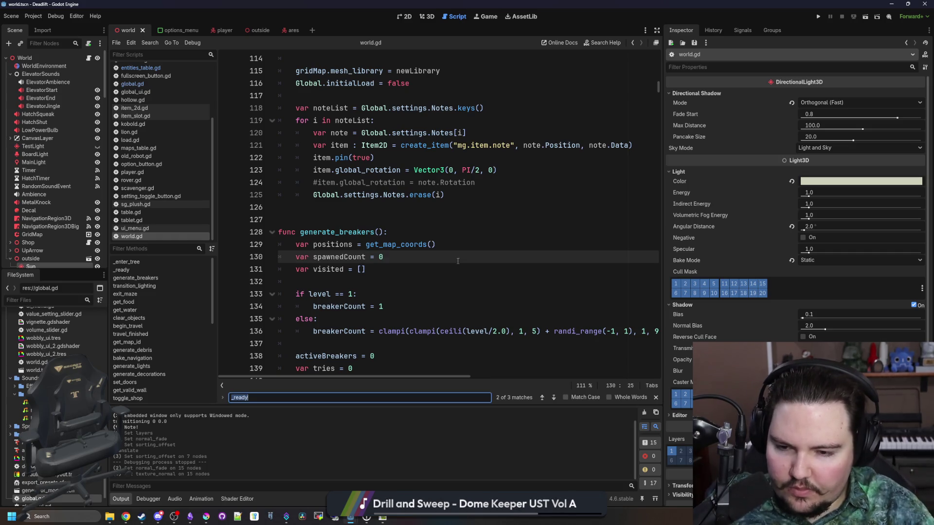
{"action": "type", "text": "entities"}
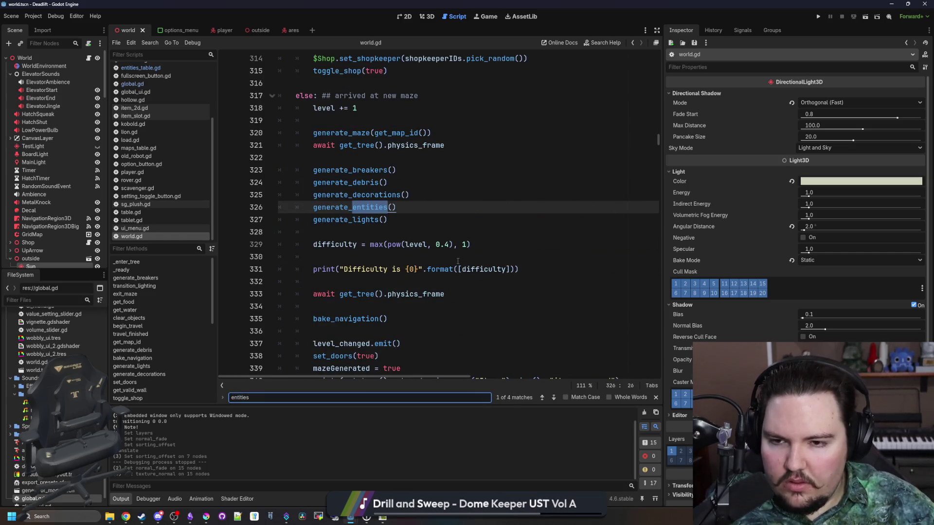
{"action": "left_click", "coordinate": [369, 207], "text": "ctrl"}
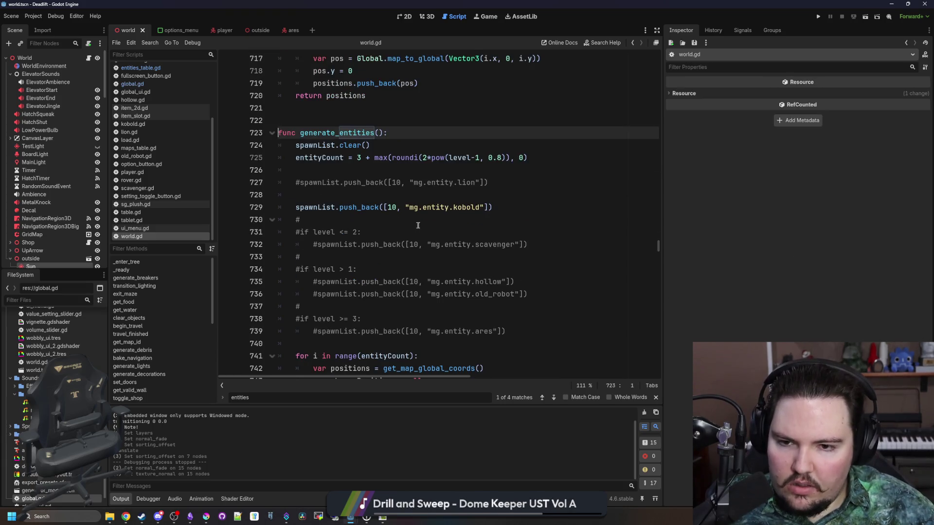
- Comment out the kobold push_back, uncomment and unindent the ares push_back, and save world.gd
{"action": "left_click", "coordinate": [339, 221]}
{"action": "left_click", "coordinate": [297, 207]}
{"action": "type", "text": "#"}
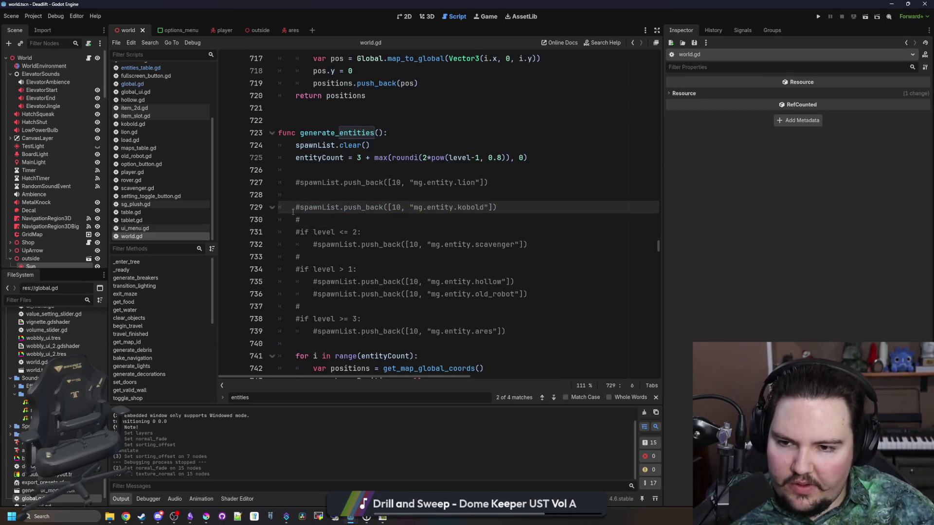
{"action": "left_click", "coordinate": [317, 332]}
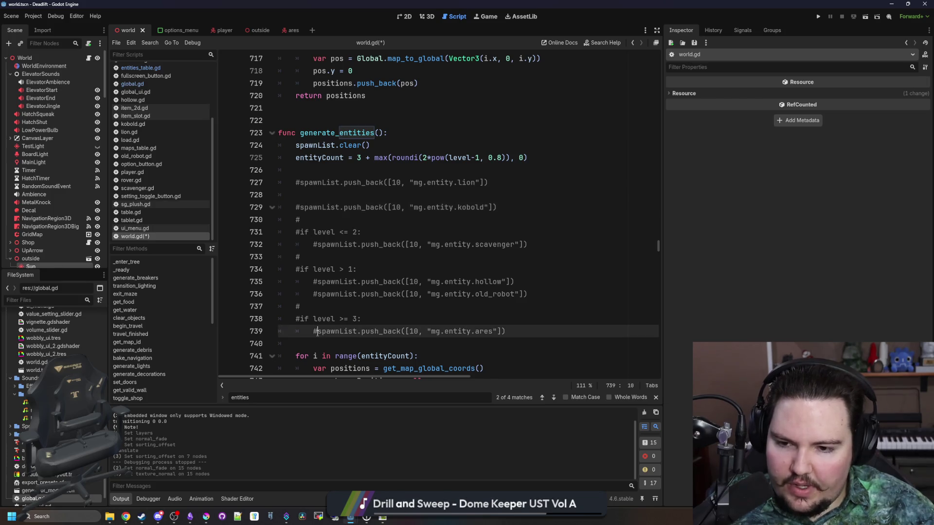
{"action": "key", "text": "BackSpace"}
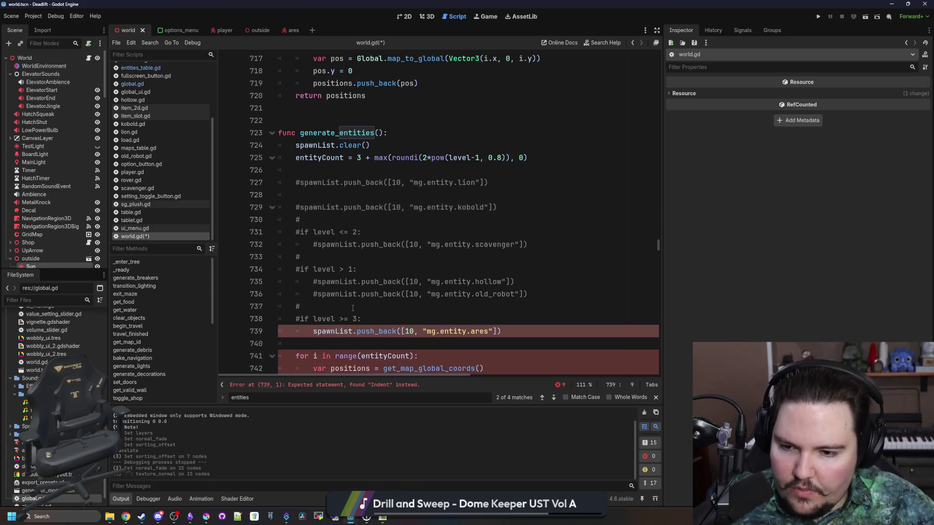
{"action": "key", "text": "BackSpace"}
{"action": "left_click", "coordinate": [352, 308]}
{"action": "key", "text": "ctrl+s"}
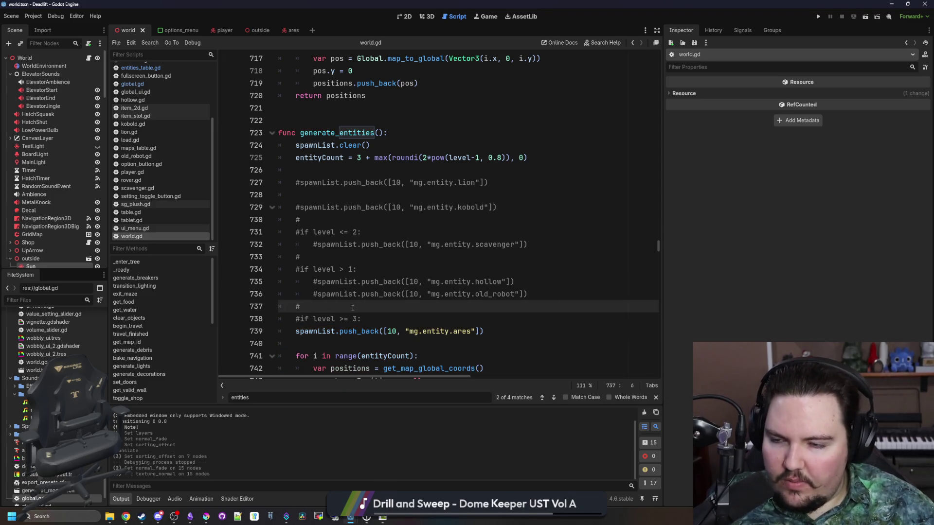
- Open entities_table.gd at the AggroRange default
{"action": "left_click", "coordinate": [140, 67]}
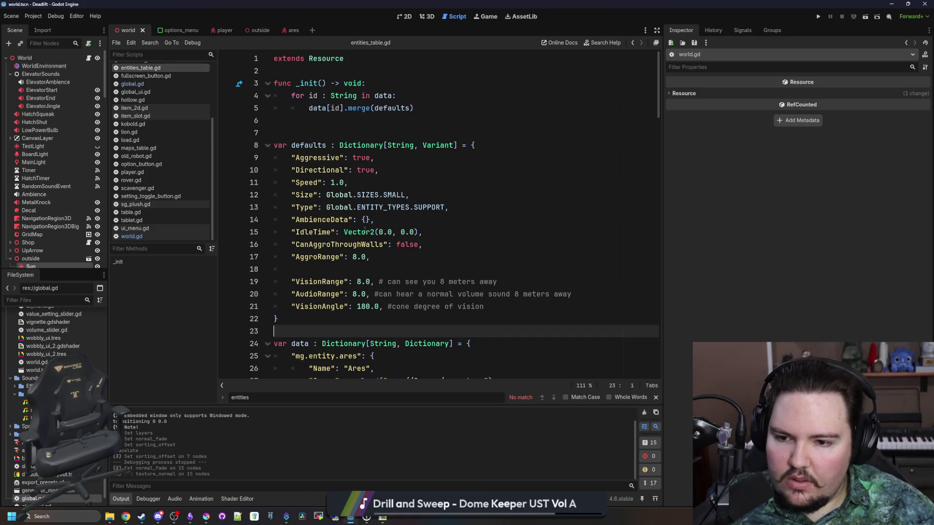
{"action": "left_click", "coordinate": [374, 257]}
{"action": "scroll", "coordinate": [355, 247], "scroll_direction": "down", "scroll_amount": 5}
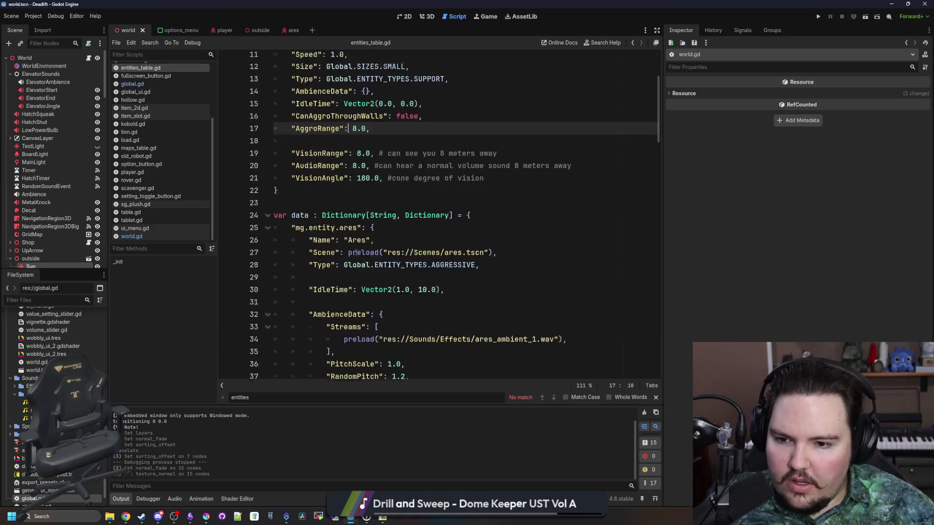
- Add "AudioRange": 0.0, to the Ares entry and remove the stray autocomplete text
{"action": "left_click", "coordinate": [425, 222]}
{"action": "scroll", "coordinate": [425, 264], "scroll_direction": "up", "scroll_amount": 1}
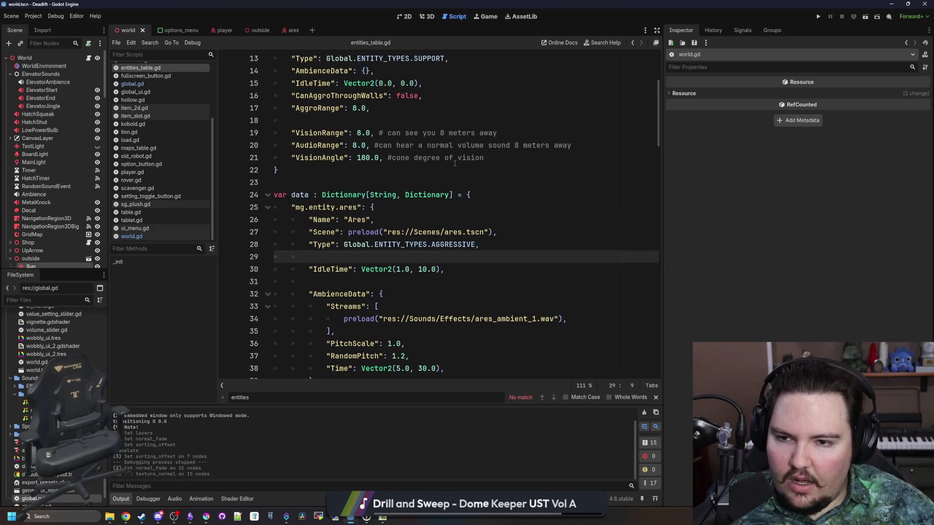
{"action": "key", "text": "Return"}
{"action": "type", "text": "\""}
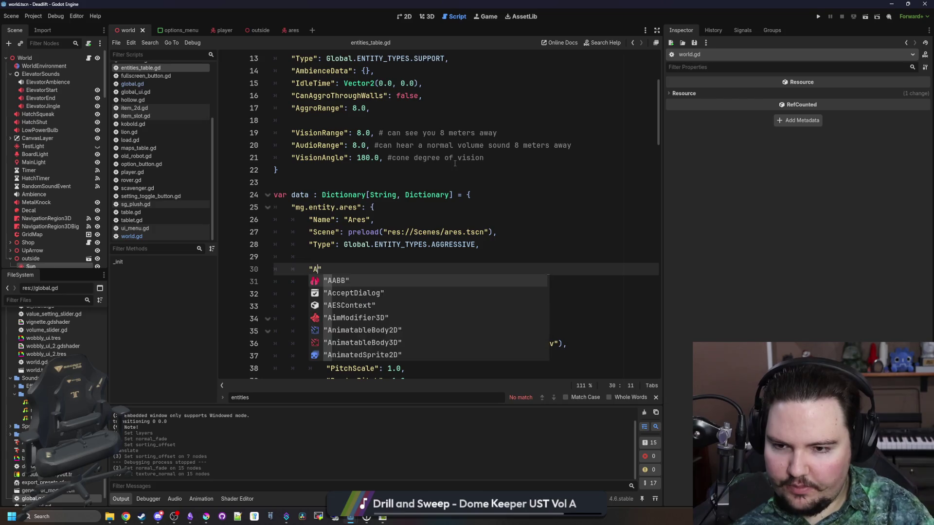
{"action": "type", "text": "AudioRange\": 0.0,"}
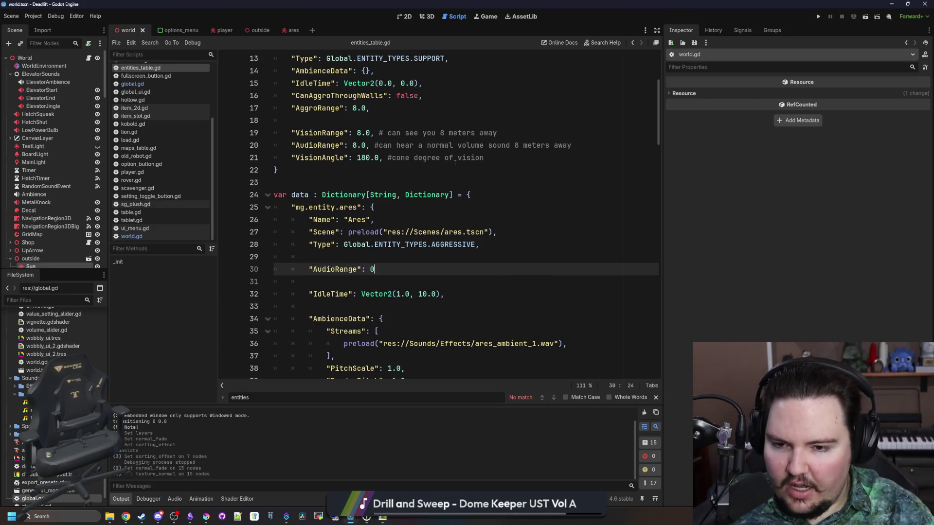
{"action": "key", "text": "Return"}
{"action": "key", "text": "BackSpace"}
{"action": "key", "text": "BackSpace"}
{"action": "key", "text": "BackSpace"}
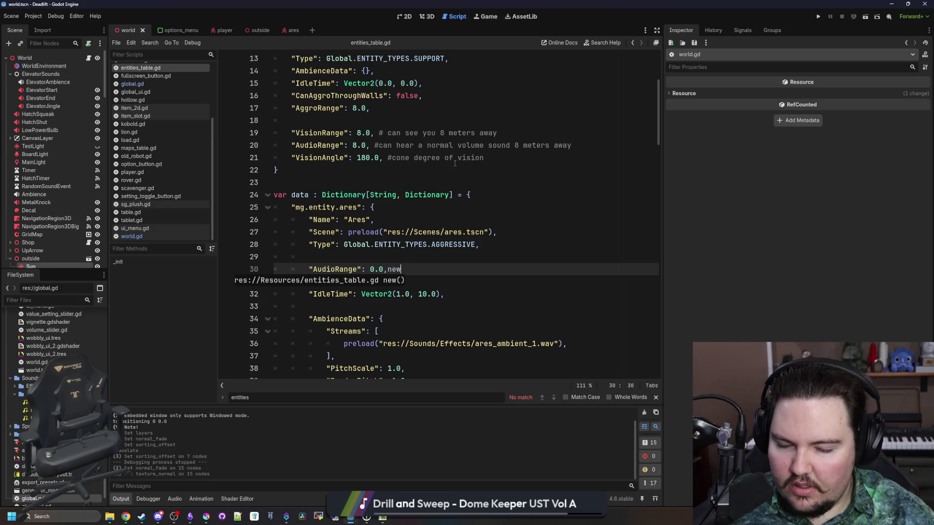
{"action": "key", "text": "Return"}
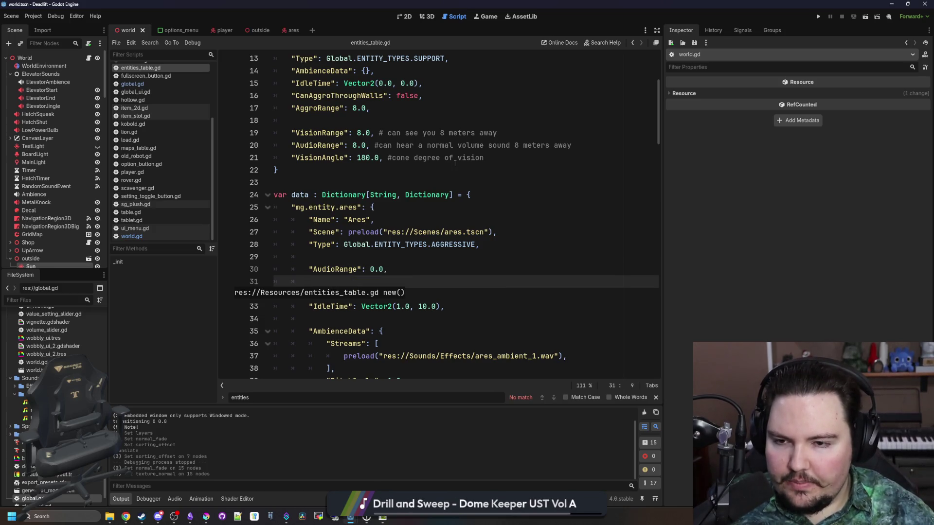
{"action": "type", "text": "\""}
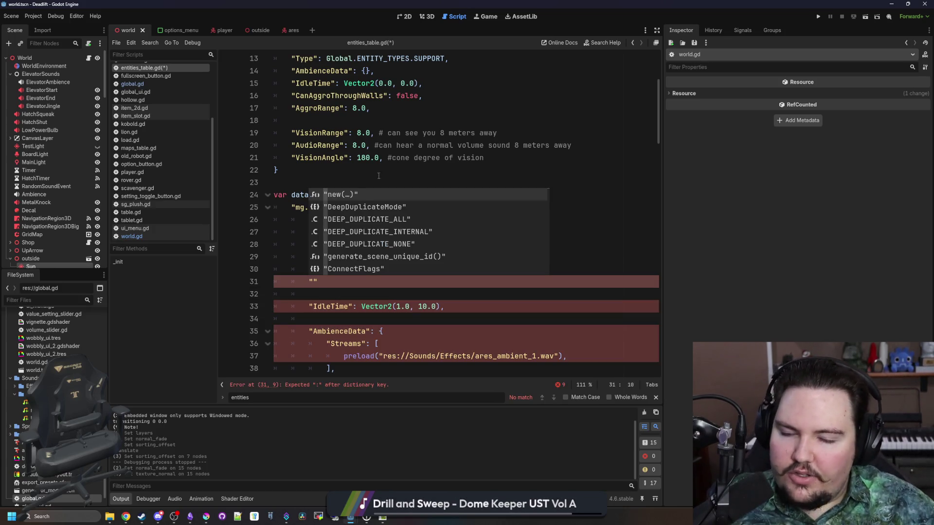
{"action": "key", "text": "BackSpace"}
{"action": "key", "text": "BackSpace"}
{"action": "key", "text": "BackSpace"}
- Save entities_table.gd and focus the FileSystem file filter
{"action": "left_click", "coordinate": [363, 255]}
{"action": "key", "text": "ctrl+s"}
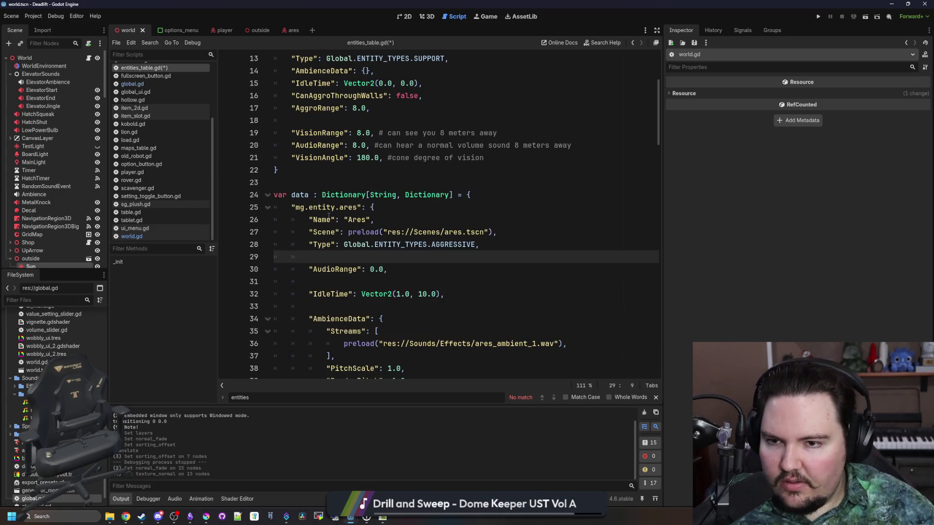
{"action": "left_click", "coordinate": [296, 171]}
{"action": "left_click", "coordinate": [295, 181]}
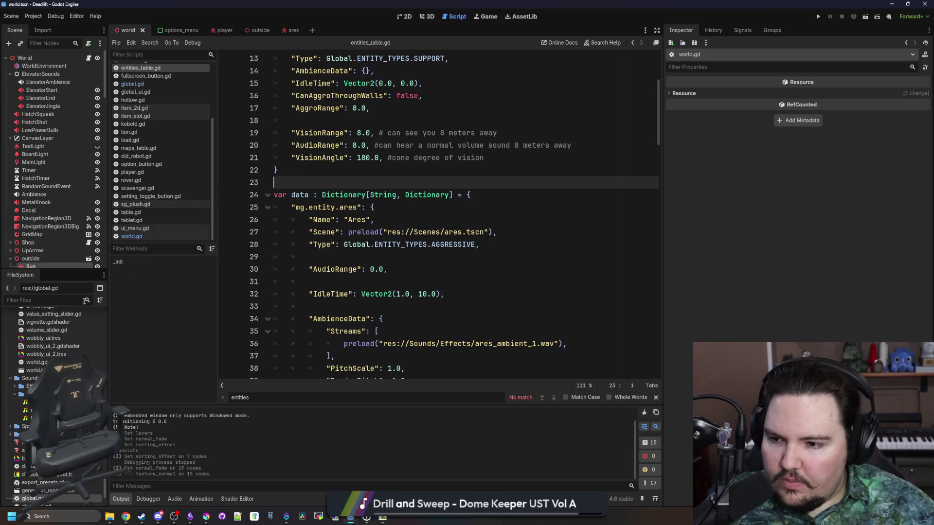
{"action": "left_click", "coordinate": [82, 301]}
- Filter the files for ares, open ares.gd and the ares scene, and select its Sprite
{"action": "type", "text": "ares"}
{"action": "left_click", "coordinate": [45, 340]}
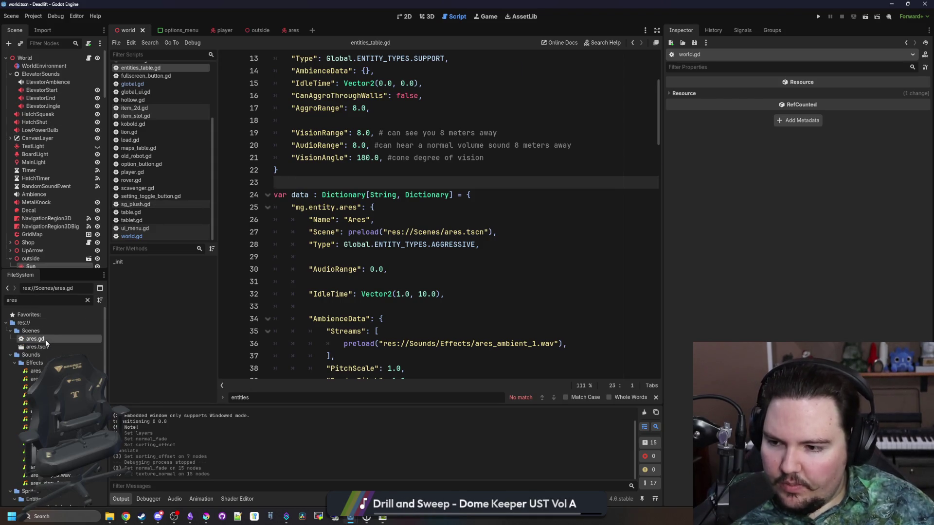
{"action": "double_click", "coordinate": [45, 340]}
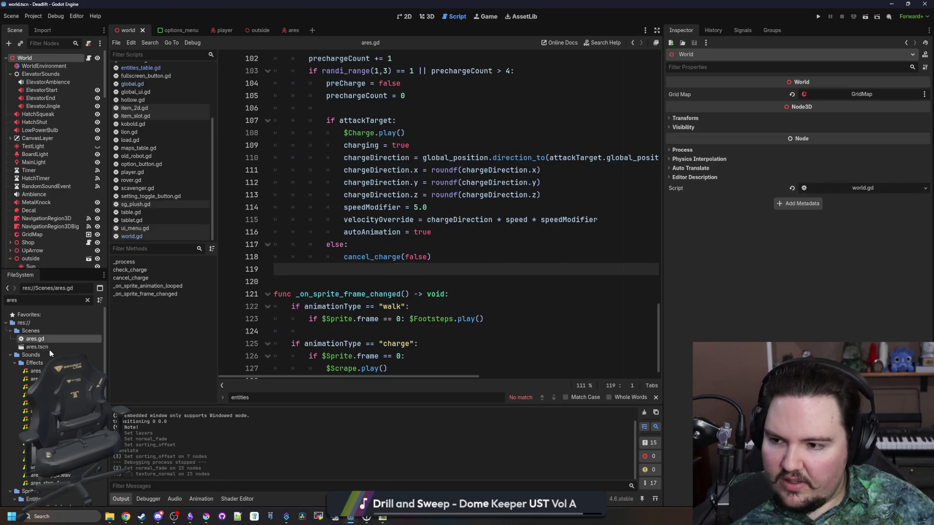
{"action": "double_click", "coordinate": [48, 347]}
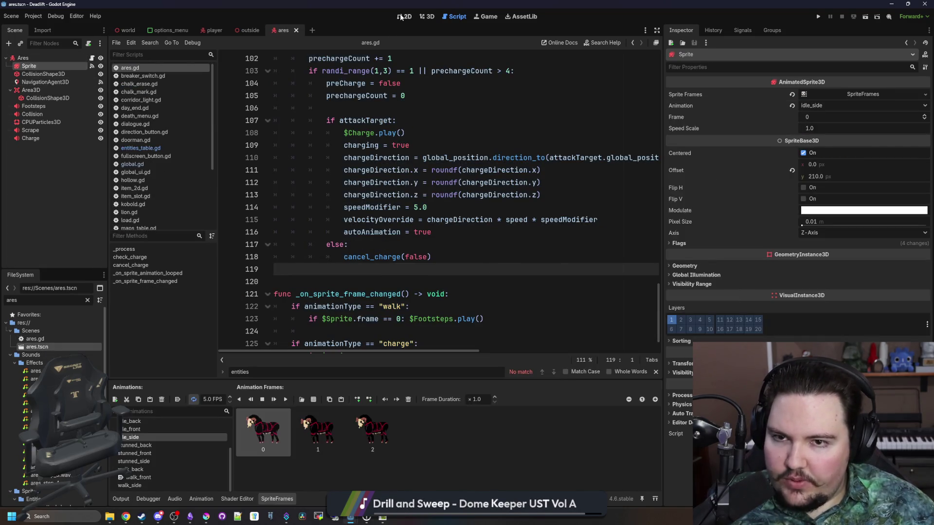
{"action": "left_click", "coordinate": [401, 16]}
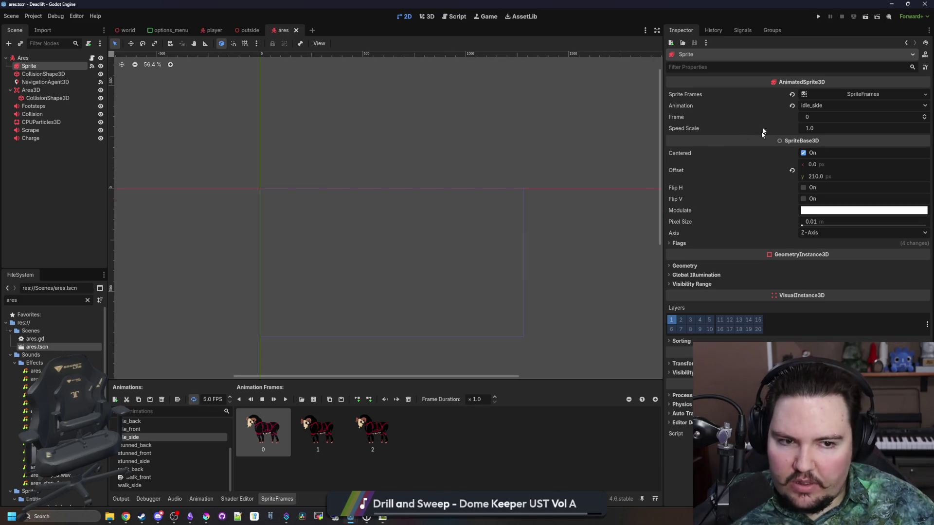
{"action": "left_click", "coordinate": [45, 82]}
{"action": "left_click", "coordinate": [29, 65]}
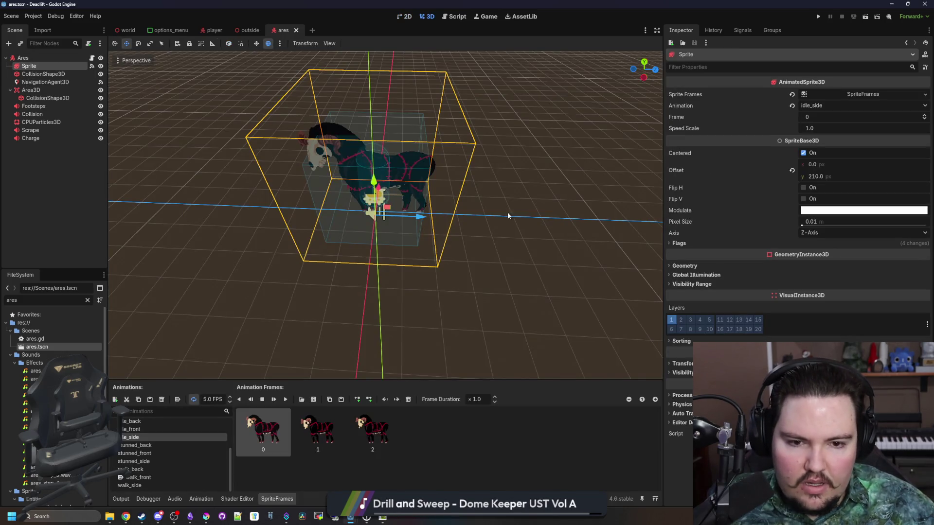
- Set the Sprite's Flags > Billboard to Disabled, save the ares scene, and return to ares.gd
{"action": "scroll", "coordinate": [530, 215], "scroll_direction": "up", "scroll_amount": 1}
{"action": "scroll", "coordinate": [375, 341], "scroll_direction": "up", "scroll_amount": 2}
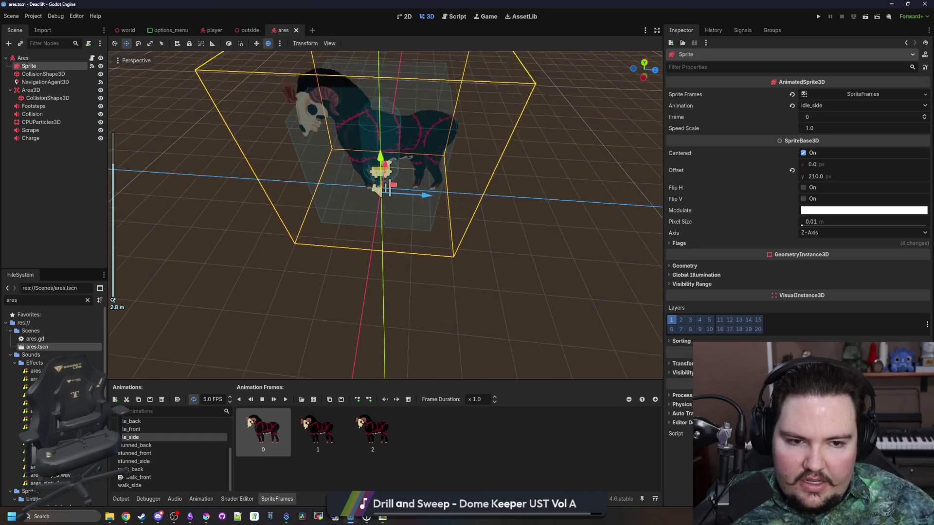
{"action": "left_click", "coordinate": [708, 244]}
{"action": "scroll", "coordinate": [602, 250], "scroll_direction": "up", "scroll_amount": 2}
{"action": "left_click_drag", "start_coordinate": [380, 219], "coordinate": [204, 65]}
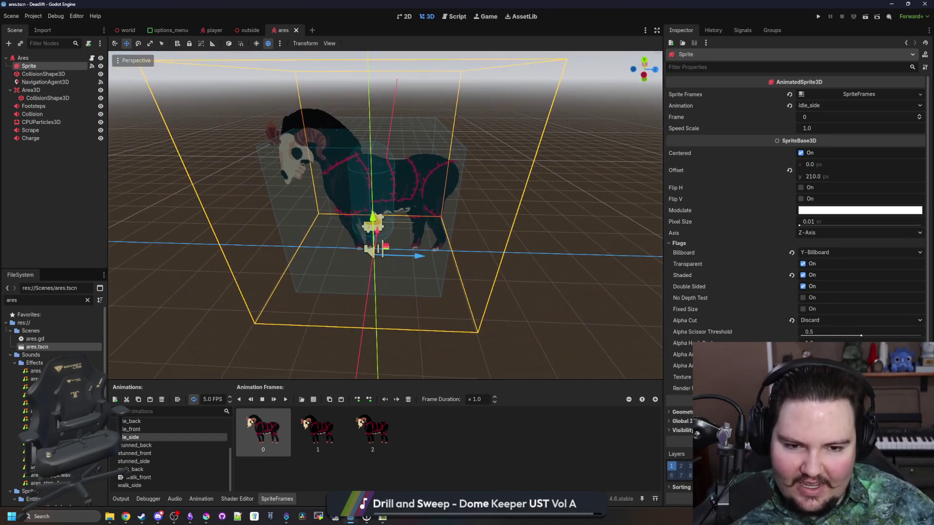
{"action": "left_click", "coordinate": [792, 253]}
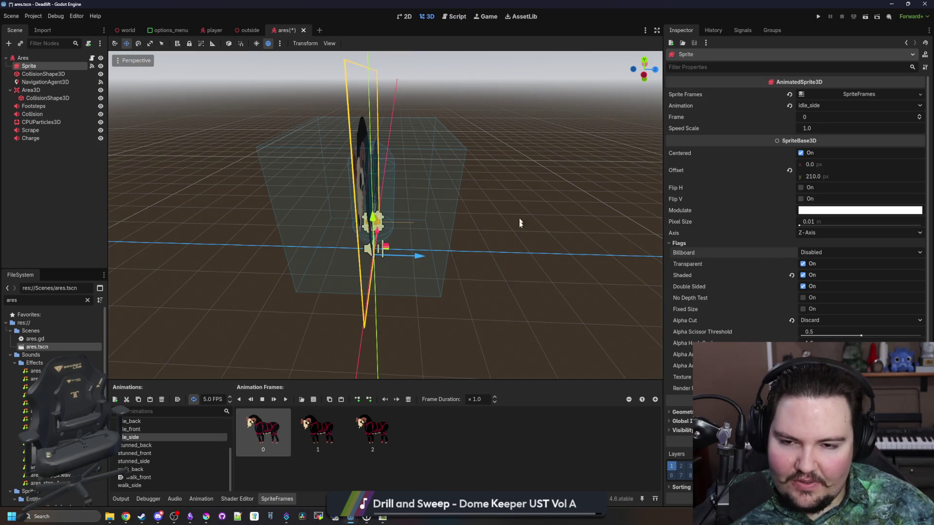
{"action": "key", "text": "ctrl+s"}
{"action": "left_click", "coordinate": [92, 58]}
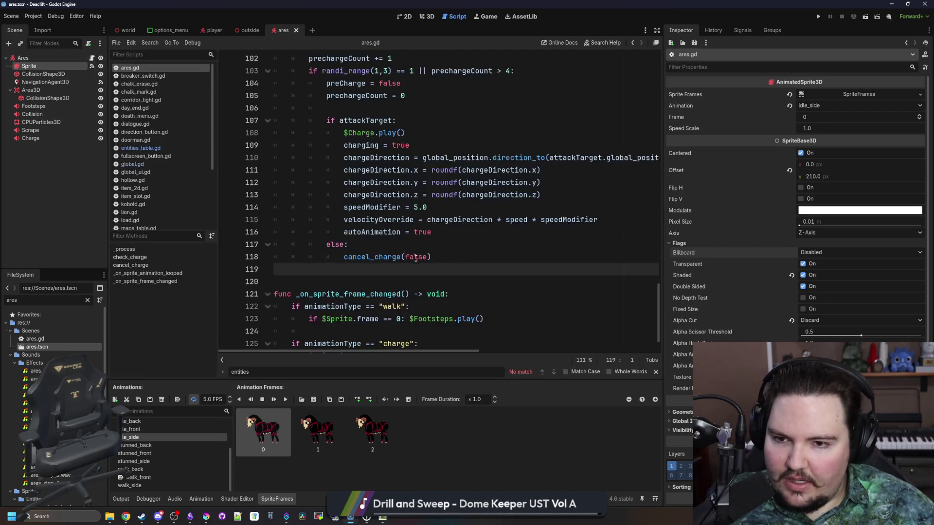
- Find _process in ares.gd and add a new line 15 below the particles rotation line
{"action": "scroll", "coordinate": [438, 267], "scroll_direction": "down", "scroll_amount": 5}
{"action": "key", "text": "ctrl+f"}
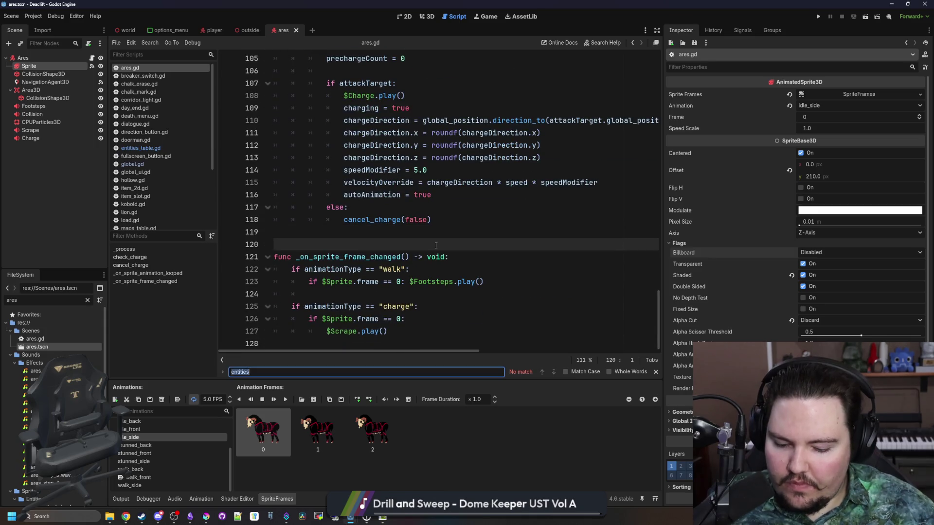
{"action": "type", "text": "_process"}
{"action": "scroll", "coordinate": [315, 221], "scroll_direction": "down", "scroll_amount": 3}
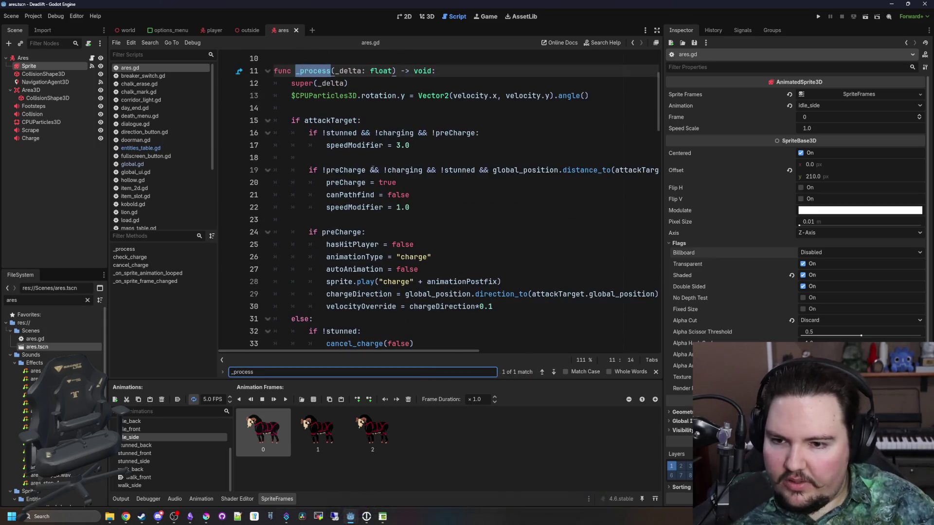
{"action": "scroll", "coordinate": [315, 220], "scroll_direction": "down", "scroll_amount": 5}
{"action": "scroll", "coordinate": [324, 205], "scroll_direction": "up", "scroll_amount": 8}
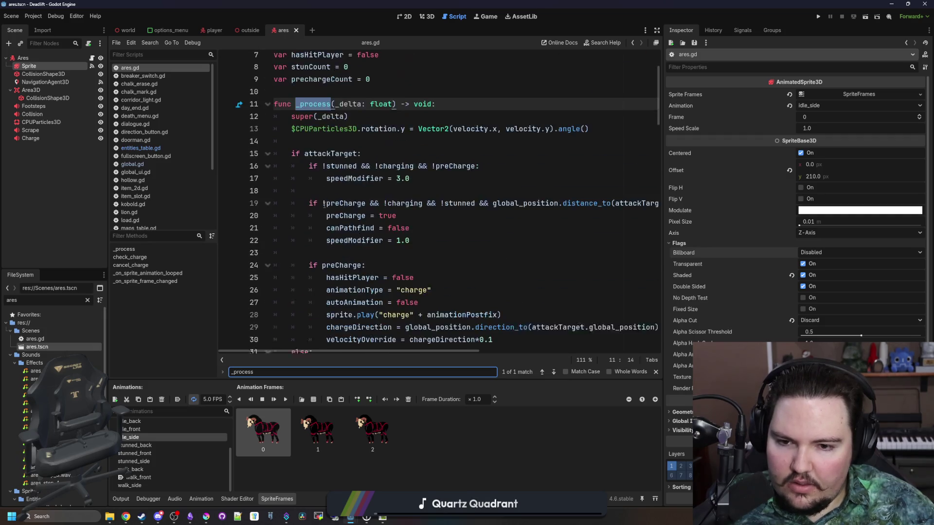
{"action": "left_click", "coordinate": [317, 220]}
{"action": "key", "text": "Return"}
{"action": "key", "text": "Return"}
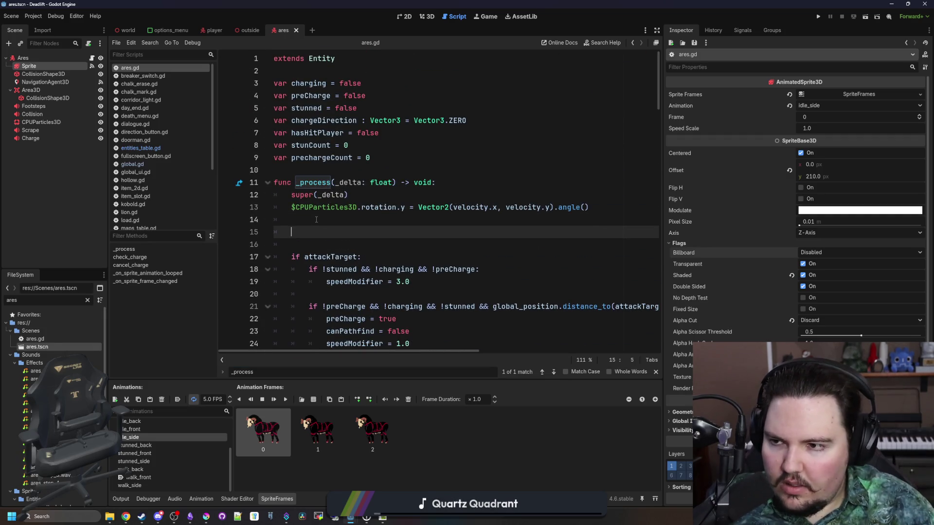
- Start line 15 with $Sprite.rotation.y assigned from Global.activeCamera
{"action": "mouse_move", "coordinate": [29, 66]}
{"action": "left_mouse_down"}
{"action": "mouse_move", "coordinate": [219, 194]}
{"action": "mouse_move", "coordinate": [361, 238]}
{"action": "left_mouse_up"}
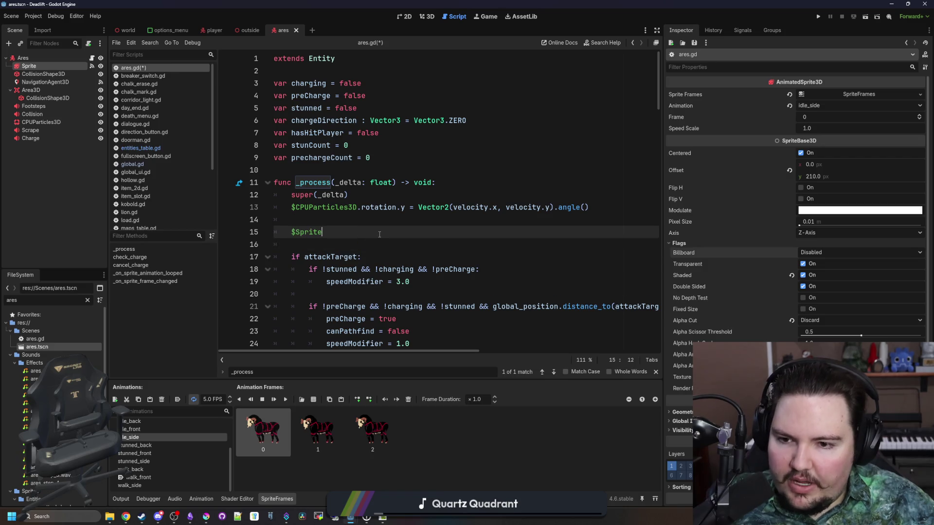
{"action": "type", "text": ".rotation.y ="}
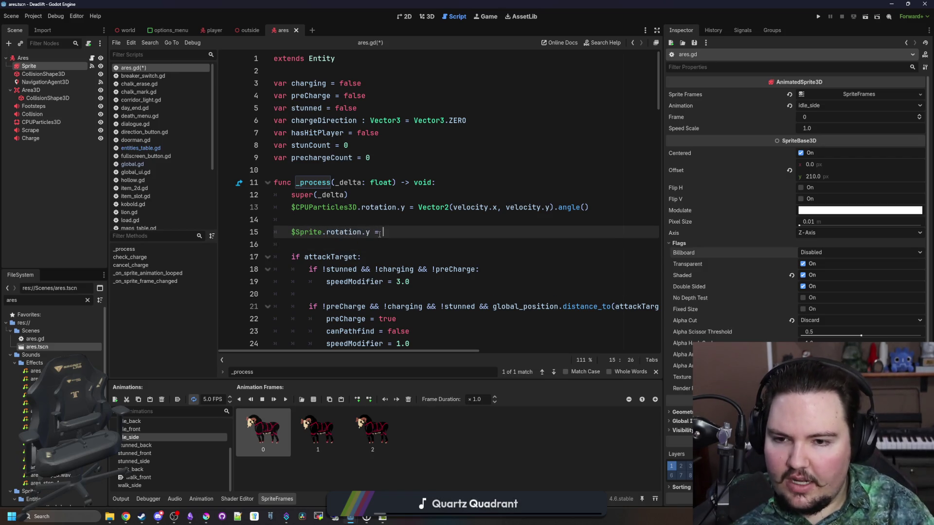
{"action": "key", "text": "Escape"}
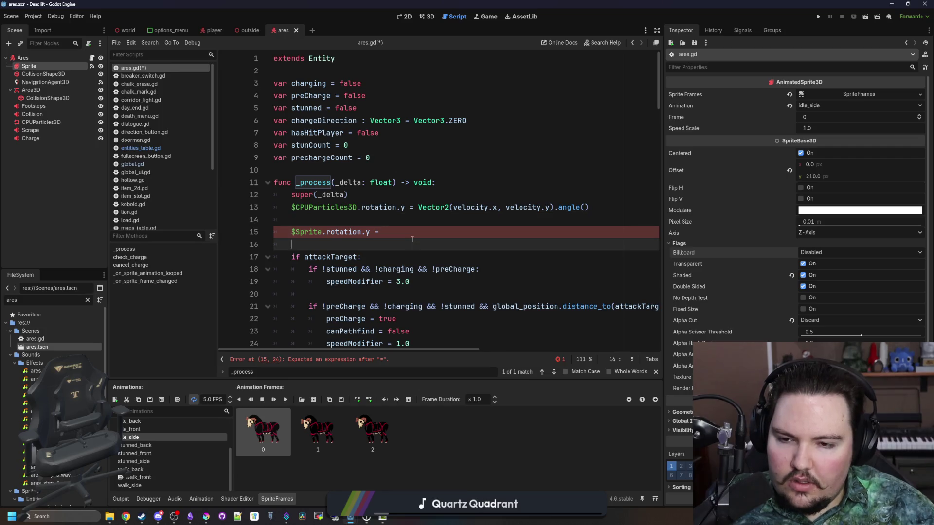
{"action": "type", "text": "a"}
{"action": "key", "text": "BackSpace"}
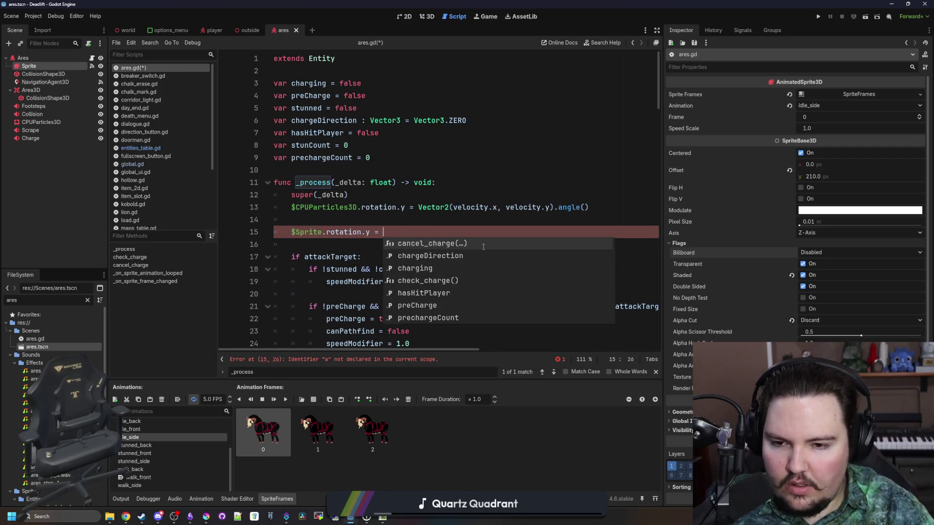
{"action": "type", "text": "Global.a"}
{"action": "type", "text": "ctiveCamera"}
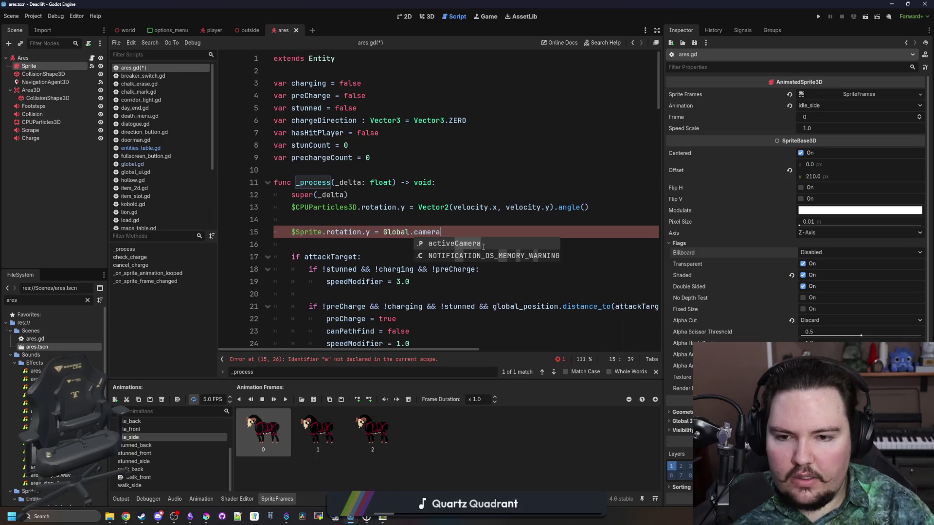
{"action": "key", "text": "Return"}
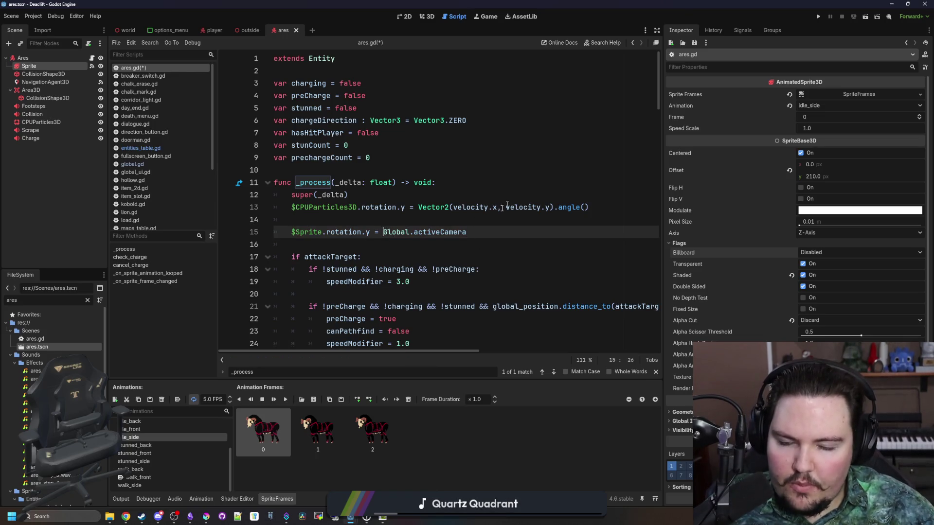
- Build the sprite's XZ position as Vector2(global_position.x, global_position.z)
{"action": "type", "text": "global_position"}
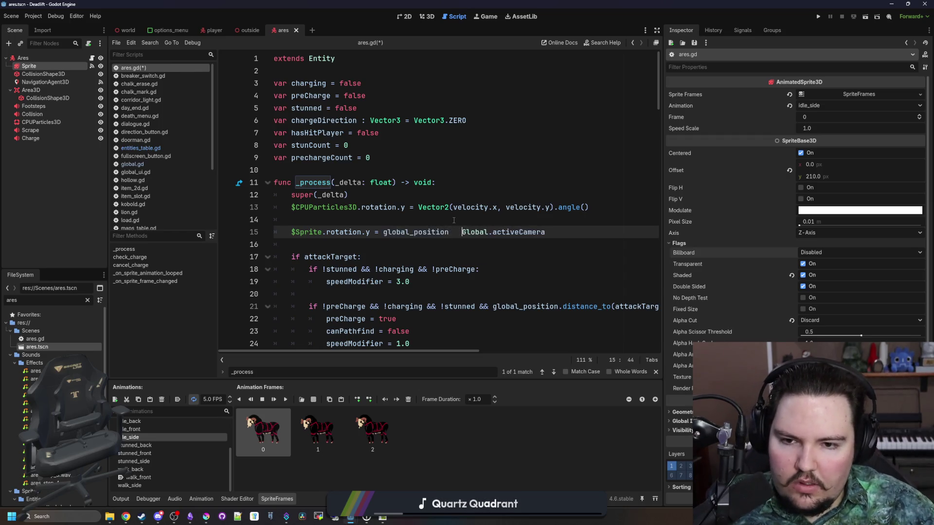
{"action": "left_click", "coordinate": [384, 233]}
{"action": "type", "text": "Vector2("}
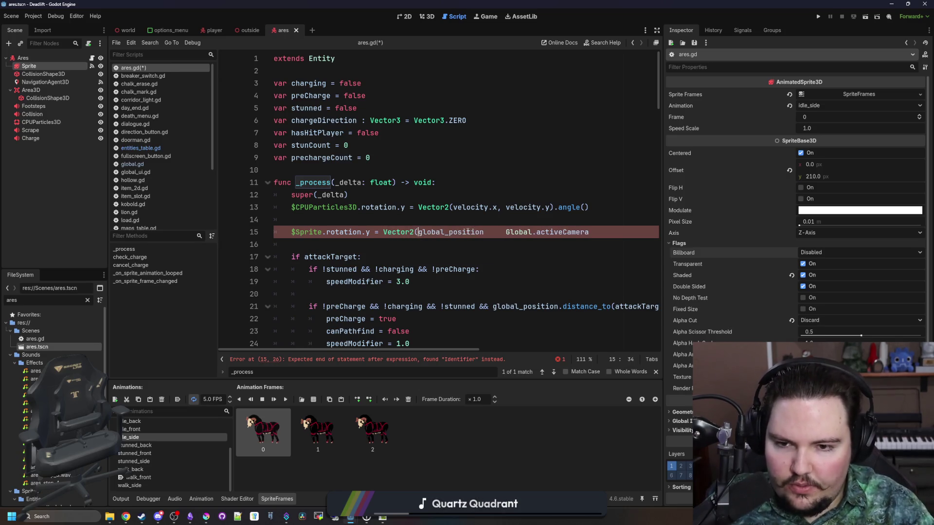
{"action": "left_click", "coordinate": [481, 232]}
{"action": "type", "text": ".x"}
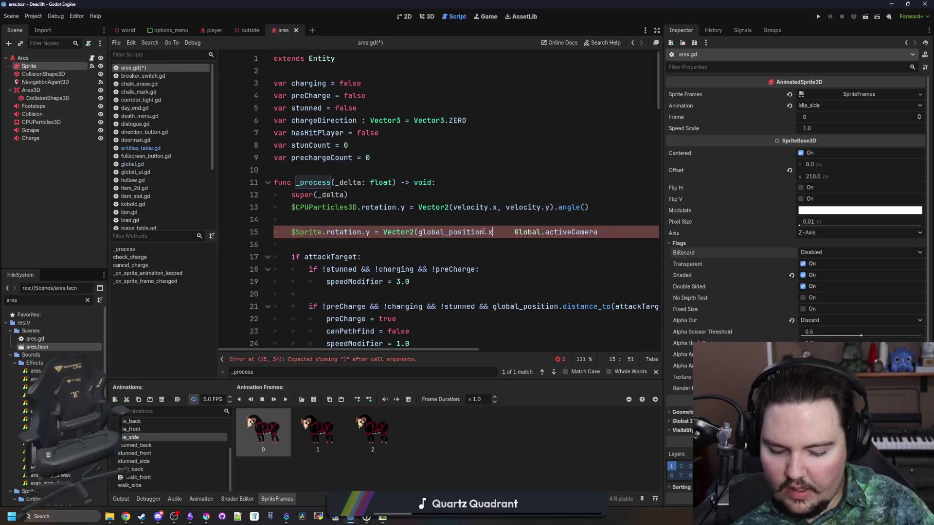
{"action": "type", "text": ","}
{"action": "left_click_drag", "start_coordinate": [493, 232], "coordinate": [418, 232]}
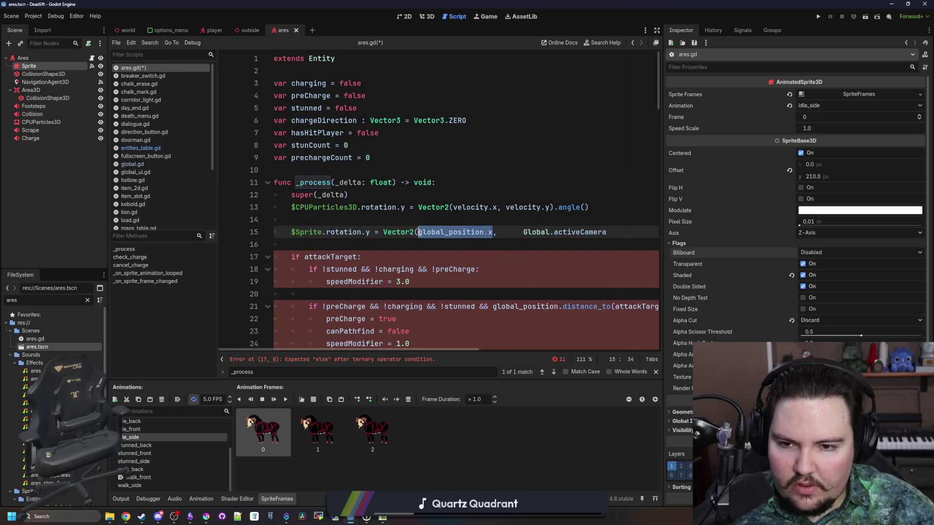
{"action": "key", "text": "ctrl+c"}
{"action": "left_click", "coordinate": [501, 232]}
{"action": "key", "text": "ctrl+v"}
{"action": "key", "text": "BackSpace"}
{"action": "type", "text": "z"}
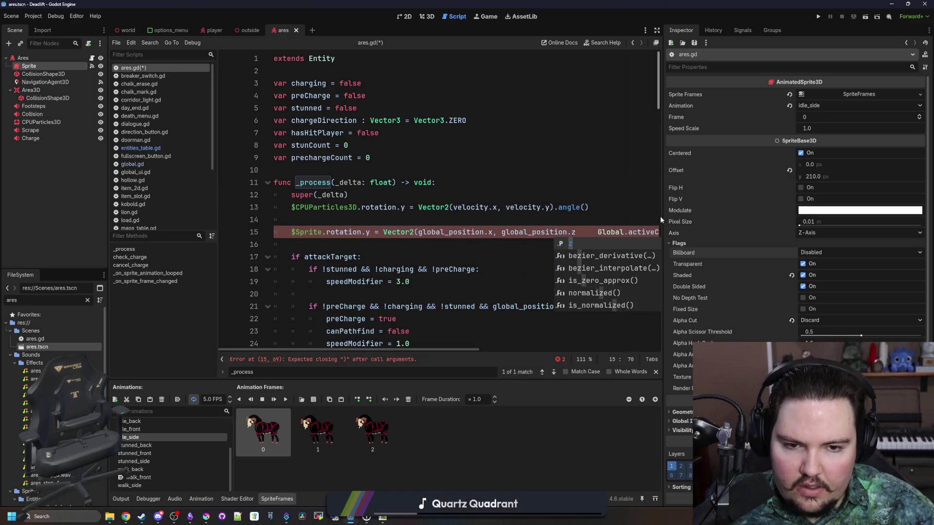
- Widen the code editor and chain .direction_to onto Global.activeCamera.global_position
{"action": "left_click_drag", "start_coordinate": [662, 217], "coordinate": [852, 217]}
{"action": "type", "text": ").dire"}
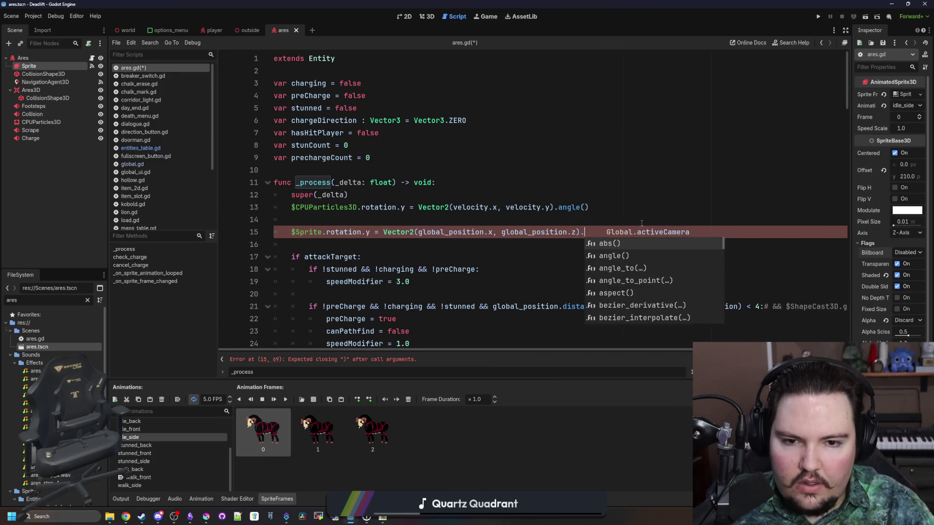
{"action": "key", "text": "Return"}
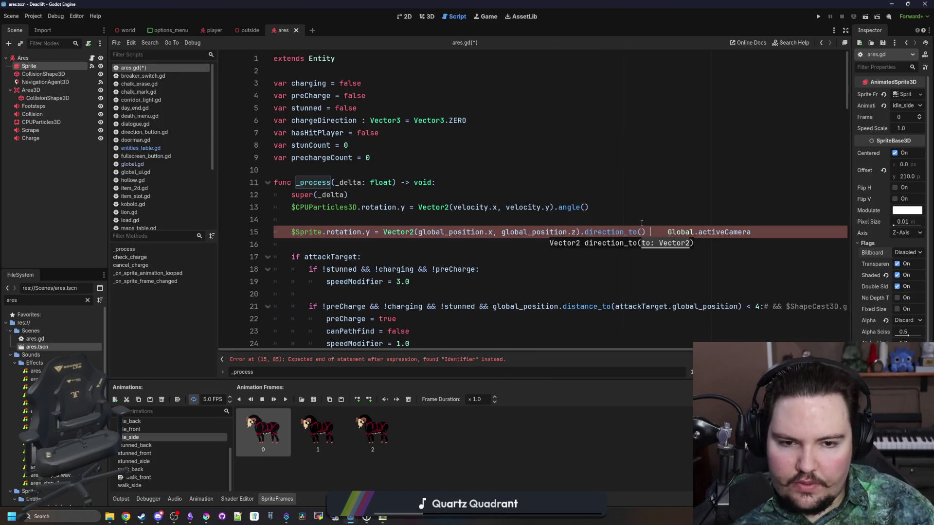
{"action": "key", "text": "BackSpace"}
{"action": "key", "text": "BackSpace"}
{"action": "key", "text": "BackSpace"}
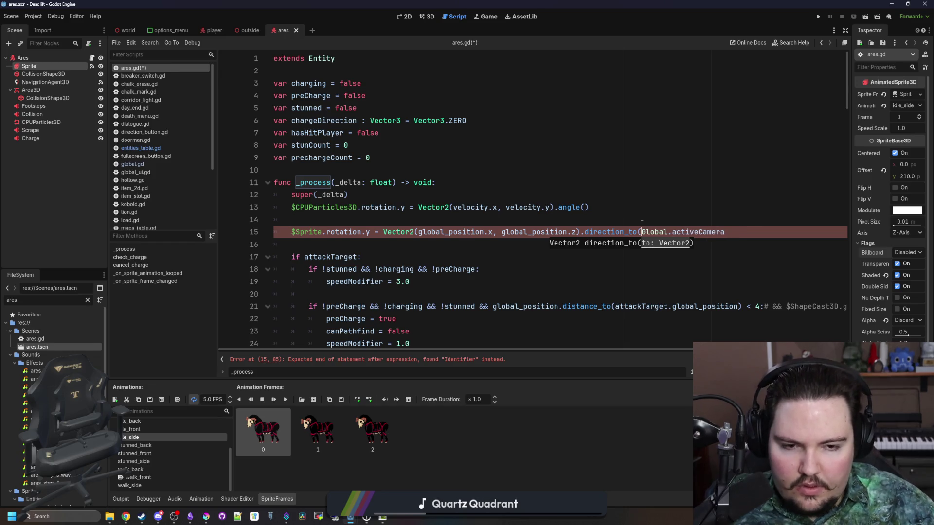
{"action": "key", "text": "shift+End"}
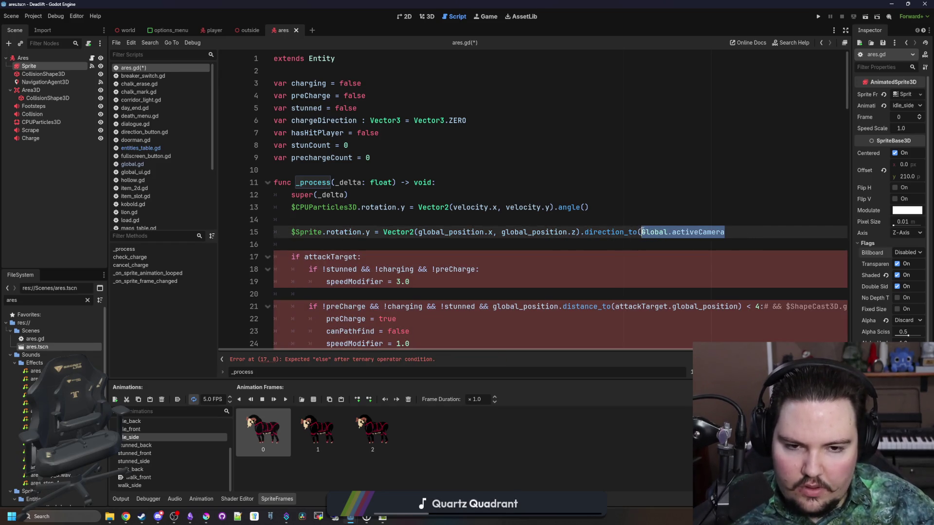
{"action": "left_click", "coordinate": [731, 233]}
{"action": "type", "text": "."}
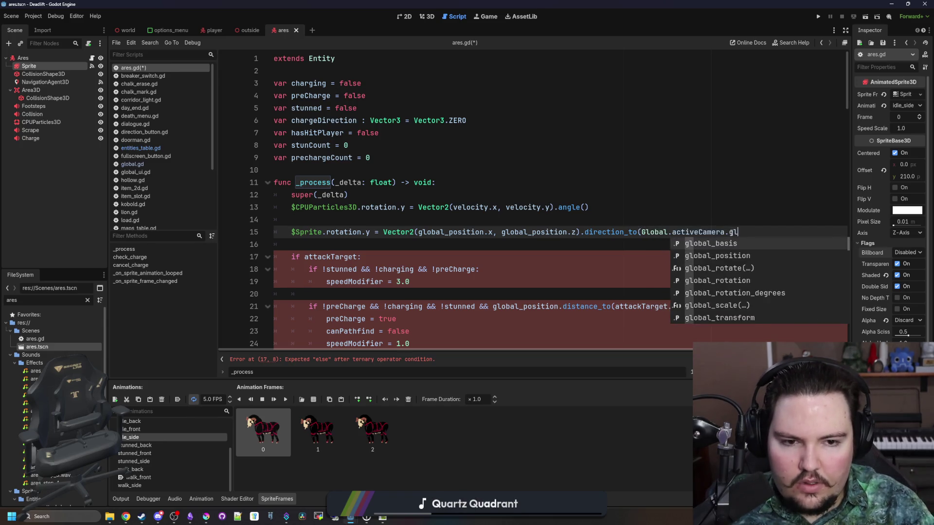
{"action": "type", "text": "global_p"}
{"action": "key", "text": "Return"}
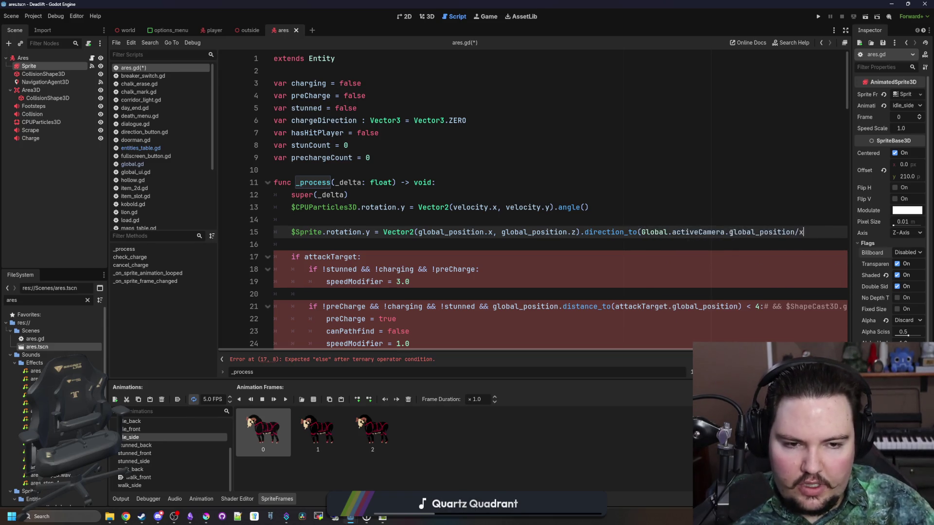
- Wrap the camera's global_position x and z in a Vector2 and close line 15
{"action": "left_click_drag", "start_coordinate": [805, 232], "coordinate": [642, 233]}
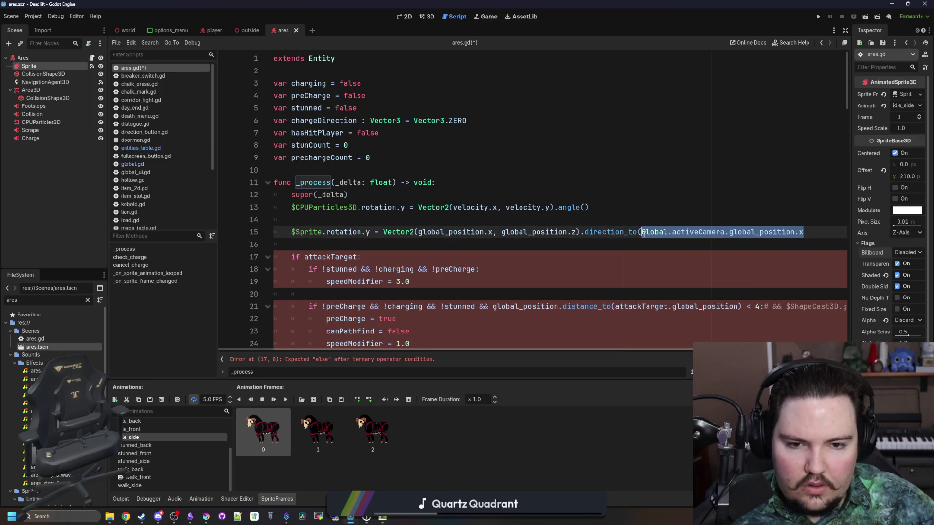
{"action": "key", "text": "ctrl+c"}
{"action": "key", "text": "Right"}
{"action": "type", "text": ","}
{"action": "key", "text": "ctrl+v"}
{"action": "key", "text": "BackSpace"}
{"action": "type", "text": "z"}
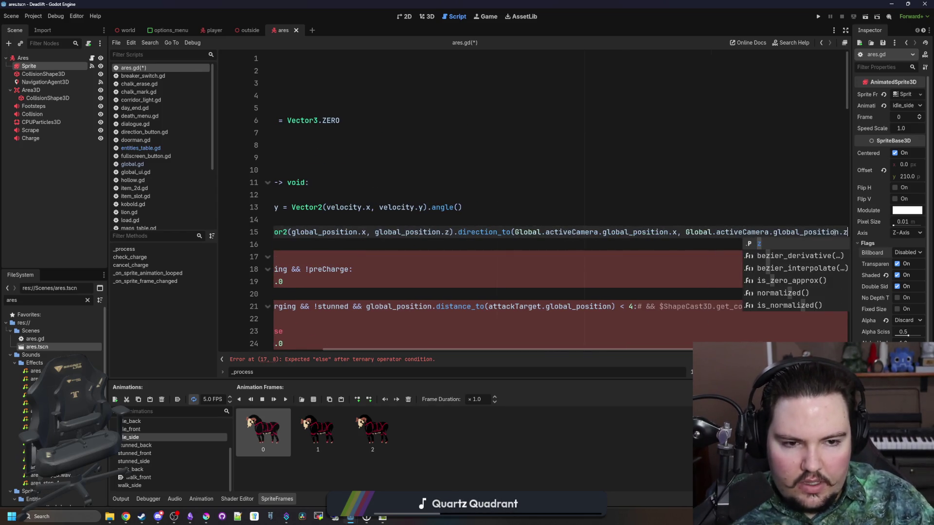
{"action": "type", "text": ")"}
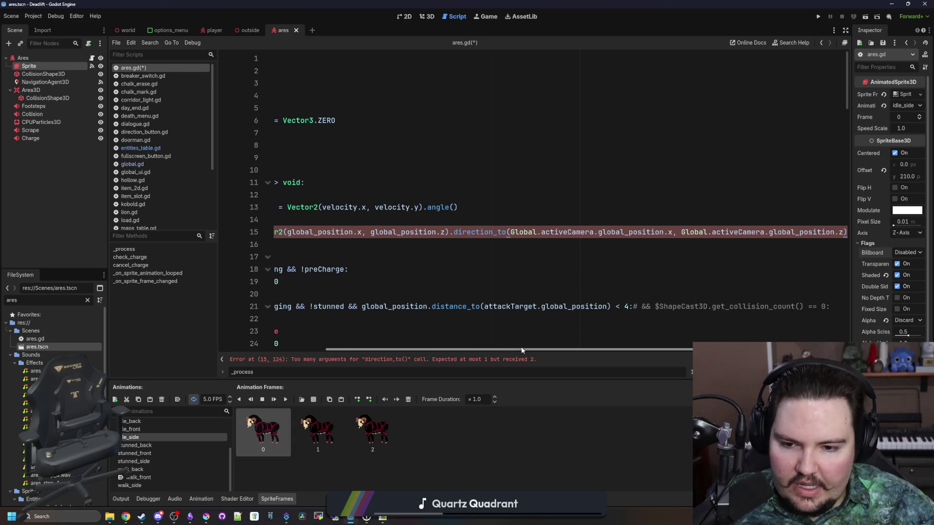
{"action": "scroll", "coordinate": [532, 348], "scroll_direction": "left", "scroll_amount": 3}
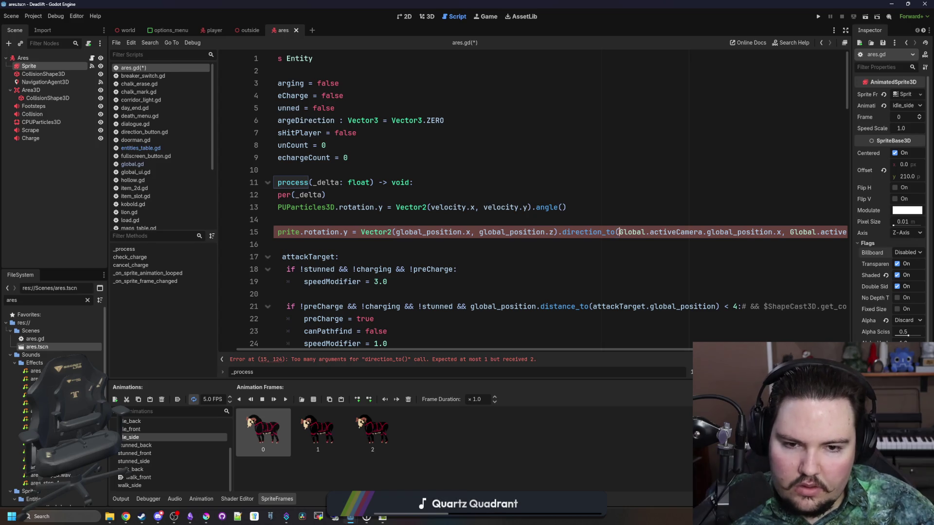
{"action": "type", "text": "Vector2("}
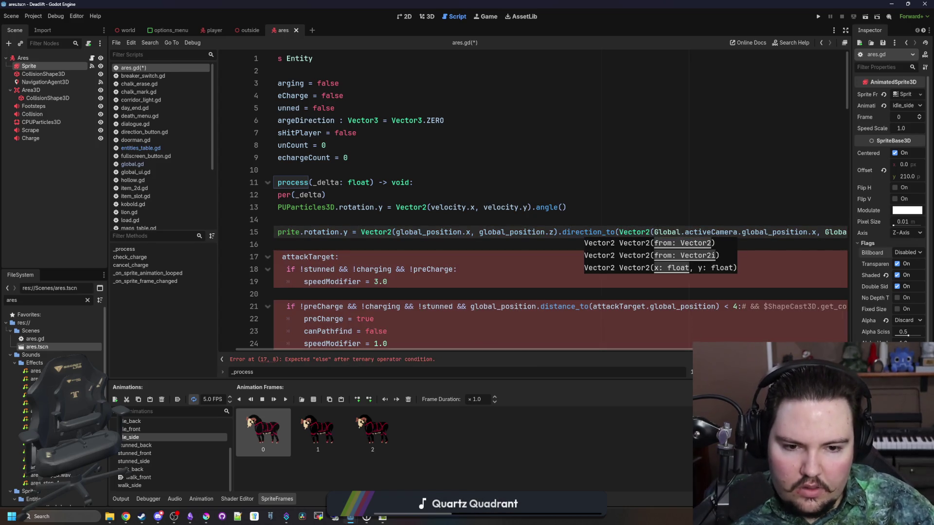
{"action": "key", "text": "End"}
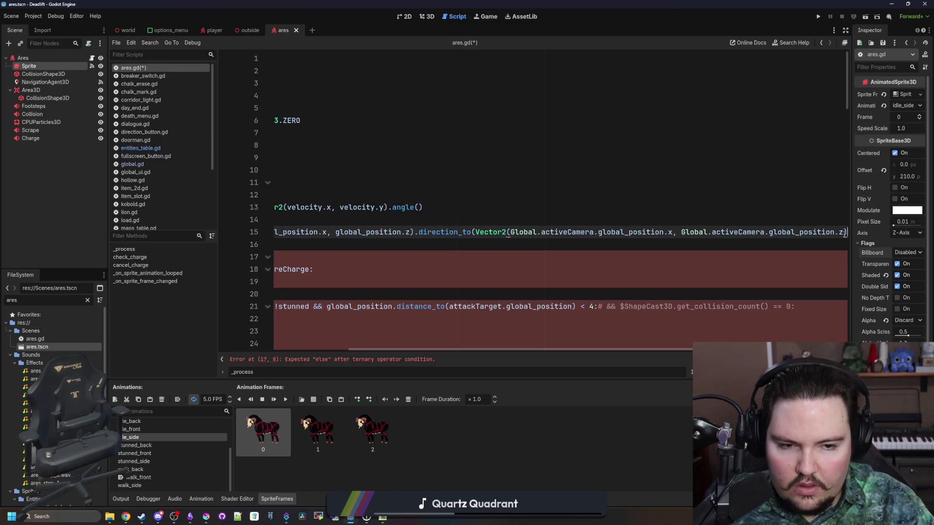
{"action": "type", "text": ")"}
- Save ares.gd and run the project
{"action": "scroll", "coordinate": [361, 244], "scroll_direction": "left", "scroll_amount": 4}
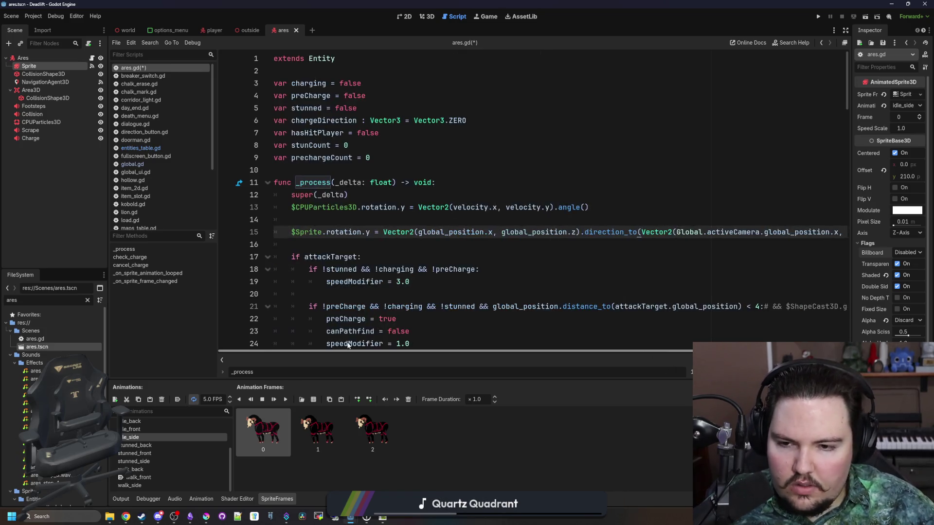
{"action": "left_click", "coordinate": [361, 244]}
{"action": "key", "text": "ctrl+s"}
{"action": "left_click", "coordinate": [818, 17]}
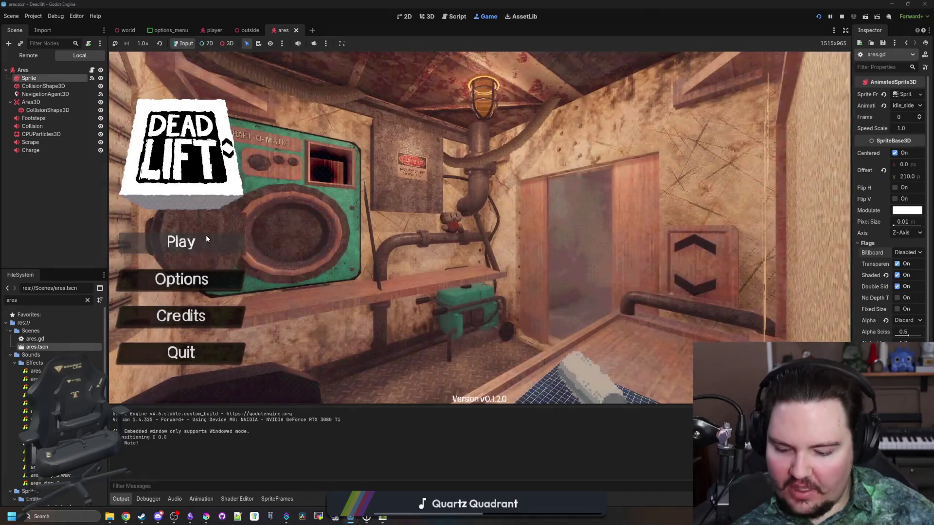
- Walk toward the desk and close the elevator doors until the debugger breaks on line 15
{"action": "type", "text": "dwasdwa"}
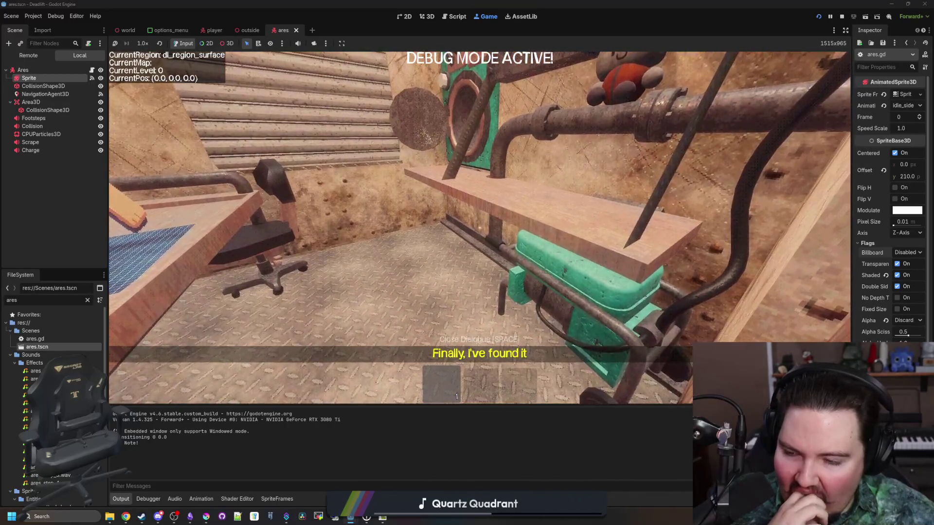
{"action": "key", "text": "w"}
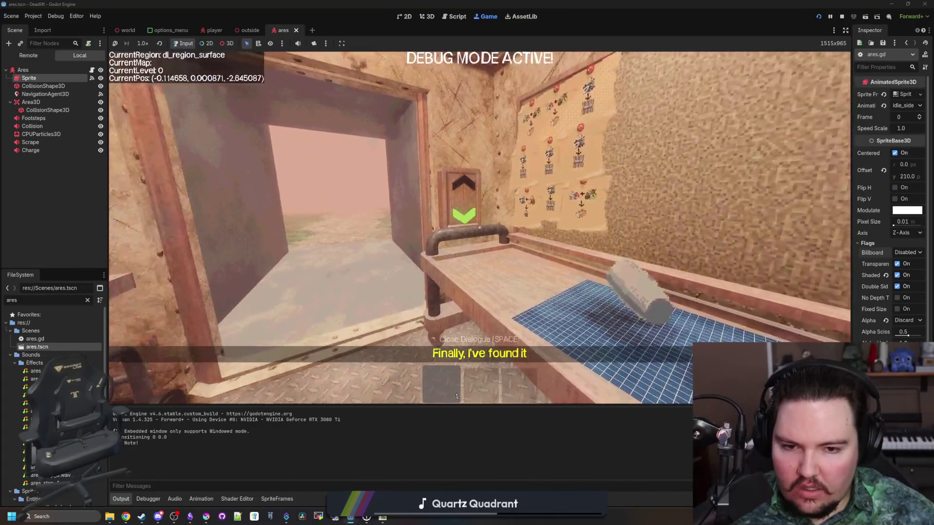
{"action": "key", "text": "e"}
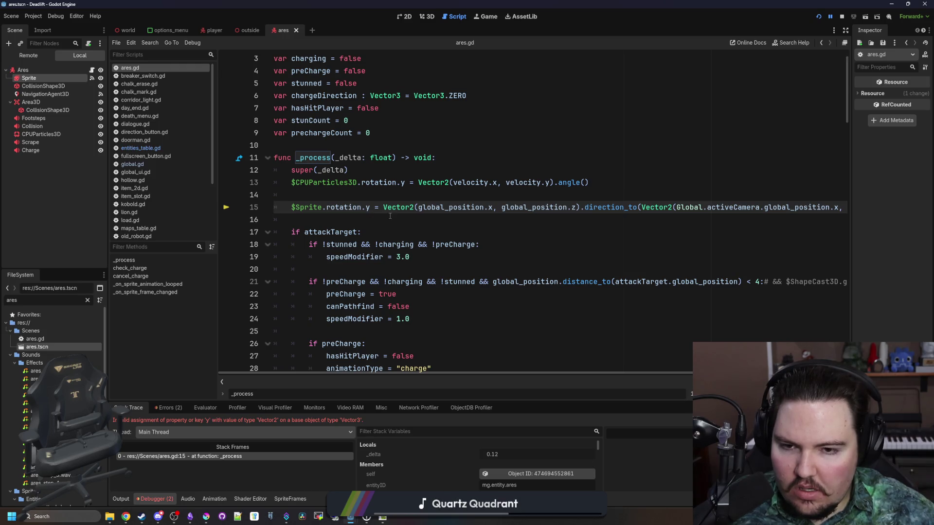
- Replace direction_to with angle_to_point on line 15 and save ares.gd
{"action": "left_click_drag", "start_coordinate": [626, 207], "coordinate": [585, 207]}
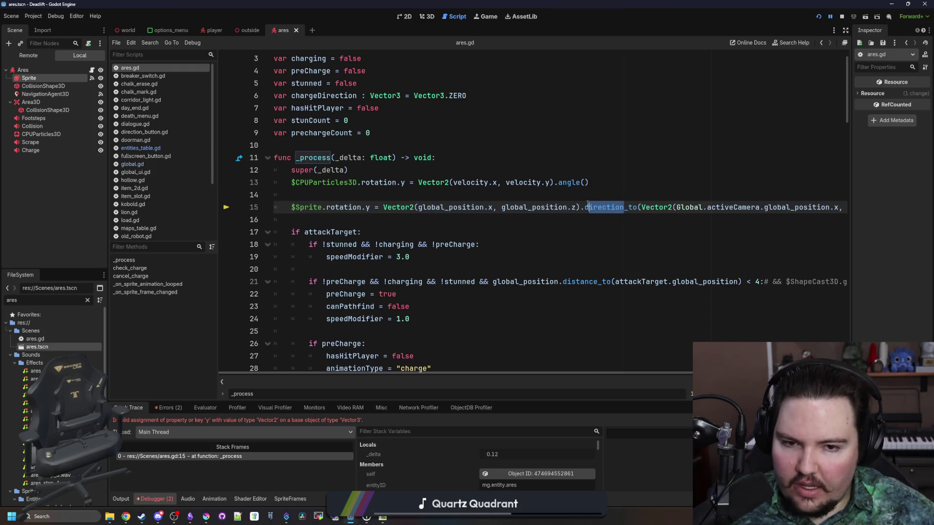
{"action": "type", "text": "a"}
{"action": "type", "text": "ngle_to_p"}
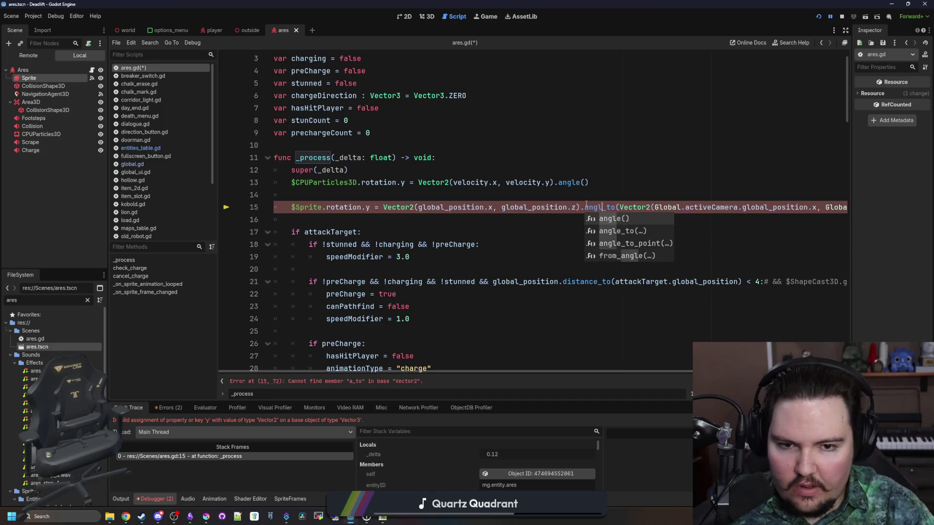
{"action": "key", "text": "Tab"}
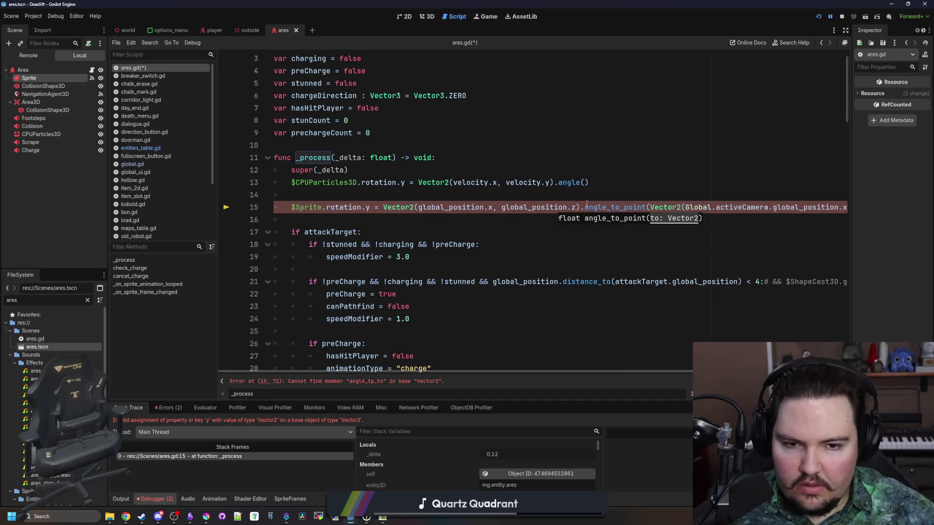
{"action": "key", "text": "ctrl+s"}
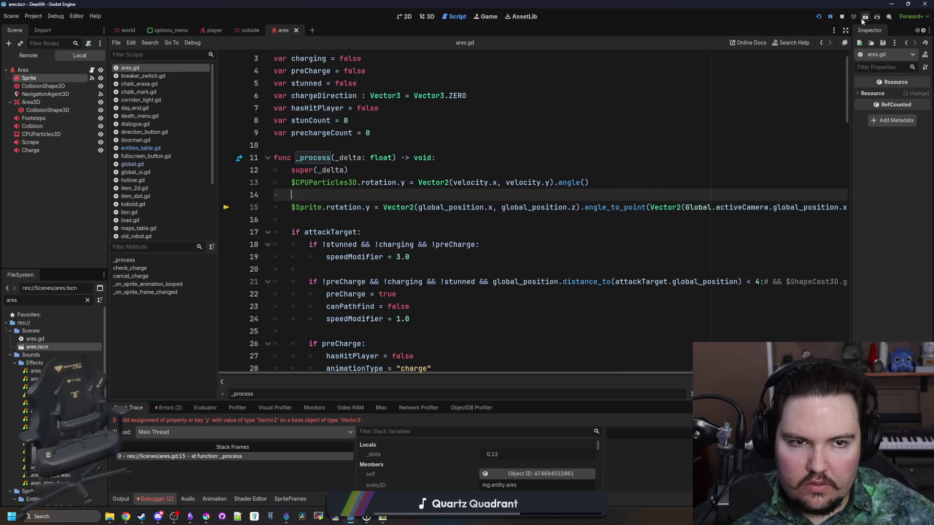
- Stop the running game, relaunch it, and start playing from the main menu
{"action": "left_click", "coordinate": [487, 17]}
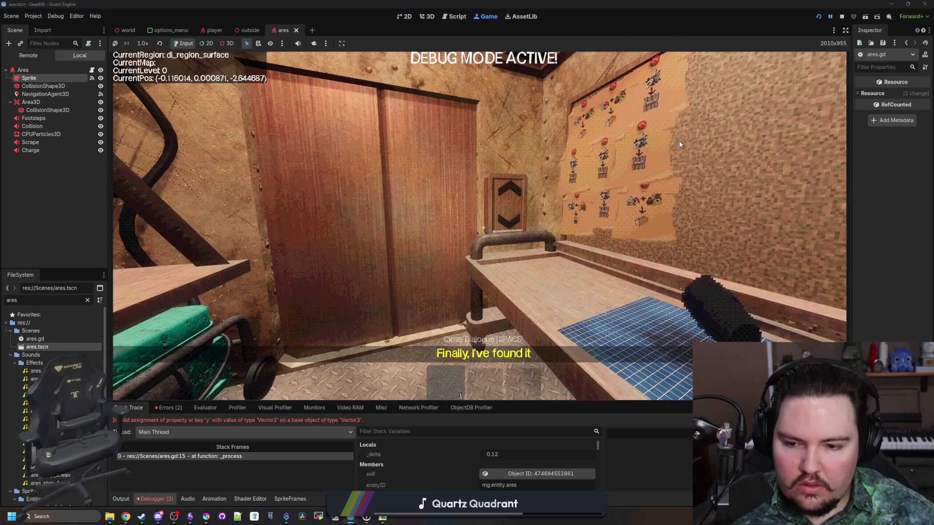
{"action": "left_click", "coordinate": [842, 17]}
{"action": "left_click", "coordinate": [818, 19]}
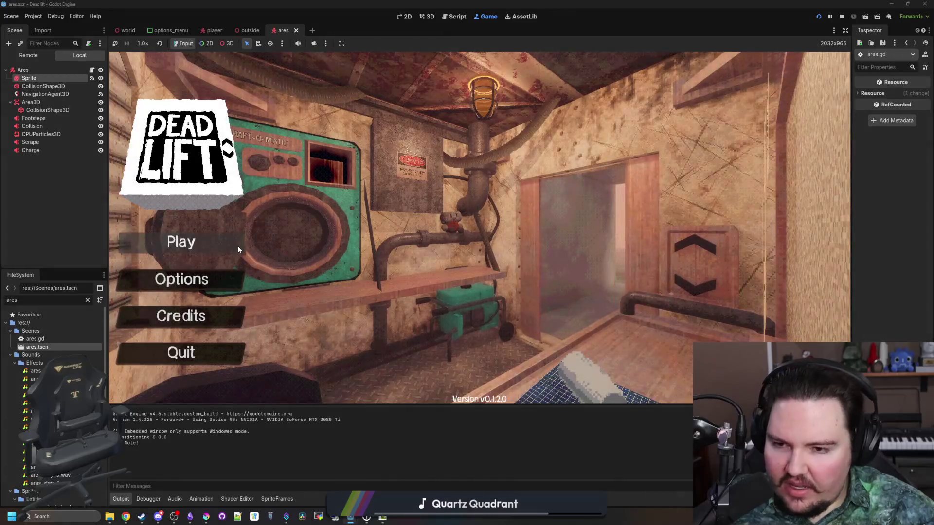
{"action": "left_click", "coordinate": [198, 246]}
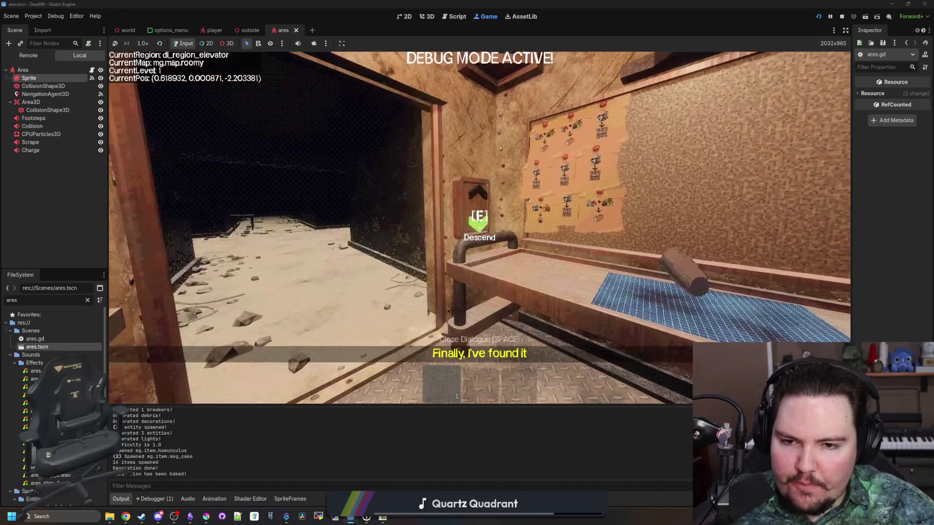
- Walk through the corridors up to the ram creature, then leave the game for the editor
{"action": "key", "text": "w"}
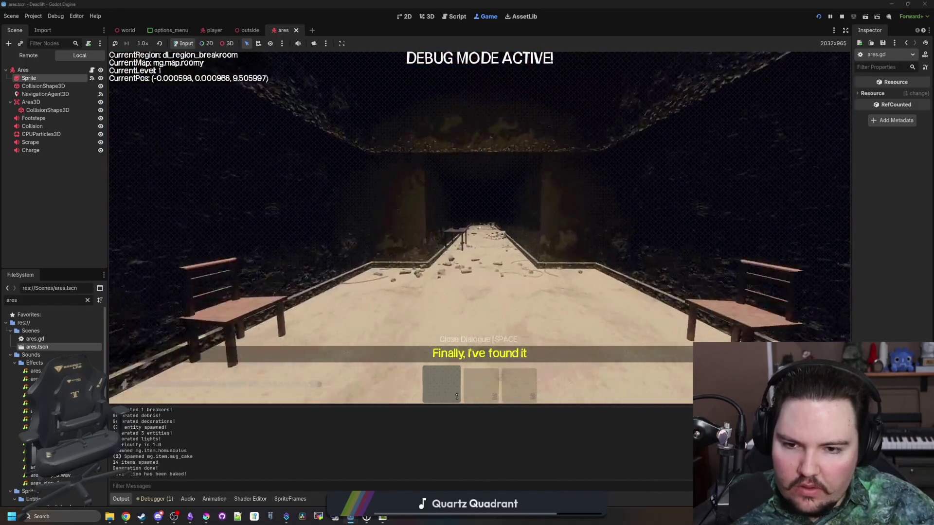
{"action": "key", "text": "w"}
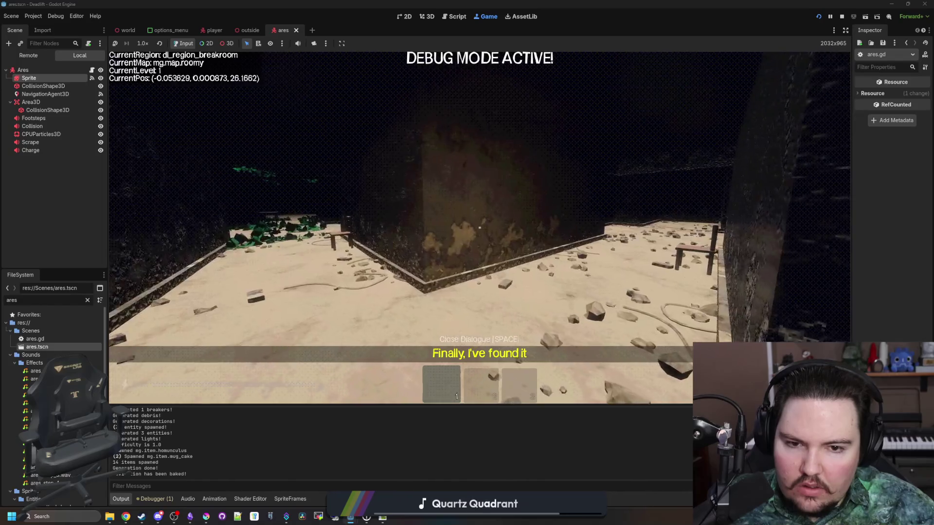
{"action": "key", "text": "w"}
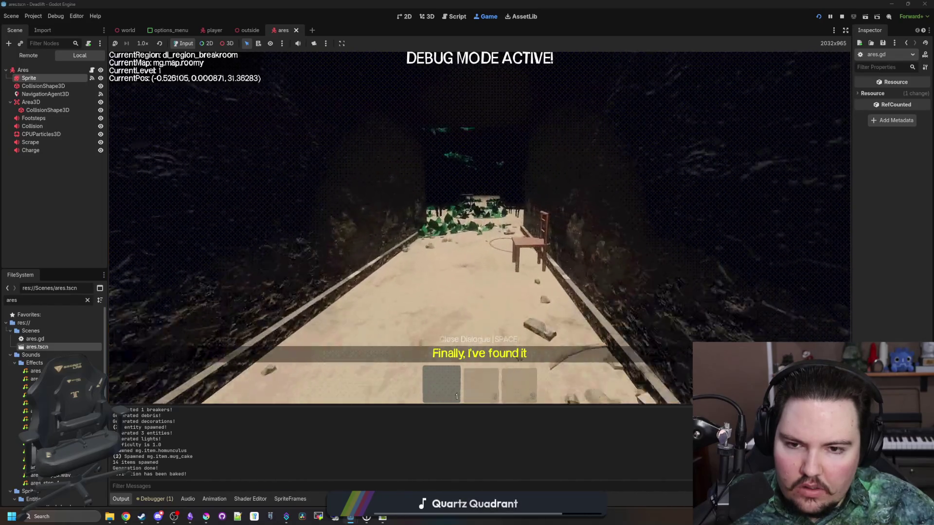
{"action": "key", "text": "w"}
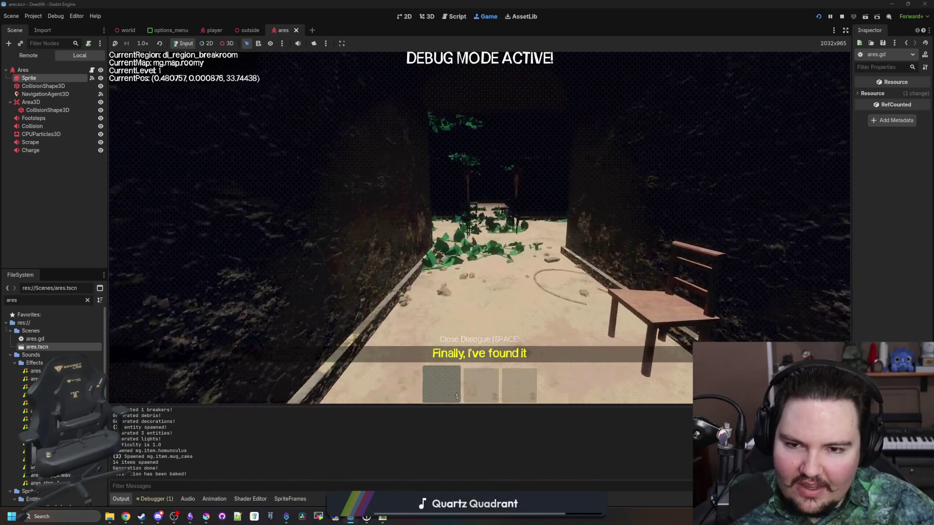
{"action": "key", "text": "s"}
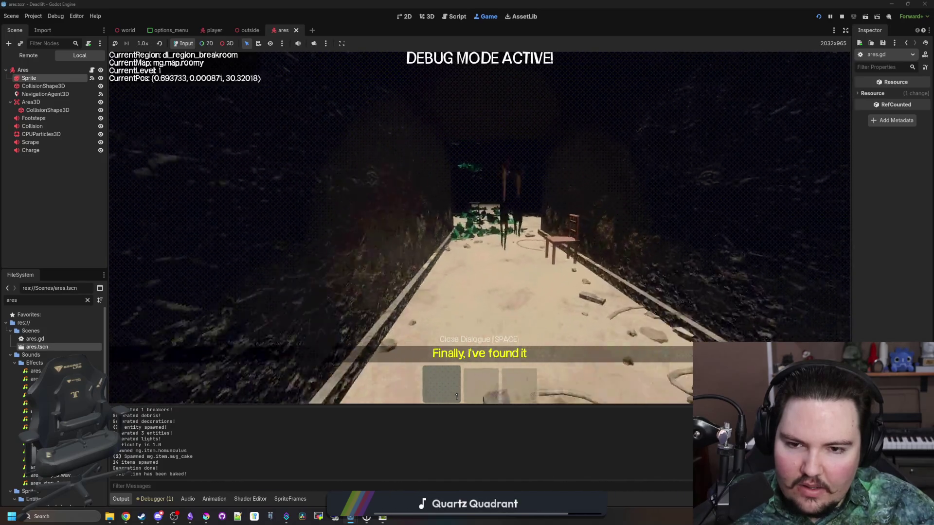
{"action": "key", "text": "w"}
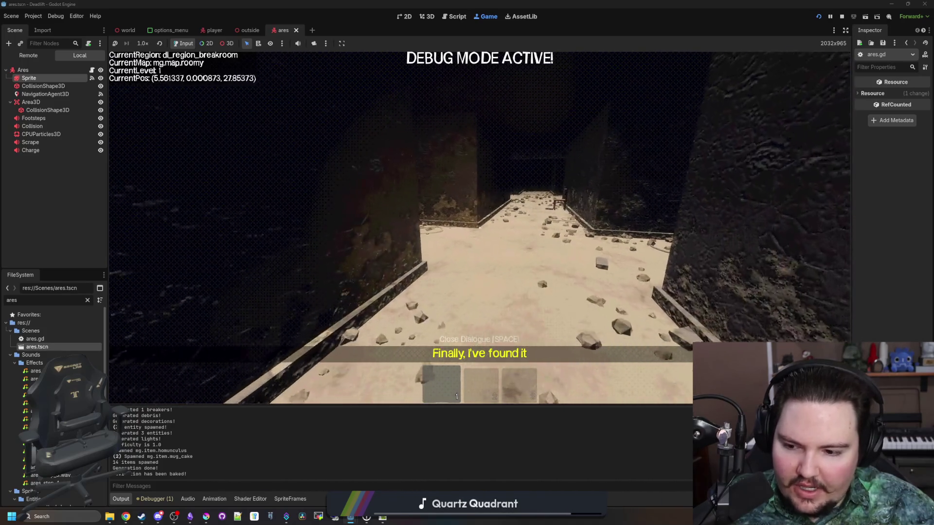
{"action": "key", "text": "w"}
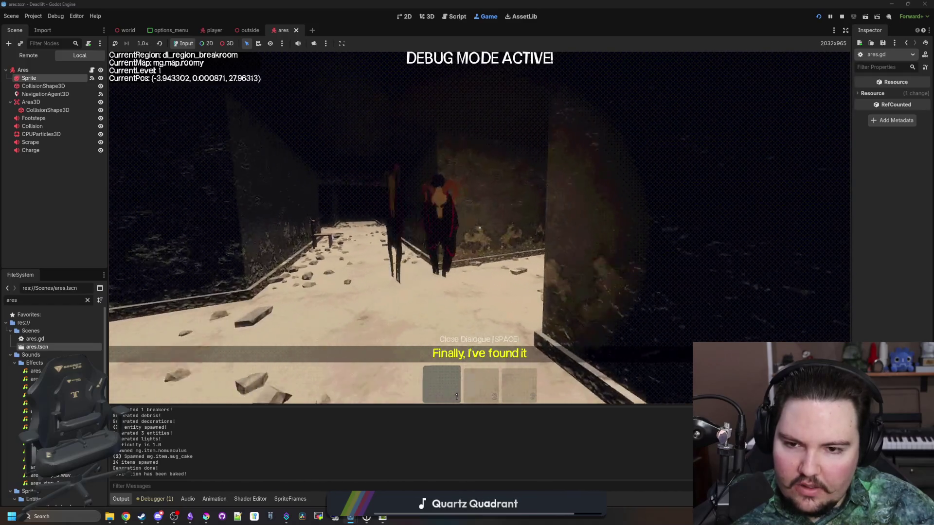
{"action": "key", "text": "w"}
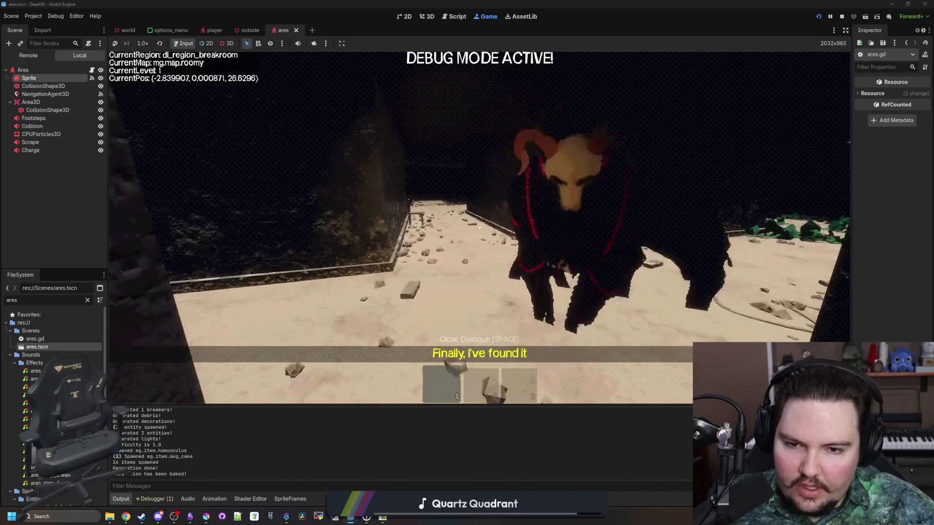
{"action": "key", "text": "w"}
{"action": "key", "text": "super"}
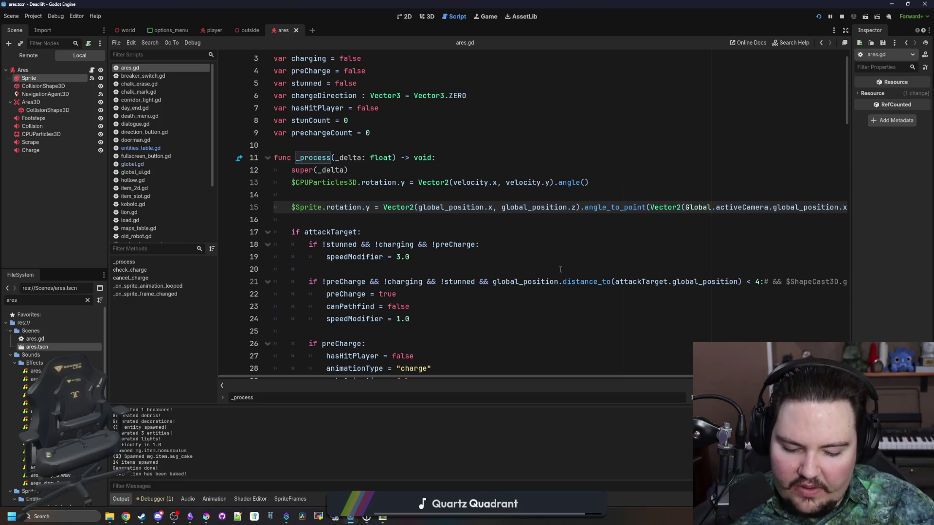
- Negate both z coordinates on line 15, add PI to the angle, and run with F5
{"action": "left_click_drag", "start_coordinate": [563, 378], "coordinate": [704, 375]}
{"action": "type", "text": "-"}
{"action": "left_click", "coordinate": [676, 207]}
{"action": "type", "text": "-"}
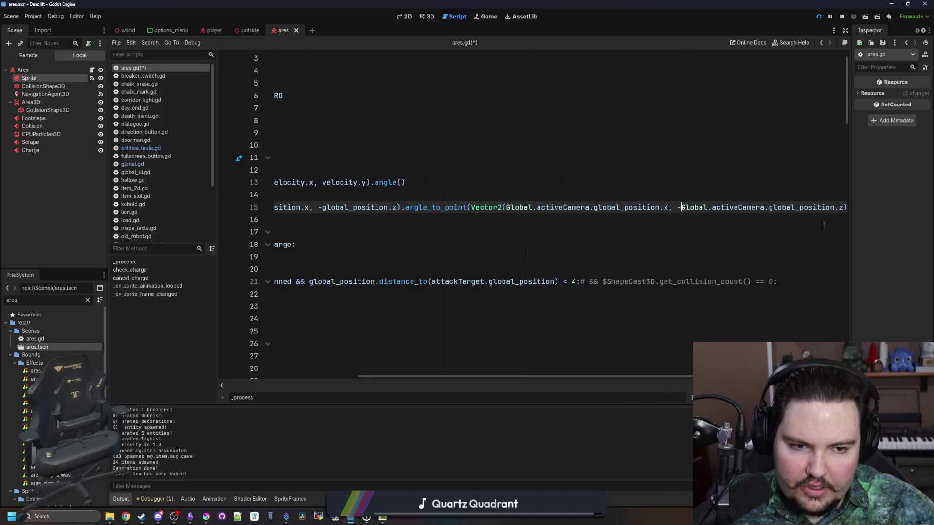
{"action": "type", "text": "0"}
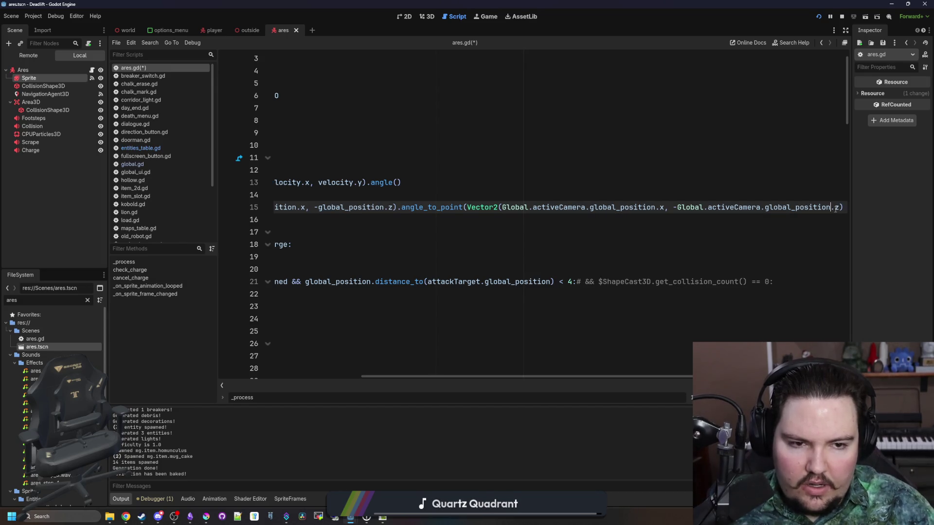
{"action": "key", "text": "Down"}
{"action": "key", "text": "Up"}
{"action": "key", "text": "End"}
{"action": "type", "text": ")"}
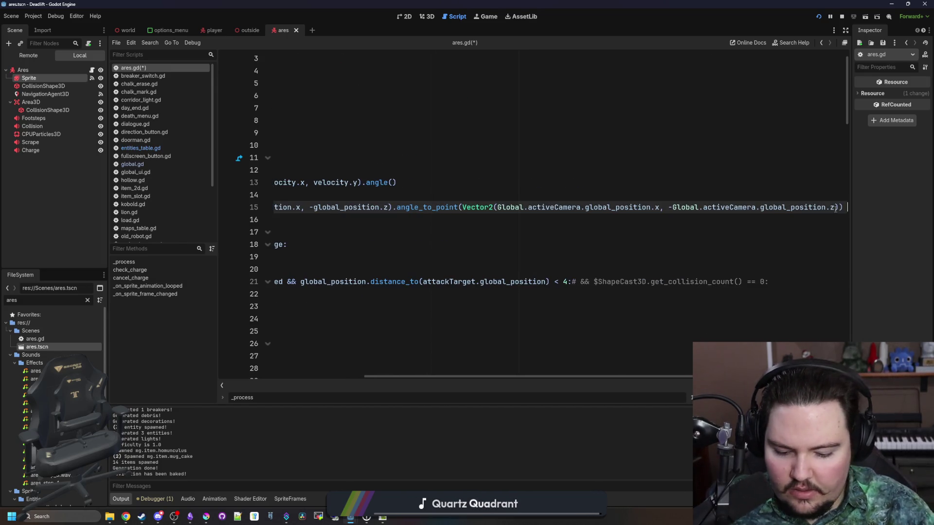
{"action": "type", "text": " + PI"}
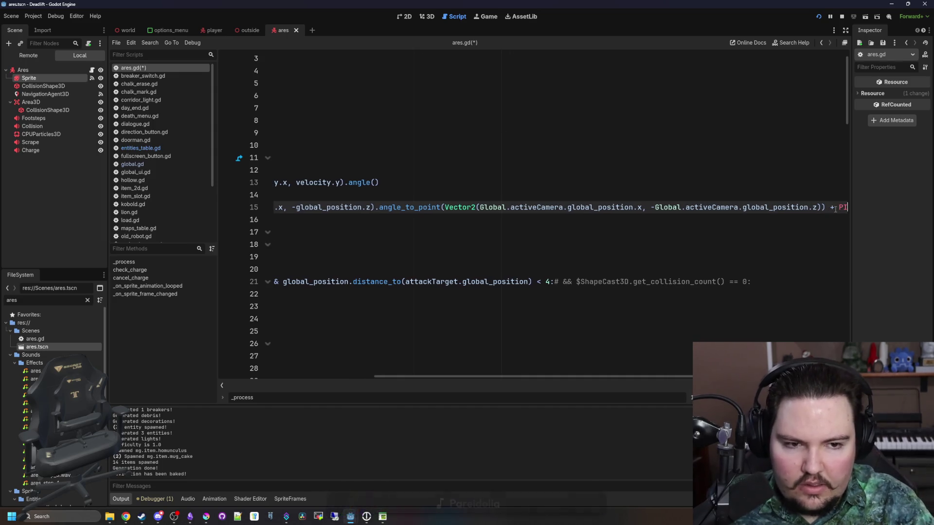
{"action": "key", "text": "F5"}
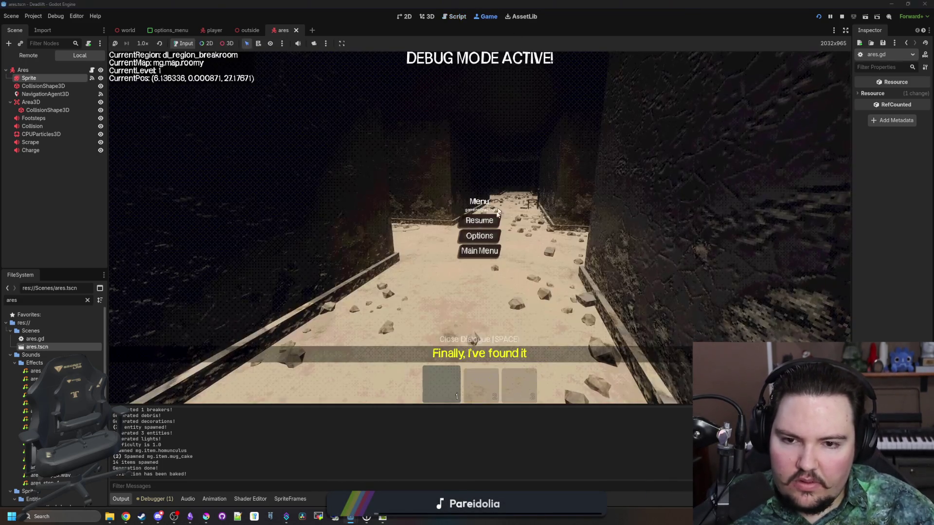
- Resume the paused game, walk forward briefly, then go back to the ares.gd script
{"action": "left_click", "coordinate": [486, 221]}
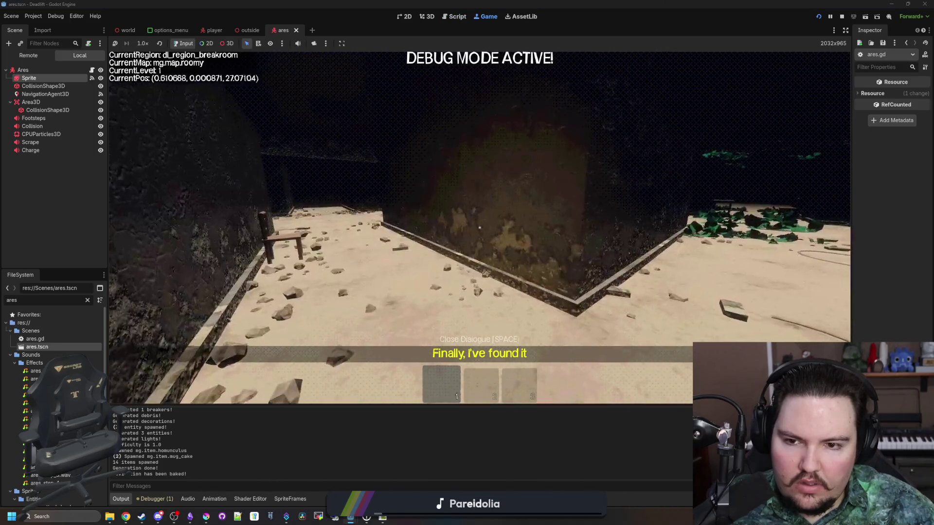
{"action": "key", "text": "w"}
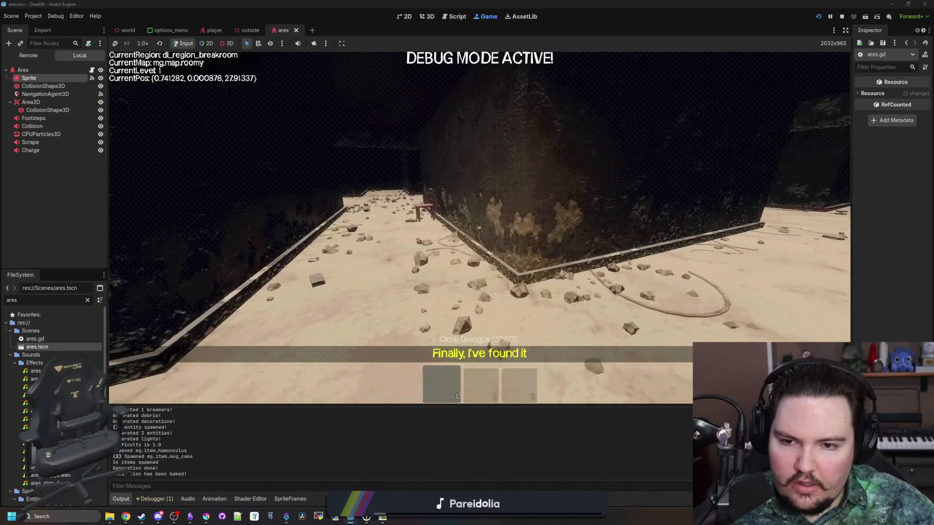
{"action": "key", "text": "w"}
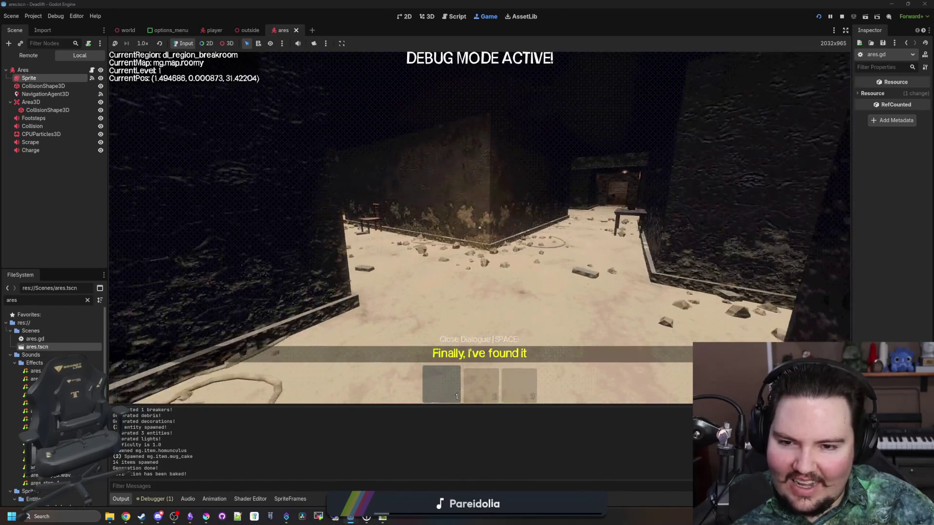
{"action": "key", "text": "super"}
{"action": "left_click", "coordinate": [455, 16]}
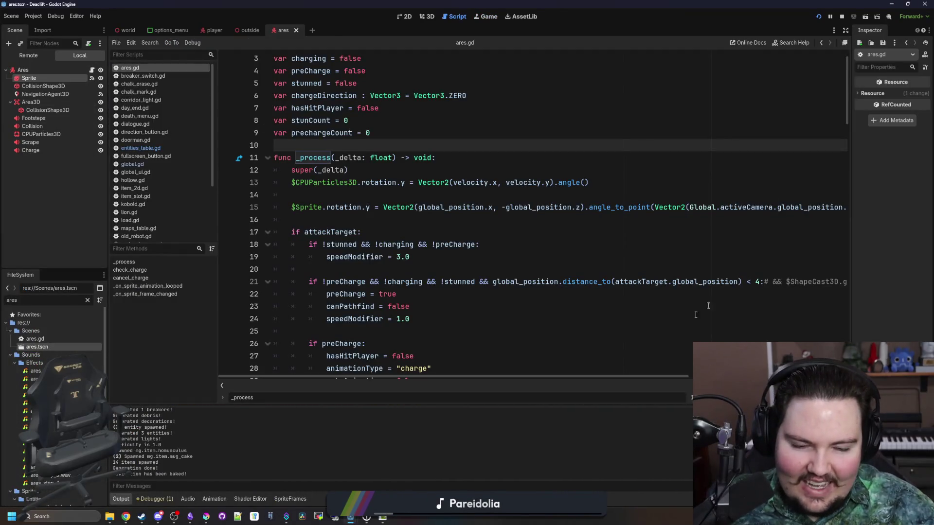
- Change line 15's + PI to + PI/2.0 and rerun the game with F5
{"action": "left_click_drag", "start_coordinate": [621, 378], "coordinate": [777, 378]}
{"action": "scroll", "coordinate": [846, 203], "scroll_direction": "down", "scroll_amount": 9}
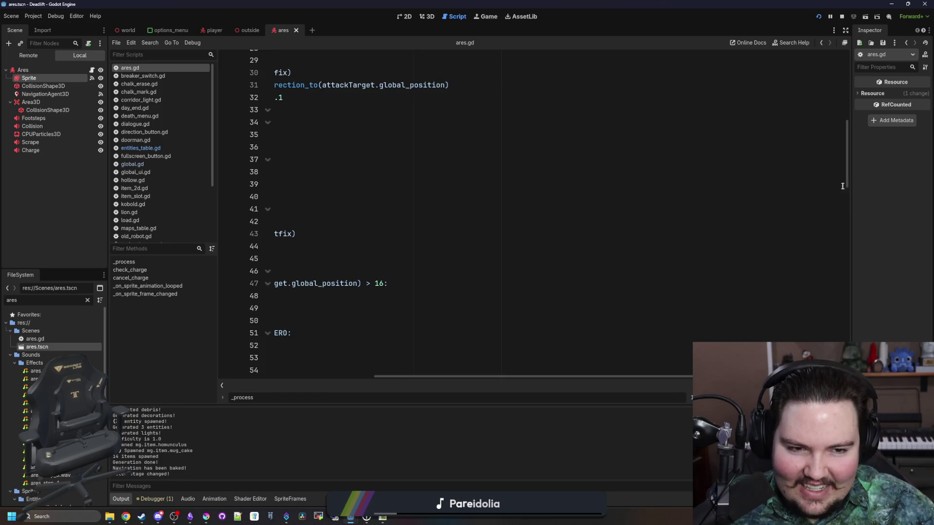
{"action": "scroll", "coordinate": [842, 187], "scroll_direction": "up", "scroll_amount": 7}
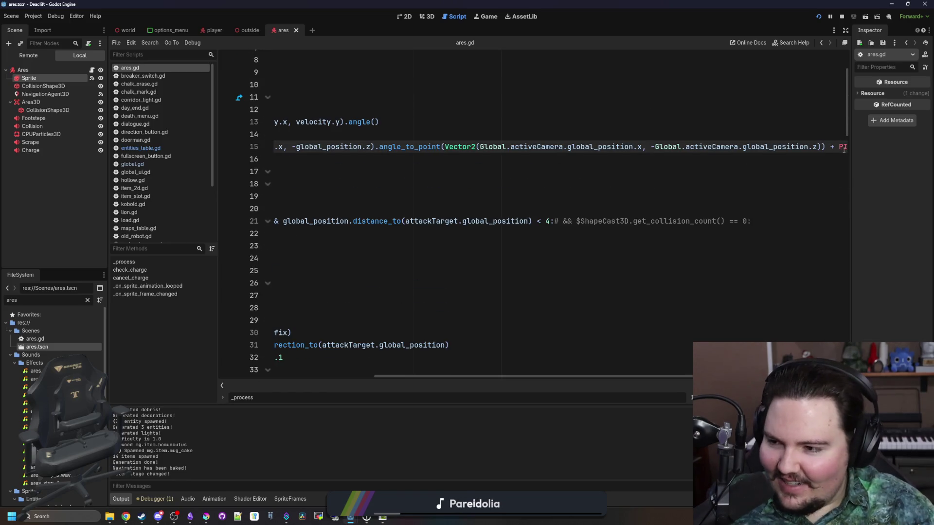
{"action": "left_click", "coordinate": [844, 147]}
{"action": "type", "text": "/"}
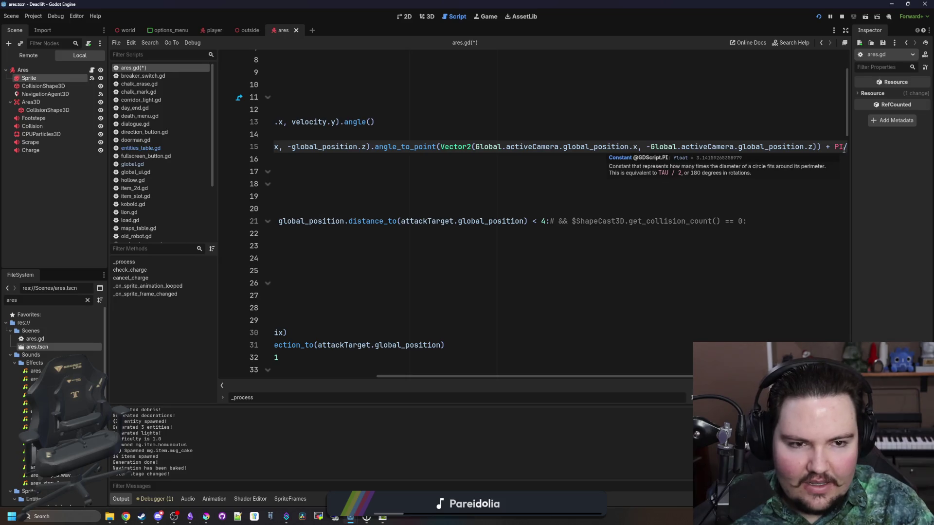
{"action": "type", "text": "2.0"}
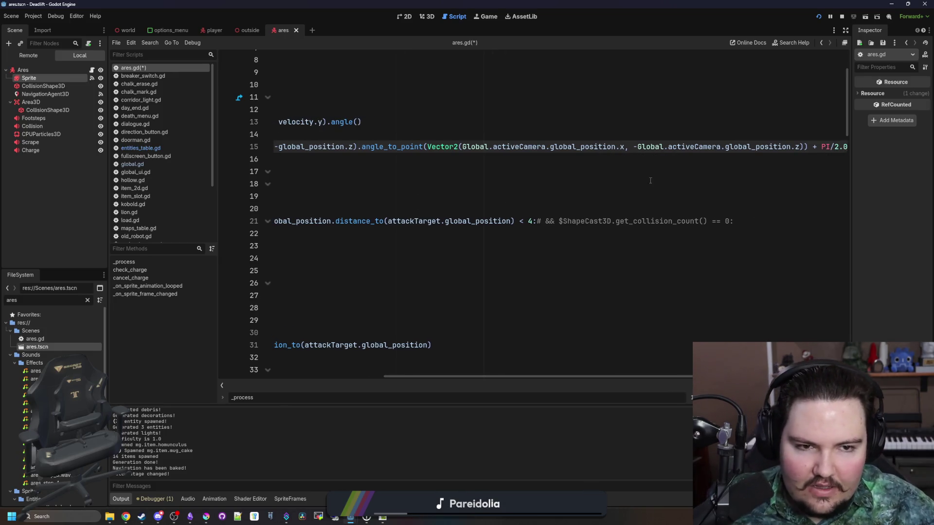
{"action": "key", "text": "F5"}
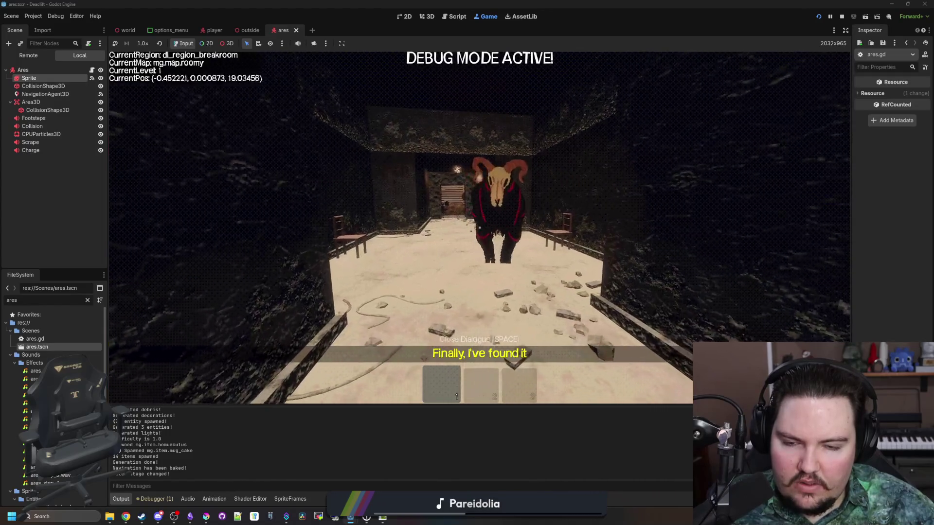
- Walk the breakroom and corridors, viewing the rams from different angles and distances
{"action": "key", "text": "w"}
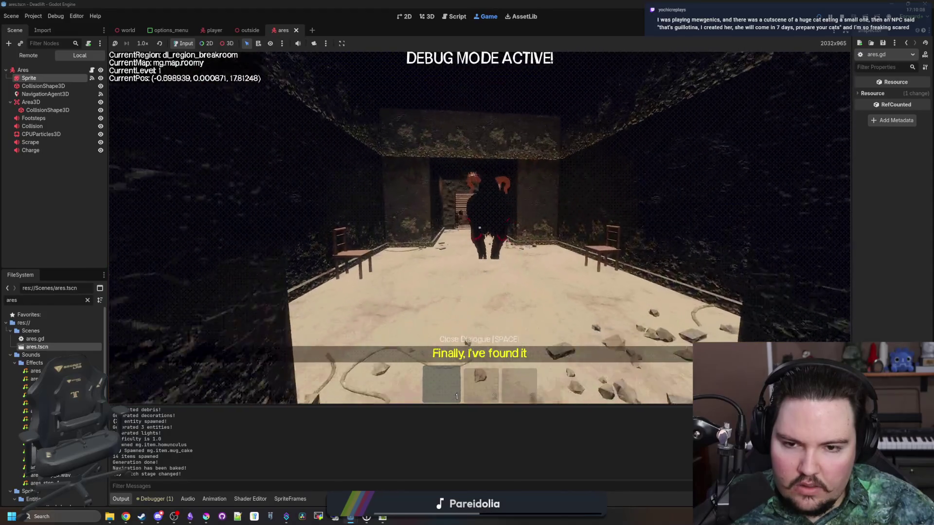
{"action": "key", "text": "d"}
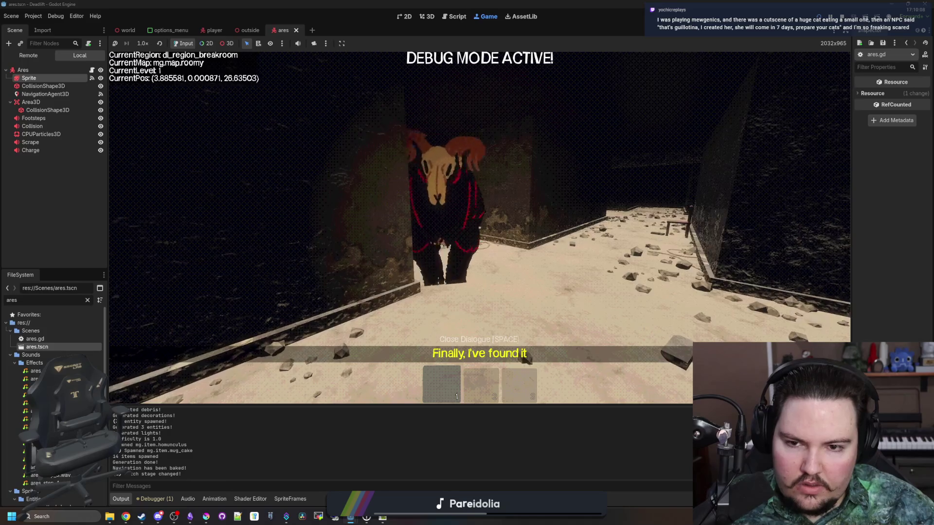
{"action": "key", "text": "w"}
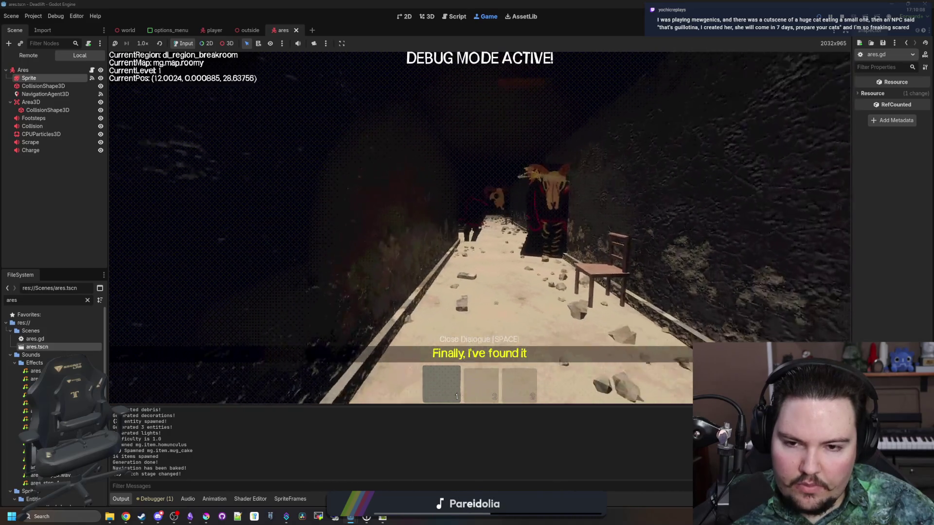
{"action": "key", "text": "w"}
{"action": "key", "text": "s"}
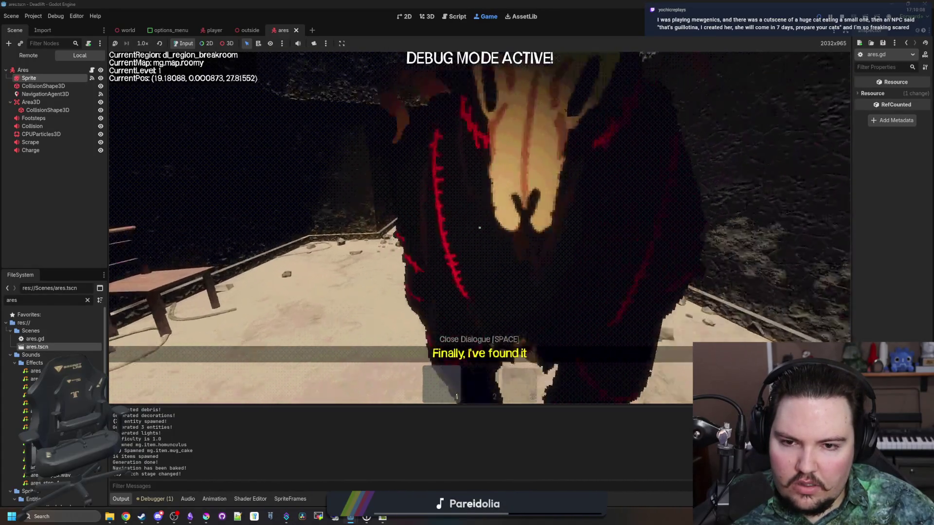
{"action": "key", "text": "s"}
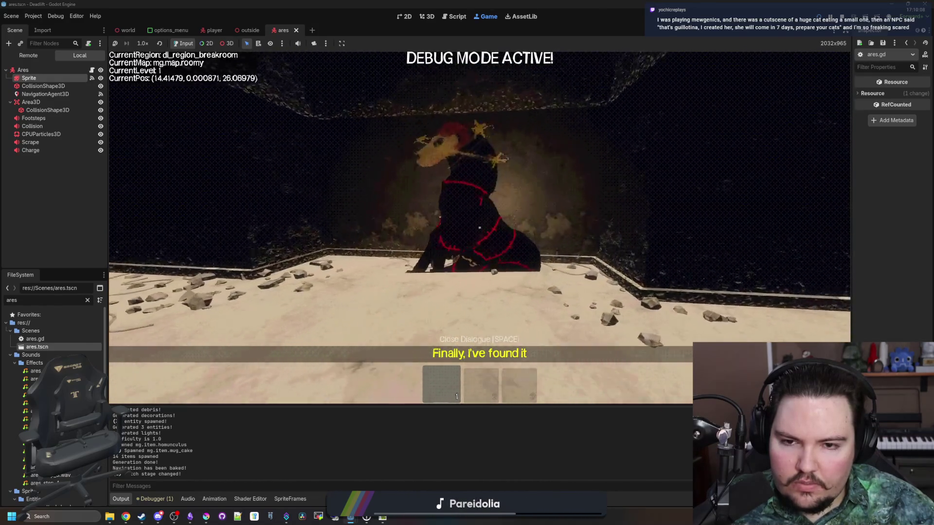
{"action": "key", "text": "w"}
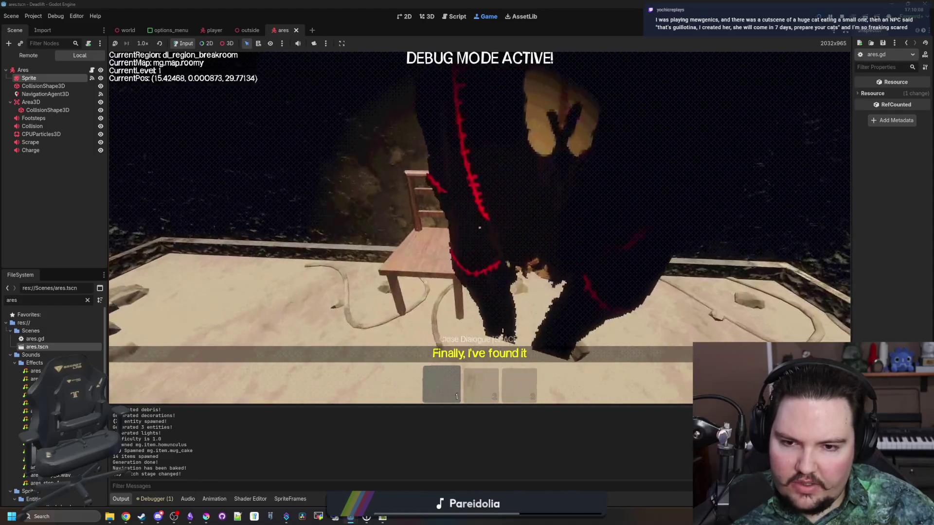
{"action": "key", "text": "s"}
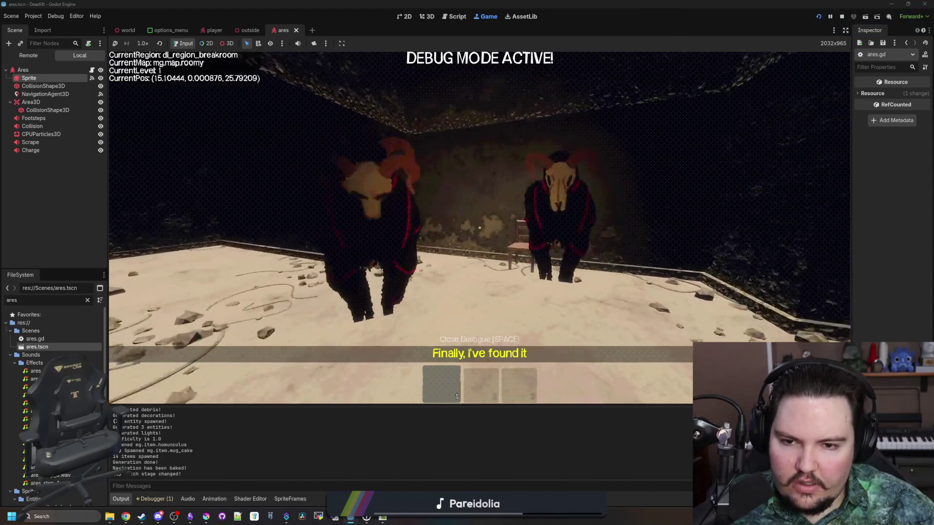
{"action": "key", "text": "d"}
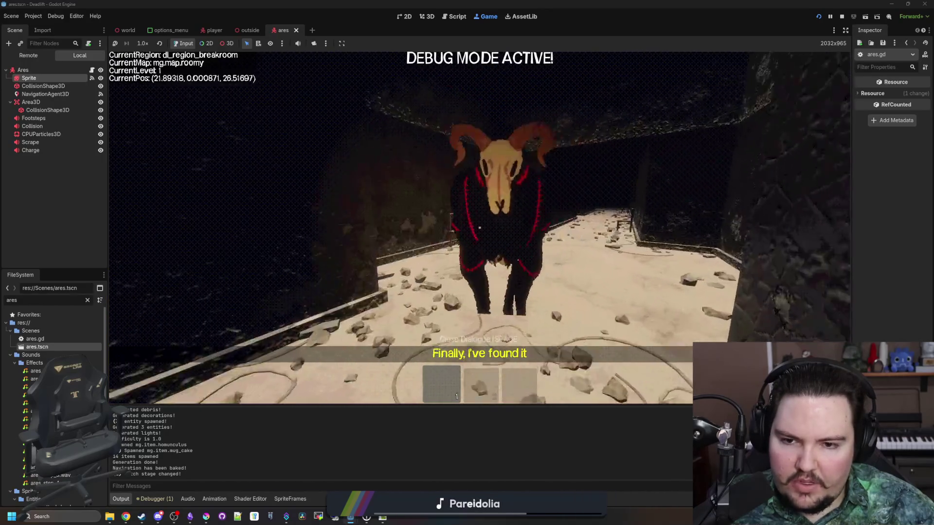
{"action": "key", "text": "w"}
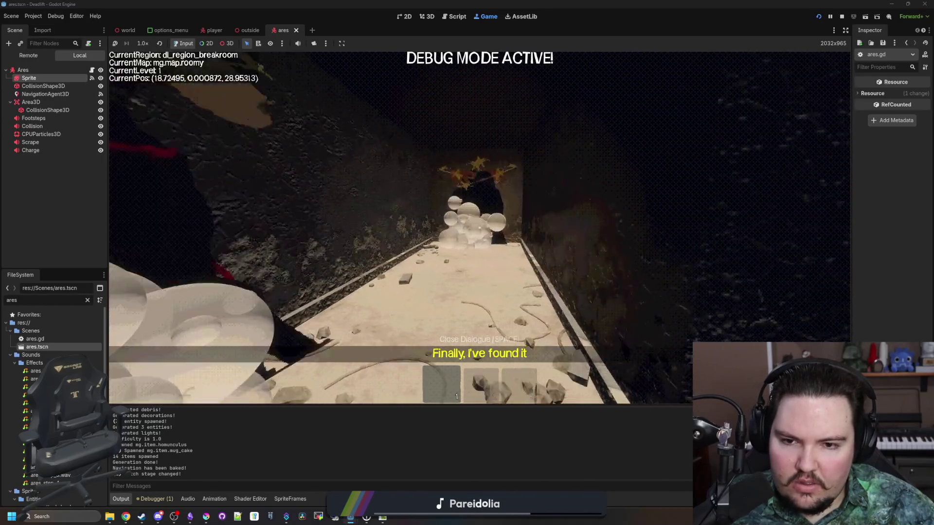
{"action": "key", "text": "w"}
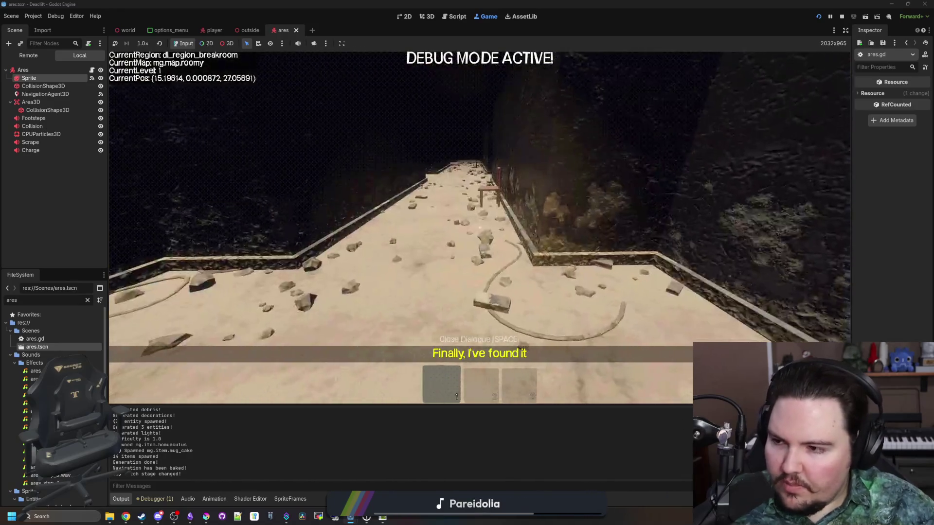
{"action": "key", "text": "w"}
{"action": "key", "text": "w"}
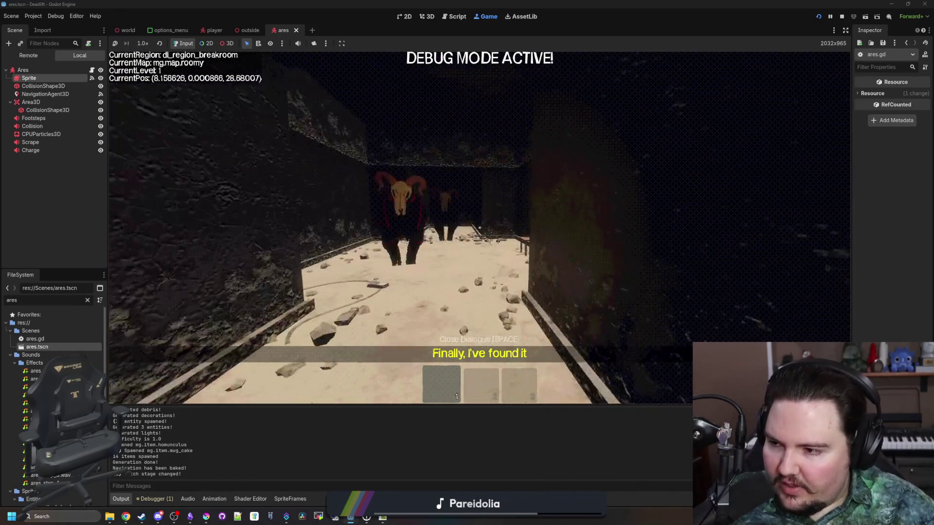
{"action": "key", "text": "w"}
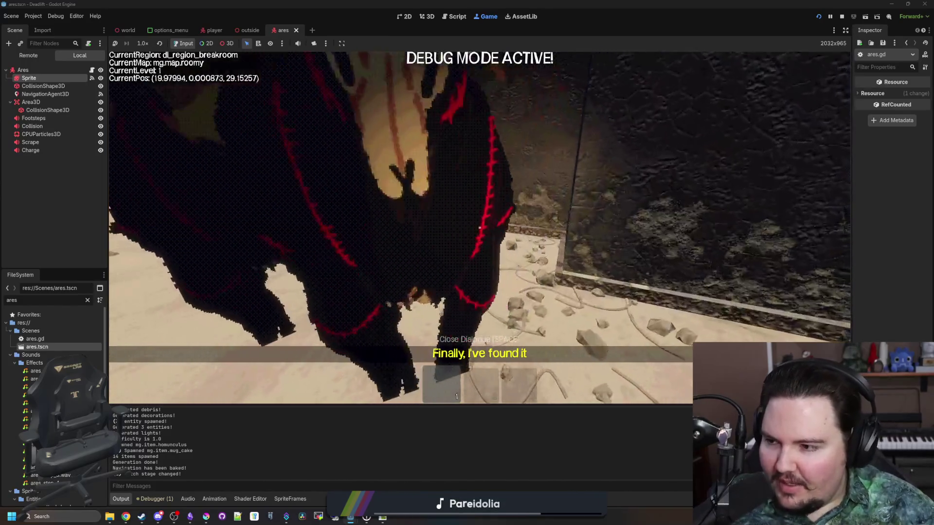
{"action": "key", "text": "w"}
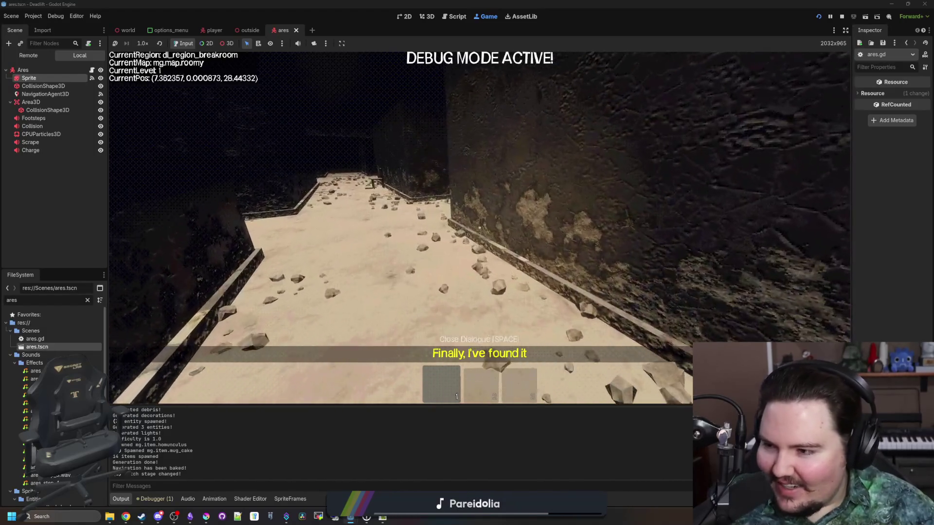
{"action": "key", "text": "w"}
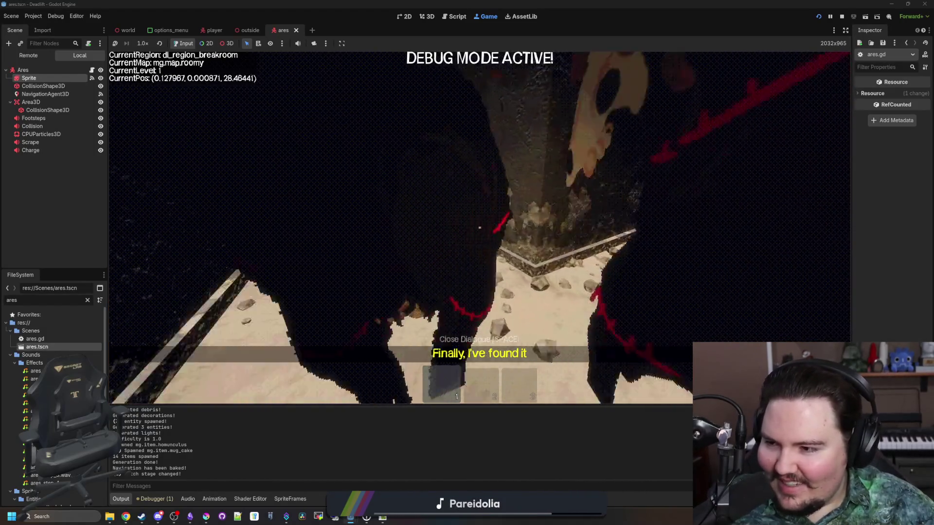
{"action": "key", "text": "w"}
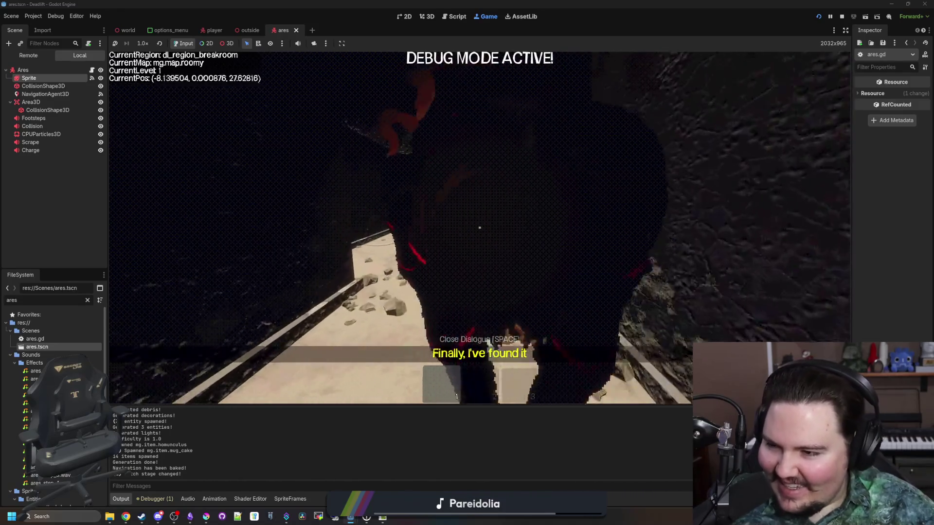
{"action": "key", "text": "w"}
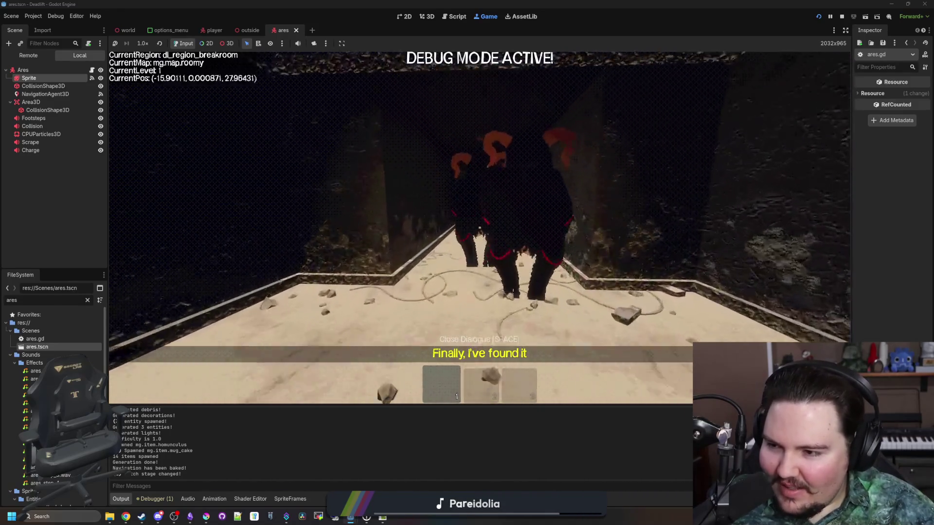
{"action": "key", "text": "w"}
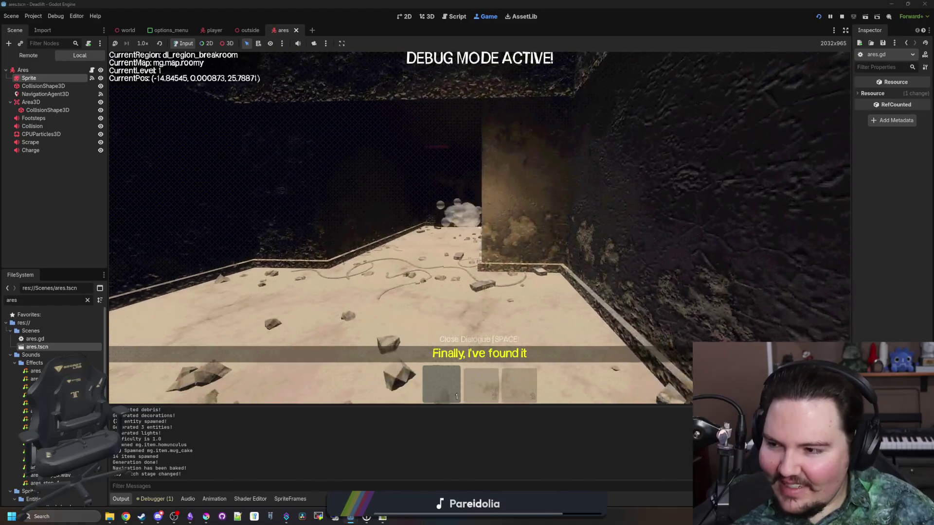
{"action": "key", "text": "s"}
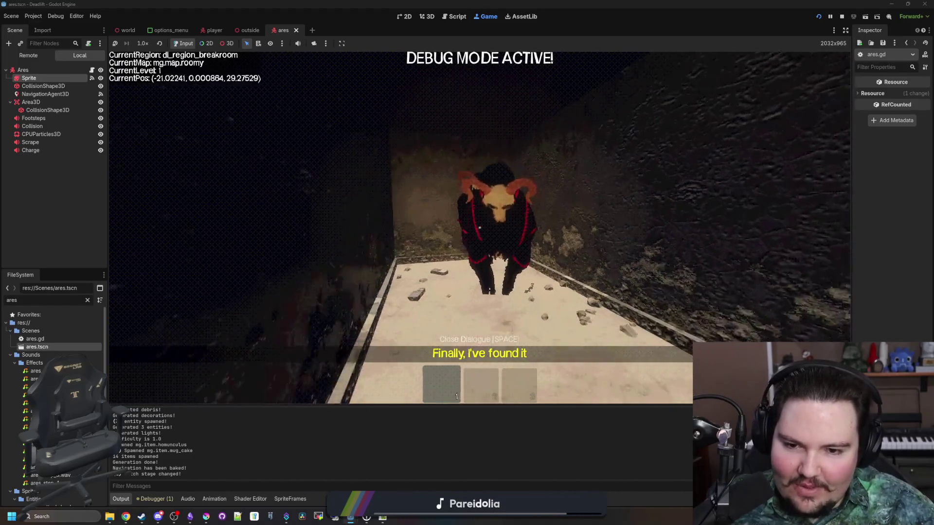
- Enter the overgrown region, pick up the mug, circle Ares, then pause and return to ares.gd
{"action": "key", "text": "w"}
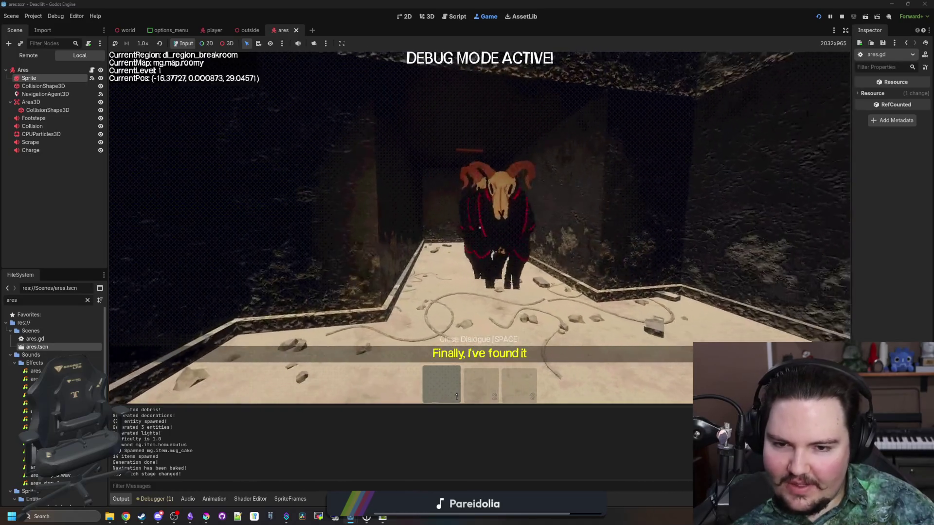
{"action": "key", "text": "w"}
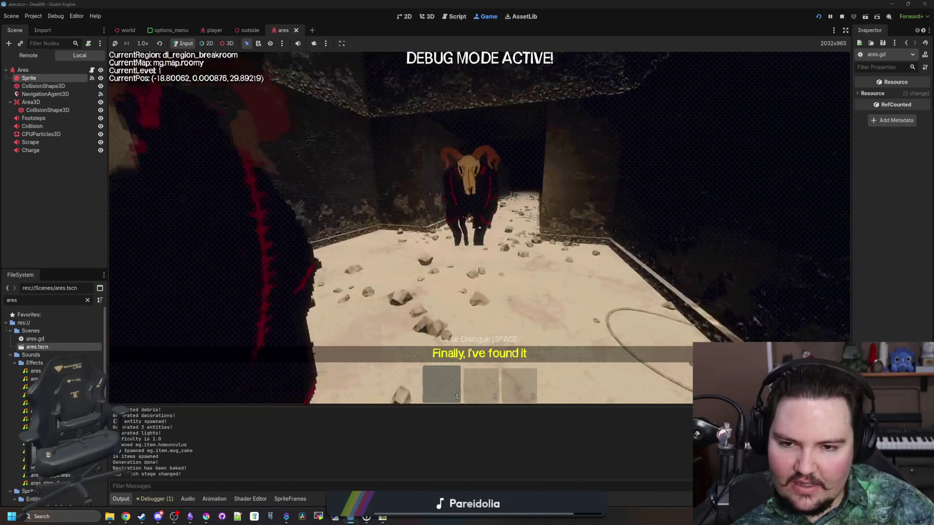
{"action": "key", "text": "w"}
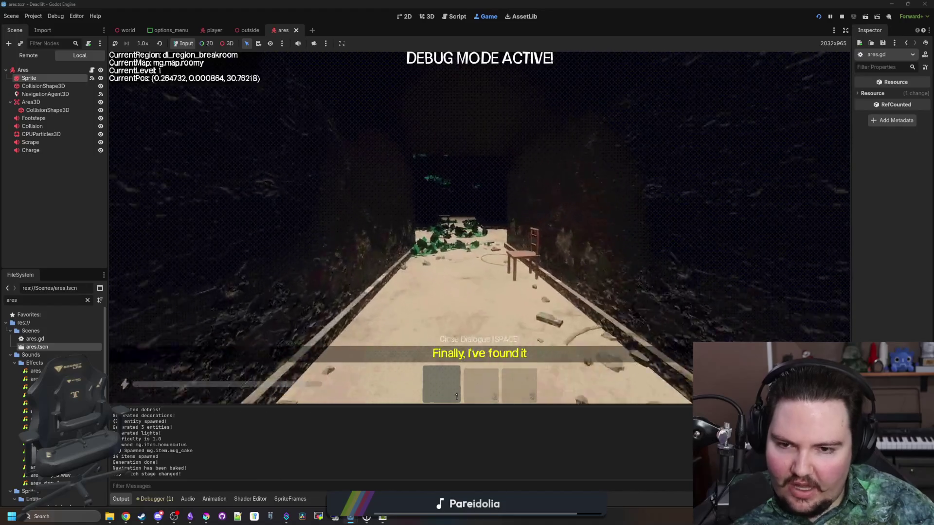
{"action": "key", "text": "w"}
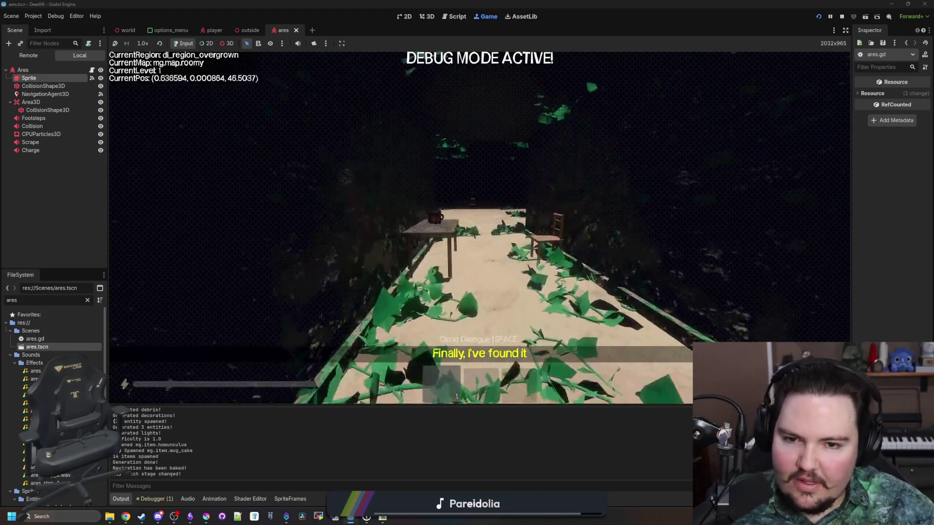
{"action": "key", "text": "w"}
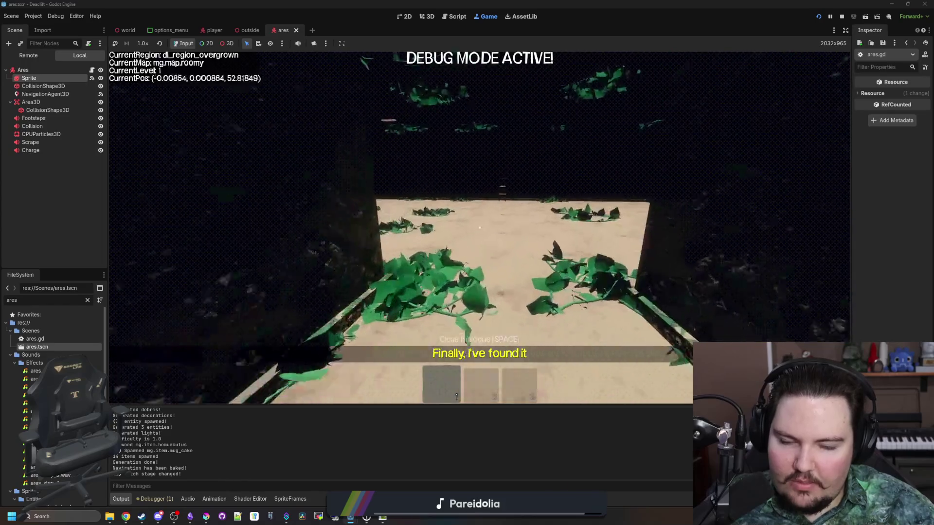
{"action": "key", "text": "w"}
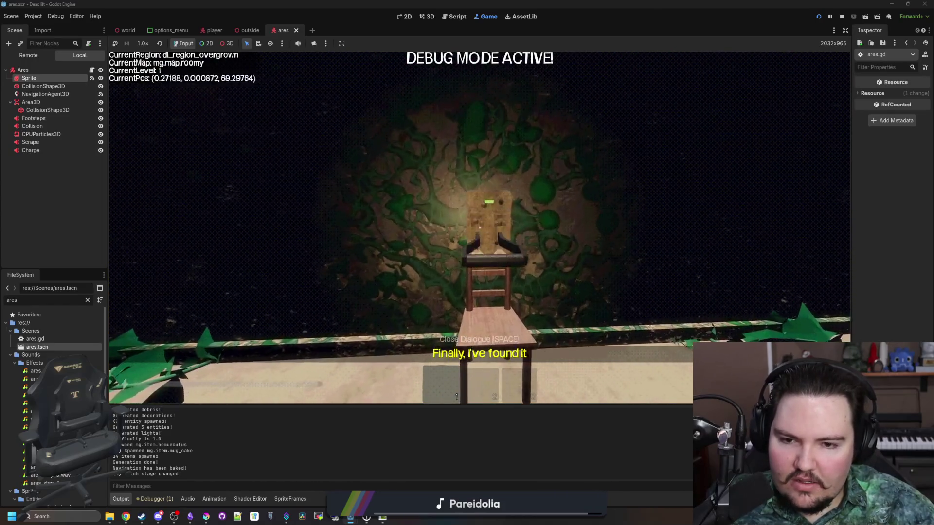
{"action": "key", "text": "w"}
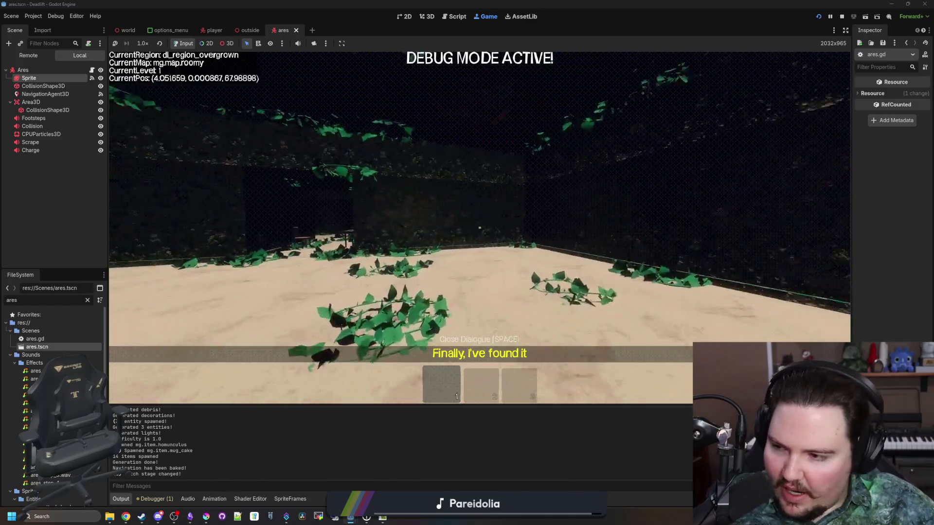
{"action": "key", "text": "w"}
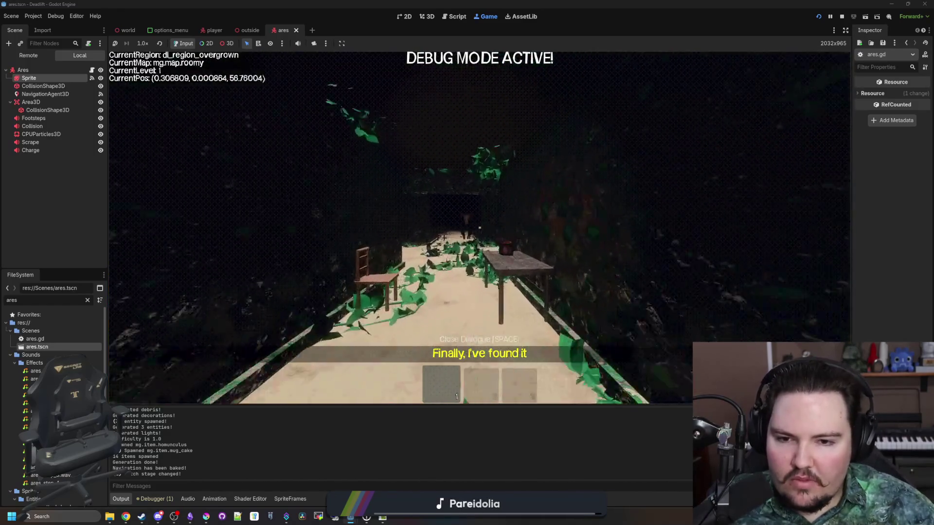
{"action": "key", "text": "e"}
{"action": "key", "text": "w"}
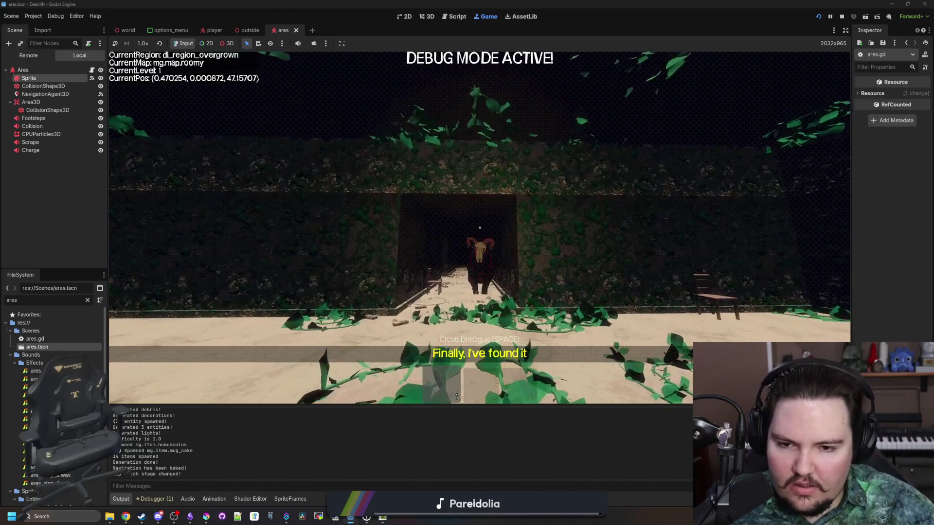
{"action": "key", "text": "a"}
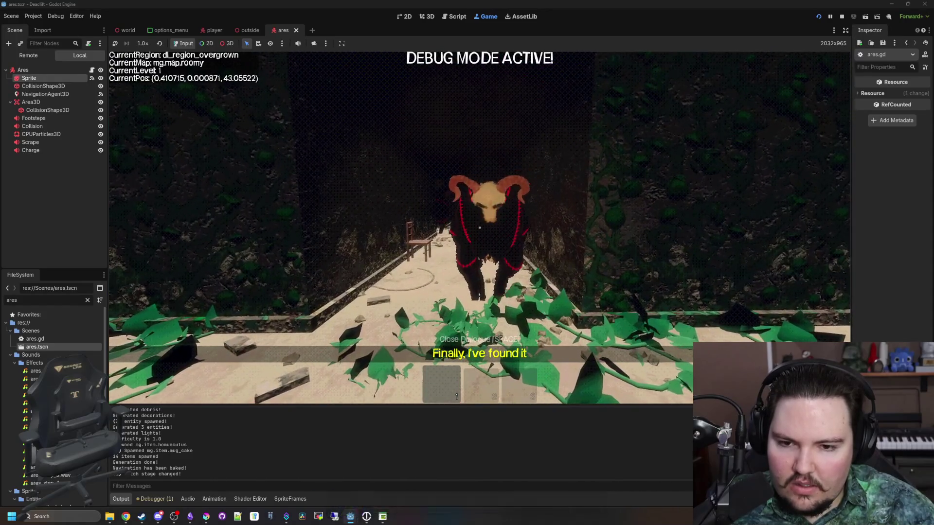
{"action": "key", "text": "s"}
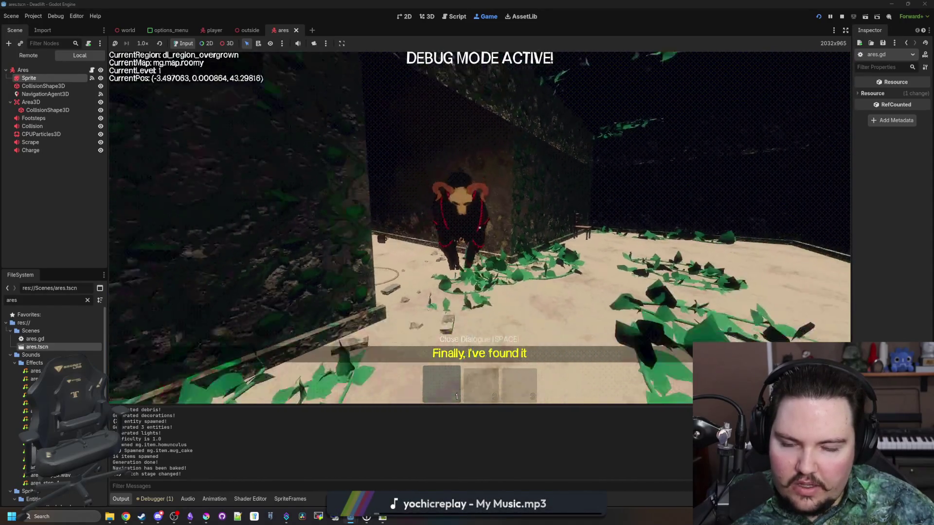
{"action": "key", "text": "d"}
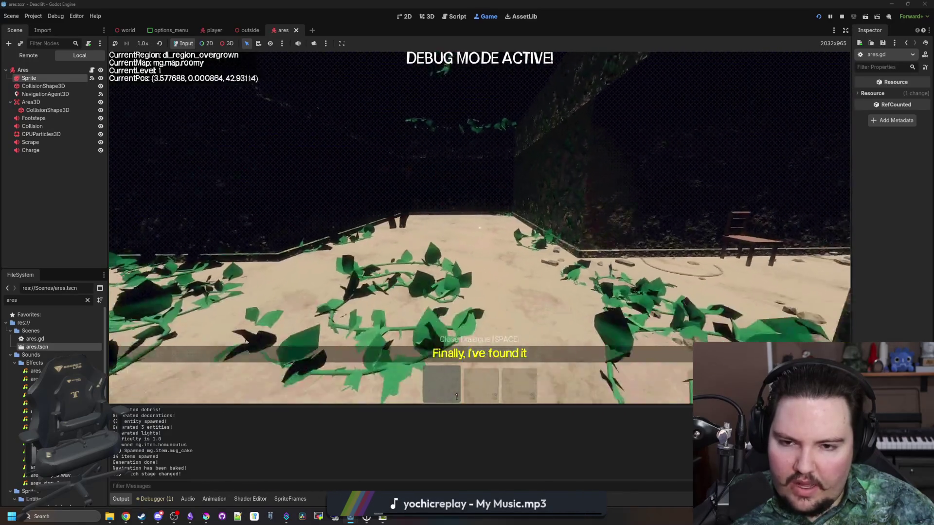
{"action": "key", "text": "Escape"}
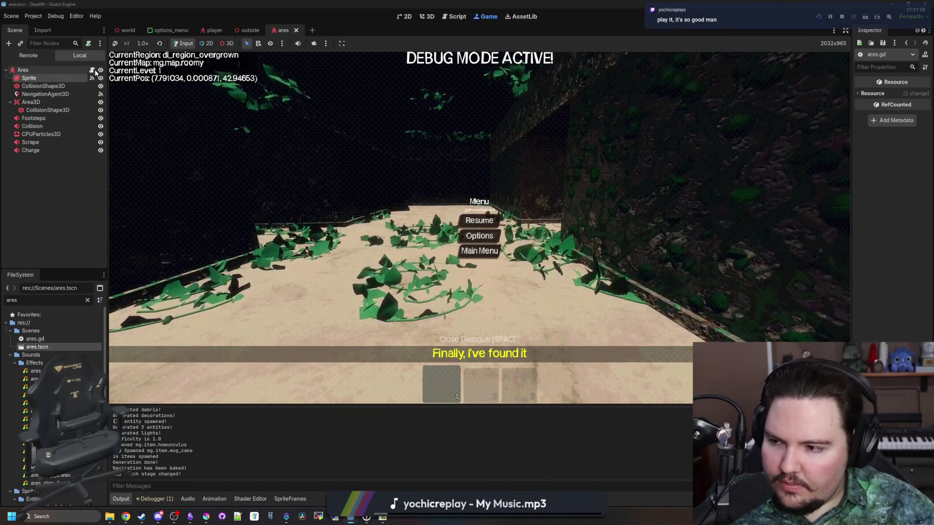
{"action": "left_click", "coordinate": [91, 70]}
- Save ares.gd and the ares scene with Ctrl+S
{"action": "left_click_drag", "start_coordinate": [469, 379], "coordinate": [319, 351]}
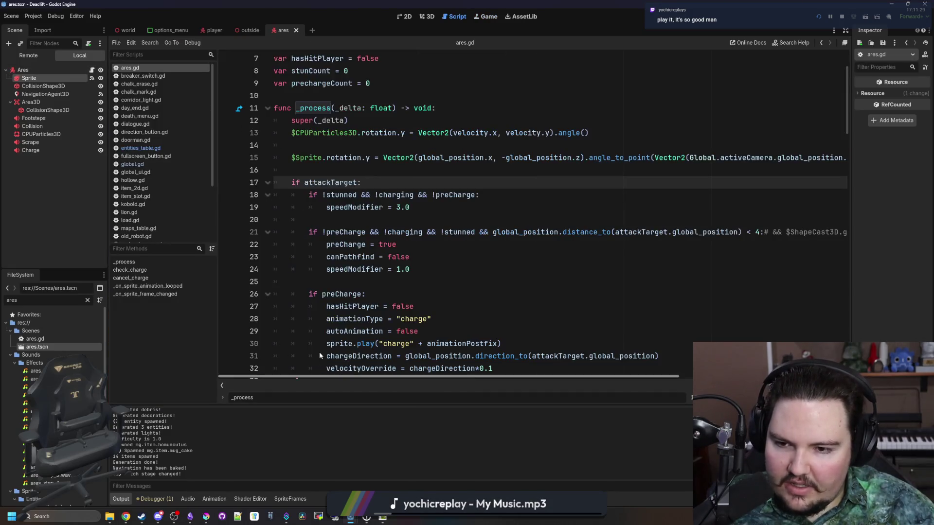
{"action": "scroll", "coordinate": [340, 292], "scroll_direction": "up", "scroll_amount": 2}
{"action": "left_click", "coordinate": [369, 244]}
{"action": "key", "text": "ctrl+s"}
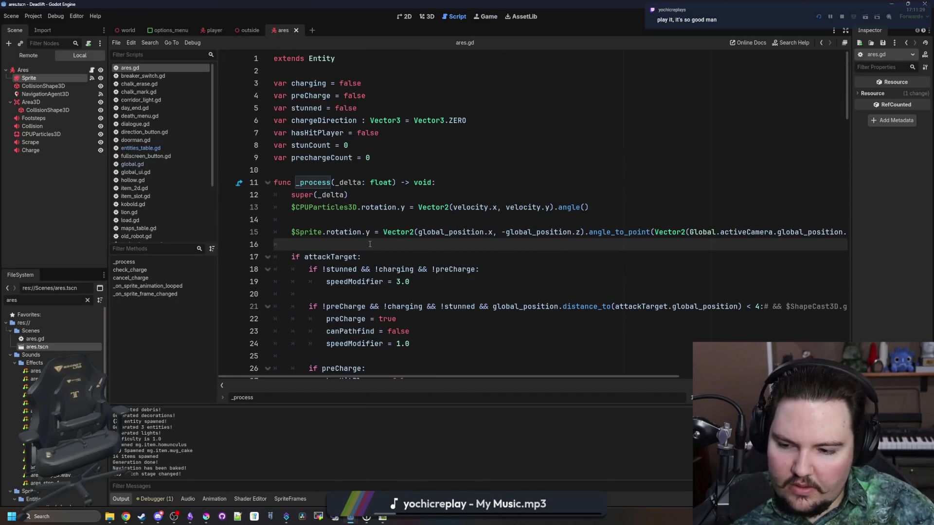
- Select the entire $Sprite.rotation.y facing line 15 in _process
{"action": "left_click", "coordinate": [377, 220]}
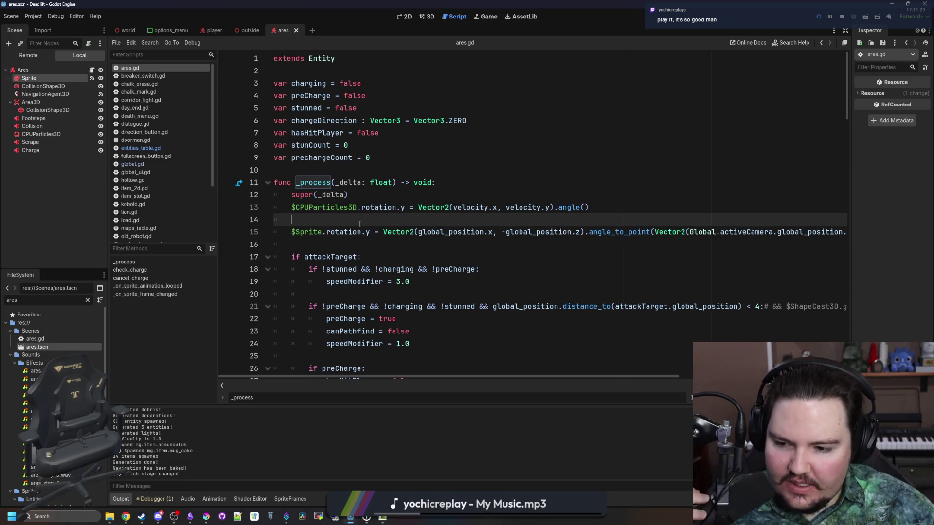
{"action": "left_click", "coordinate": [379, 243]}
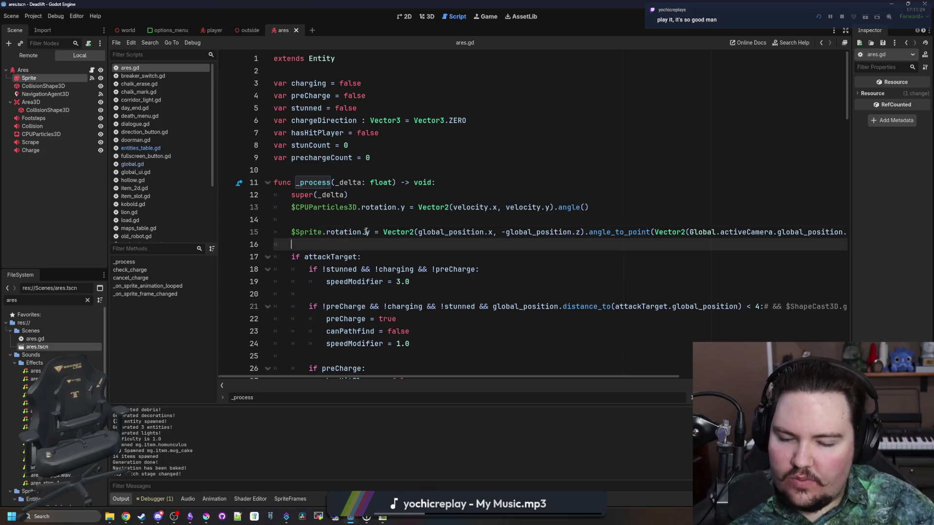
{"action": "left_click", "coordinate": [377, 207]}
{"action": "left_click", "coordinate": [375, 219]}
{"action": "left_click", "coordinate": [374, 194]}
{"action": "left_click", "coordinate": [367, 218]}
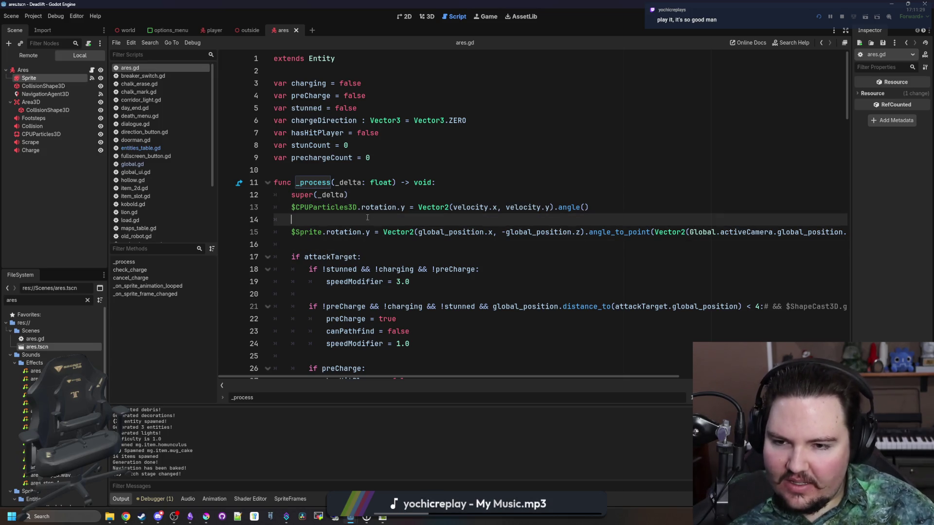
{"action": "left_click", "coordinate": [375, 197]}
{"action": "left_click", "coordinate": [348, 222]}
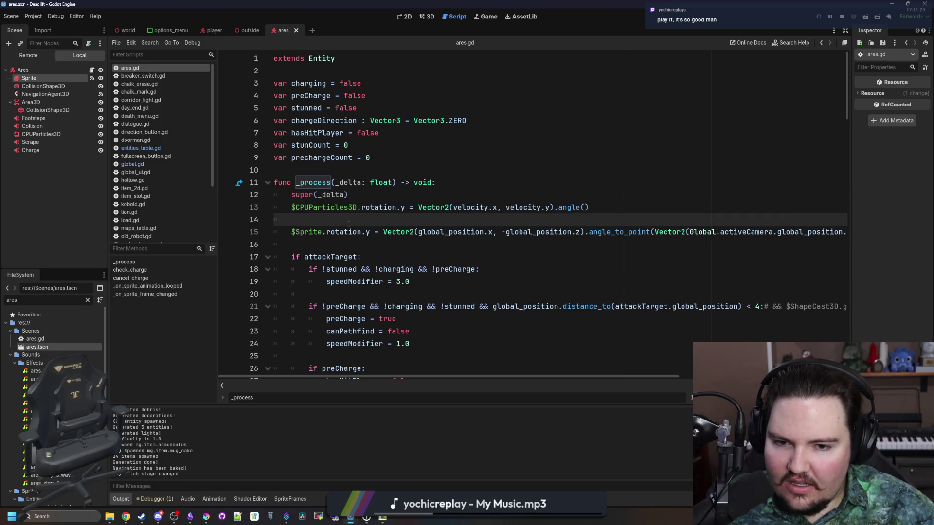
{"action": "left_click", "coordinate": [379, 195]}
{"action": "left_click", "coordinate": [372, 220]}
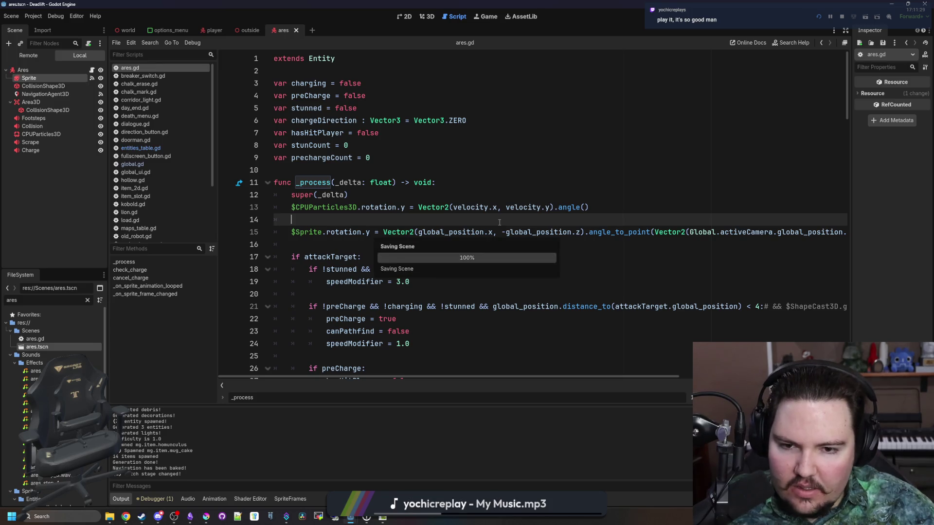
{"action": "mouse_move", "coordinate": [545, 378]}
{"action": "left_mouse_down"}
{"action": "mouse_move", "coordinate": [666, 365]}
{"action": "mouse_move", "coordinate": [487, 370]}
{"action": "left_mouse_up"}
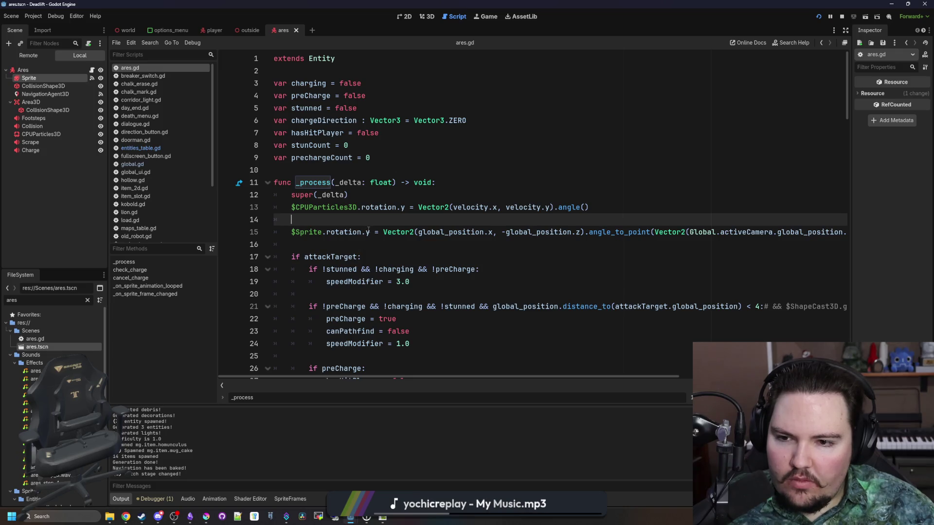
{"action": "left_click_drag", "start_coordinate": [291, 232], "coordinate": [846, 232]}
{"action": "key", "text": "ctrl+c"}
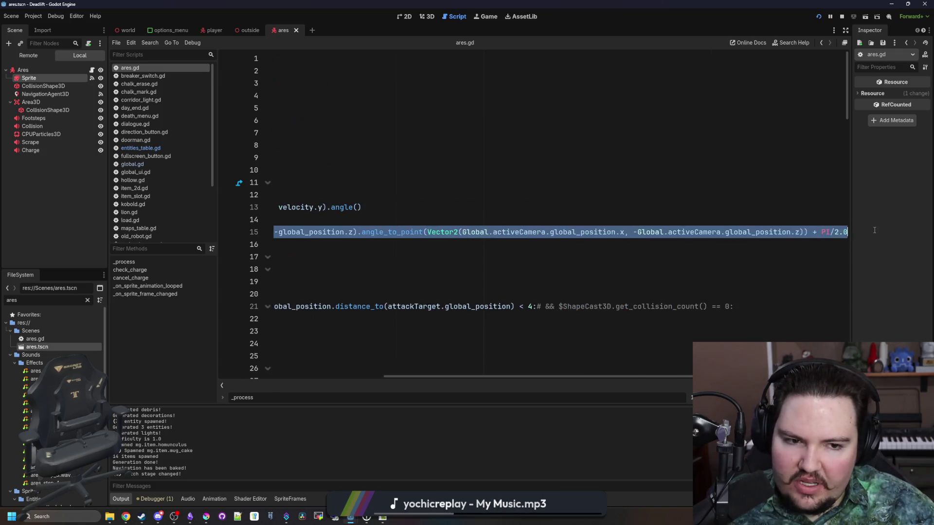
- Cut the $Sprite.rotation.y line from ares.gd and paste it at line 101 in entity.gd's _process
{"action": "key", "text": "BackSpace"}
{"action": "key", "text": "BackSpace"}
{"action": "key", "text": "BackSpace"}
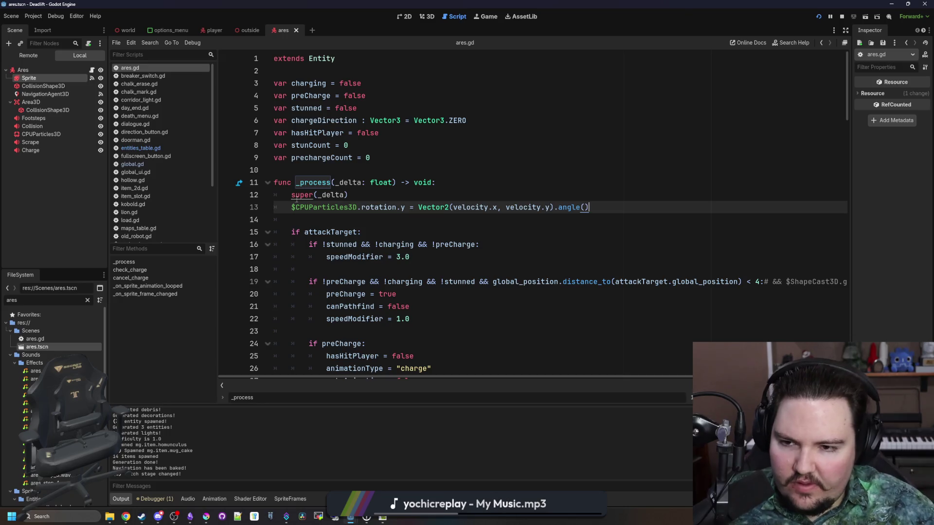
{"action": "left_click", "coordinate": [297, 199], "text": "ctrl"}
{"action": "scroll", "coordinate": [440, 135], "scroll_direction": "up", "scroll_amount": 2}
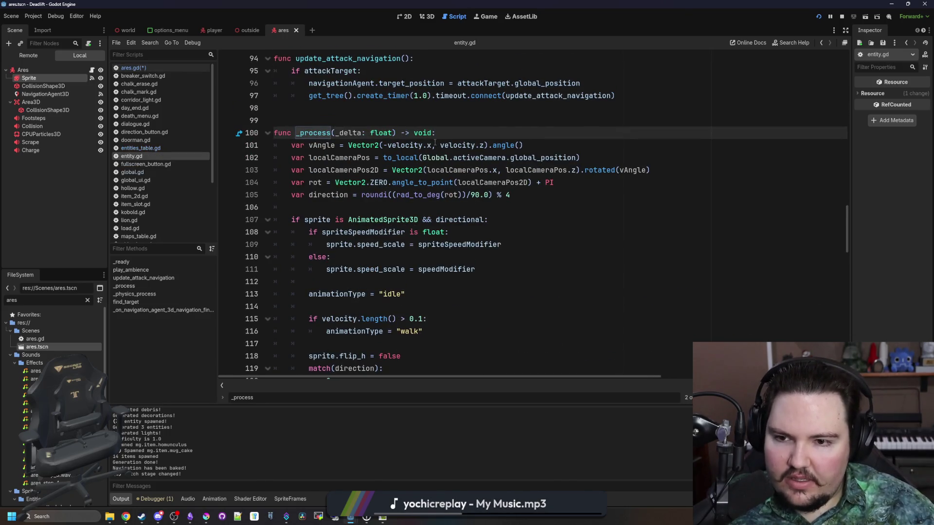
{"action": "key", "text": "Return"}
{"action": "key", "text": "Return"}
{"action": "key", "text": "Up"}
{"action": "key", "text": "ctrl+v"}
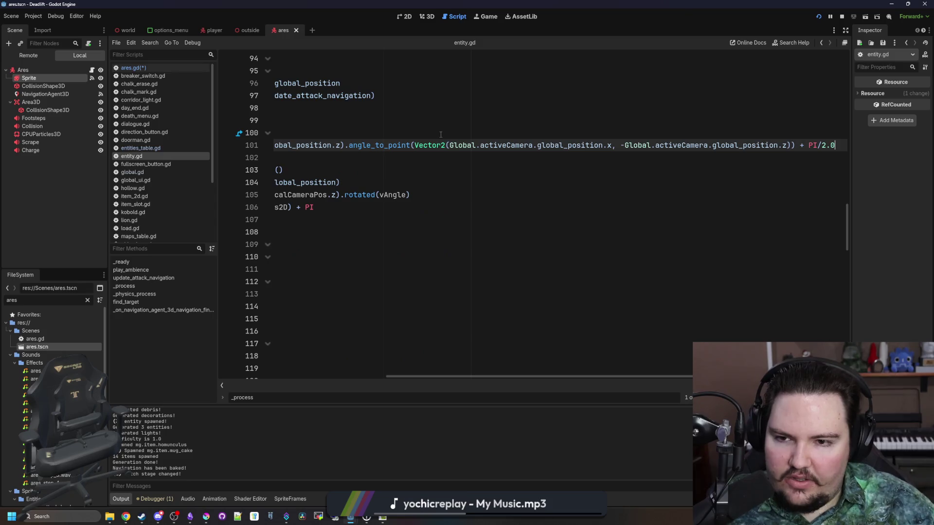
- Select the old direction calculation on lines 103–107 for review
{"action": "left_click_drag", "start_coordinate": [617, 377], "coordinate": [346, 367]}
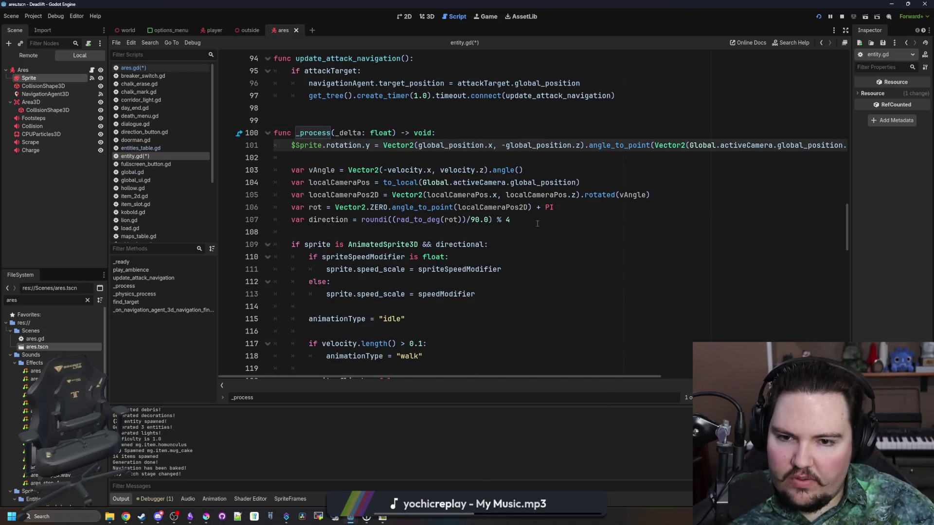
{"action": "scroll", "coordinate": [464, 239], "scroll_direction": "up", "scroll_amount": 1}
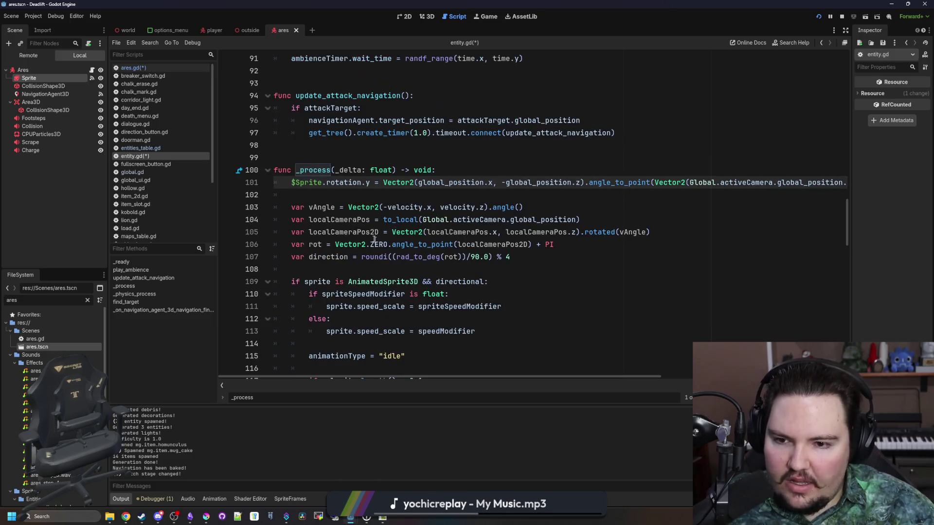
{"action": "mouse_move", "coordinate": [528, 262]}
{"action": "left_mouse_down"}
{"action": "mouse_move", "coordinate": [274, 230]}
{"action": "mouse_move", "coordinate": [210, 201]}
{"action": "left_mouse_up"}
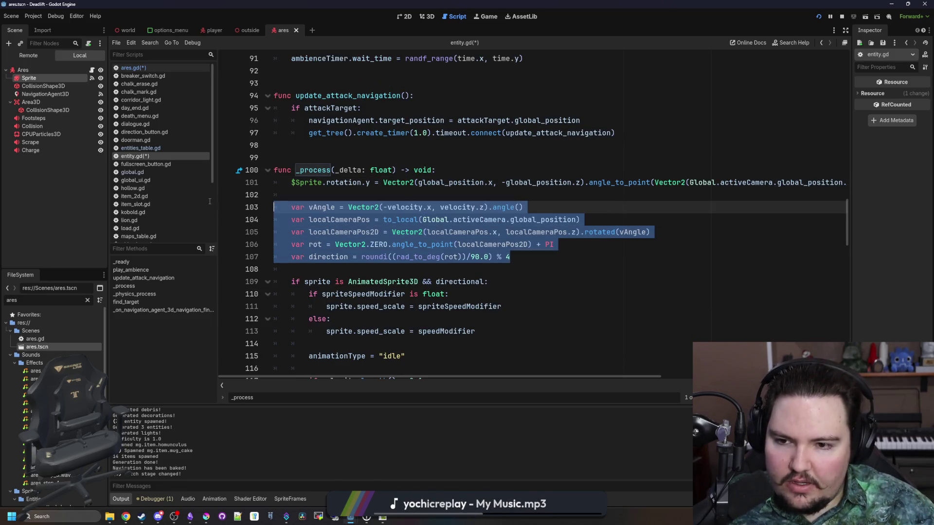
{"action": "left_click", "coordinate": [388, 270]}
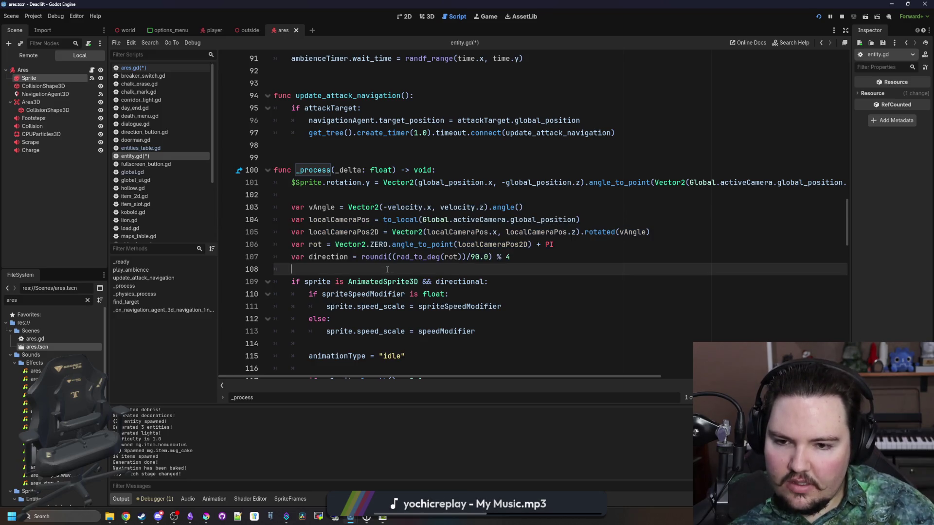
- Replace rot with $Sprite.rotation.y in the direction calculation on line 107
{"action": "mouse_move", "coordinate": [450, 256]}
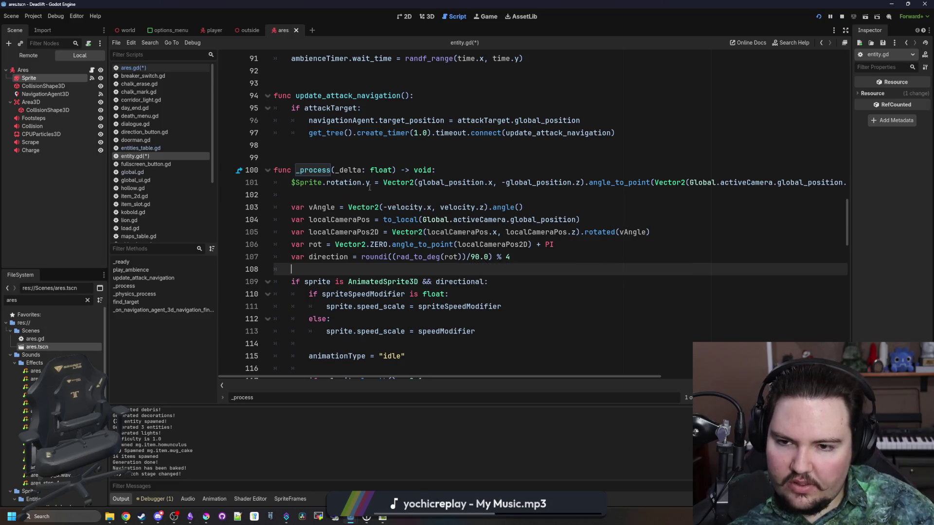
{"action": "left_click_drag", "start_coordinate": [370, 183], "coordinate": [292, 184]}
{"action": "key", "text": "ctrl+c"}
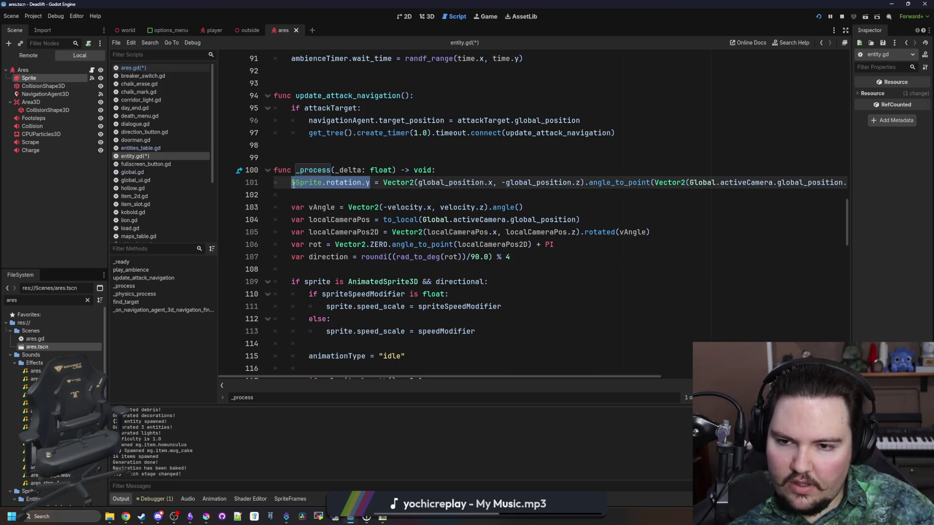
{"action": "left_click", "coordinate": [466, 272]}
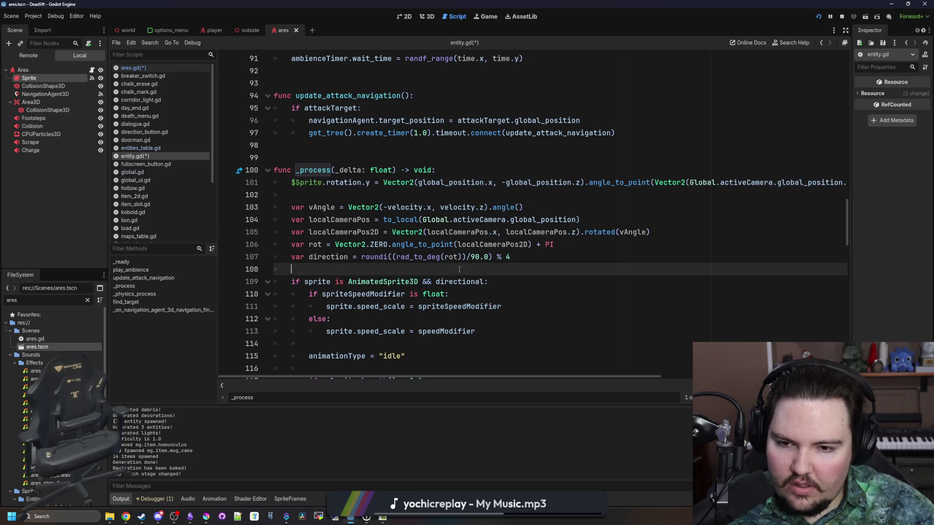
{"action": "double_click", "coordinate": [451, 256]}
{"action": "key", "text": "ctrl+v"}
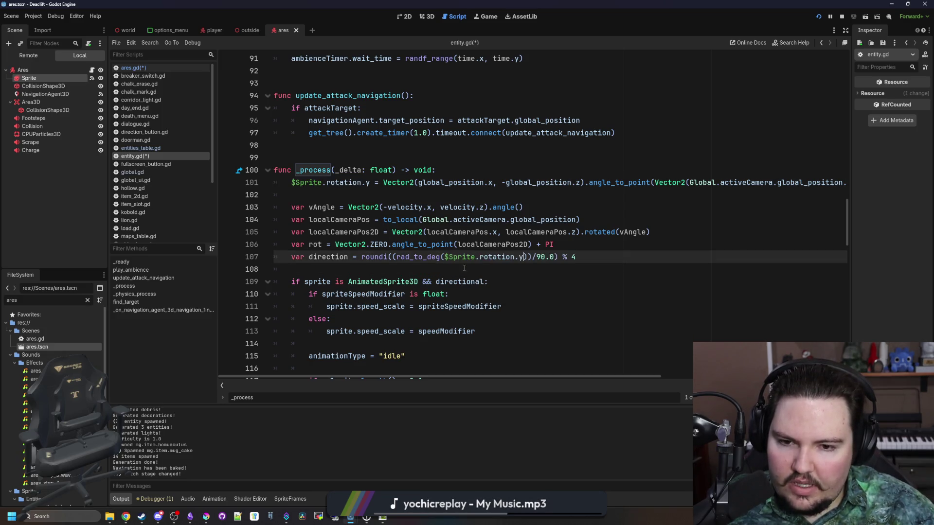
- Comment out the unused lines 103–106 and run the game with F5
{"action": "mouse_move", "coordinate": [557, 246]}
{"action": "left_mouse_down"}
{"action": "mouse_move", "coordinate": [340, 245]}
{"action": "mouse_move", "coordinate": [208, 213]}
{"action": "left_mouse_up"}
{"action": "key", "text": "ctrl+k"}
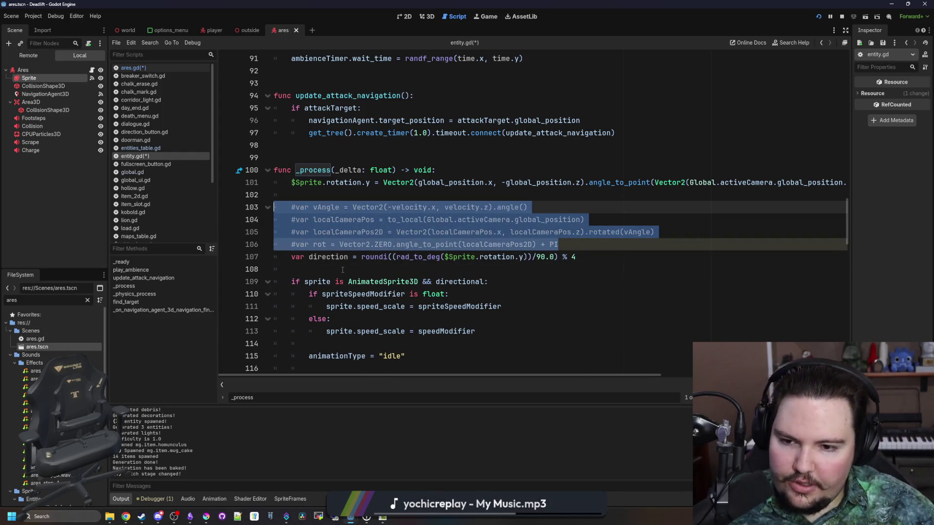
{"action": "left_click", "coordinate": [343, 270]}
{"action": "key", "text": "F5"}
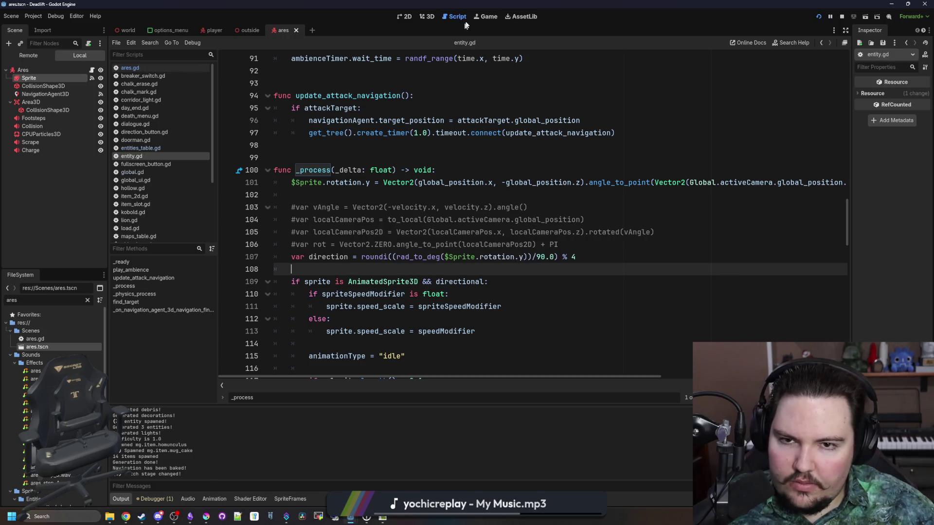
{"action": "left_click", "coordinate": [475, 49]}
- Walk around the ram creature Ares to check its sprite facing, then pause the game
{"action": "key", "text": "w"}
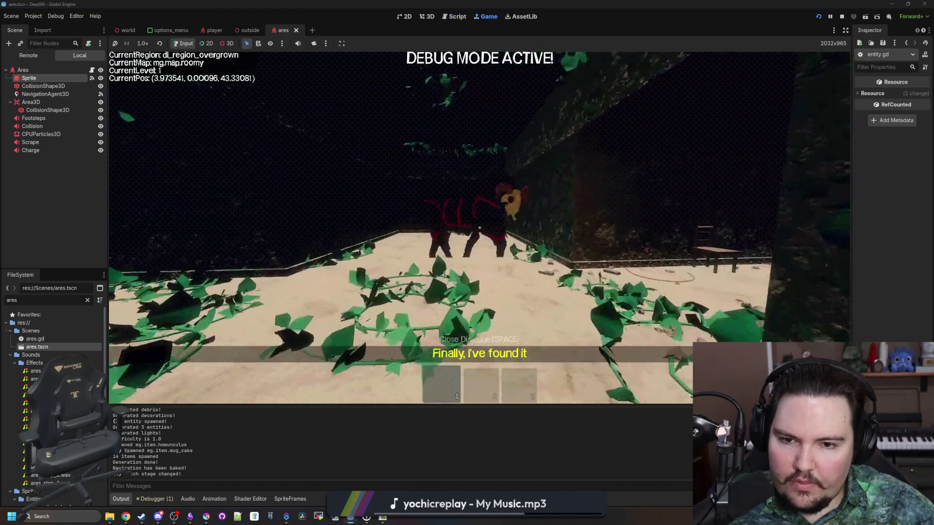
{"action": "key", "text": "w"}
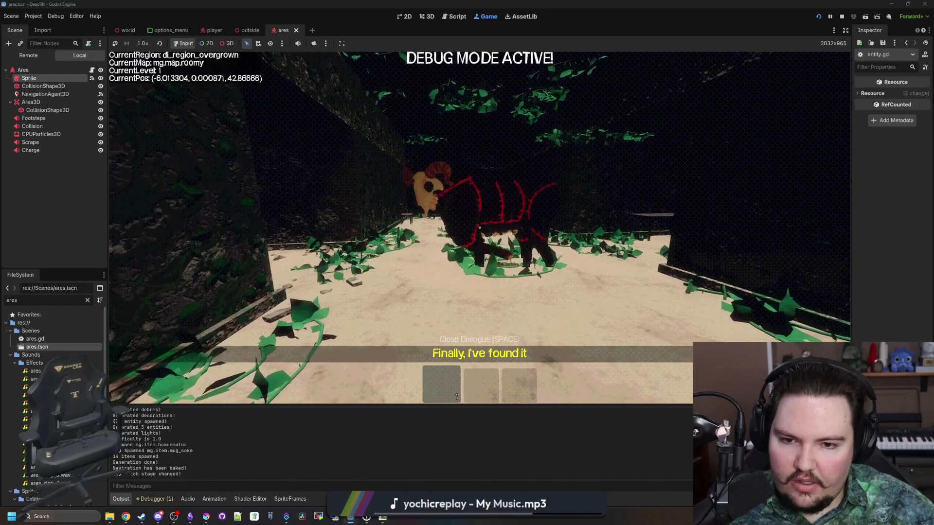
{"action": "key", "text": "w"}
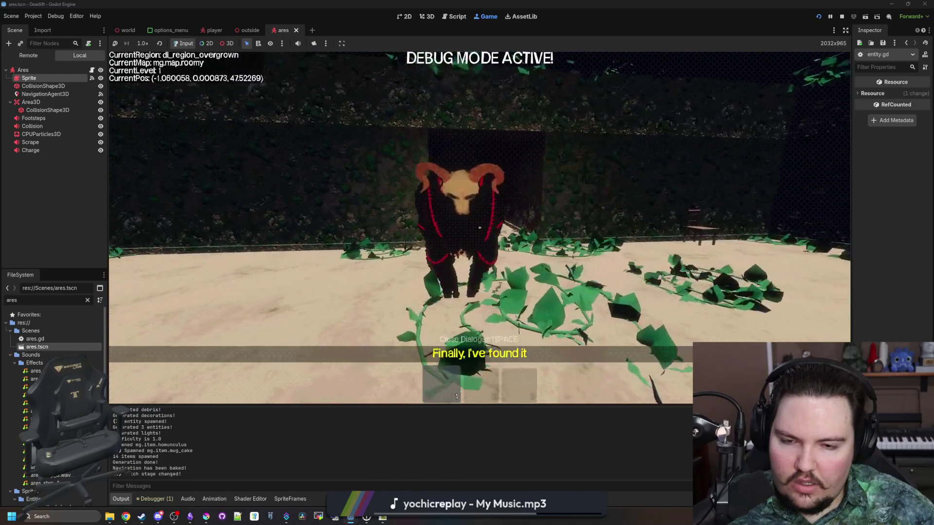
{"action": "key", "text": "Escape"}
- Return to the ares.gd script in the Script editor
{"action": "key", "text": "super"}
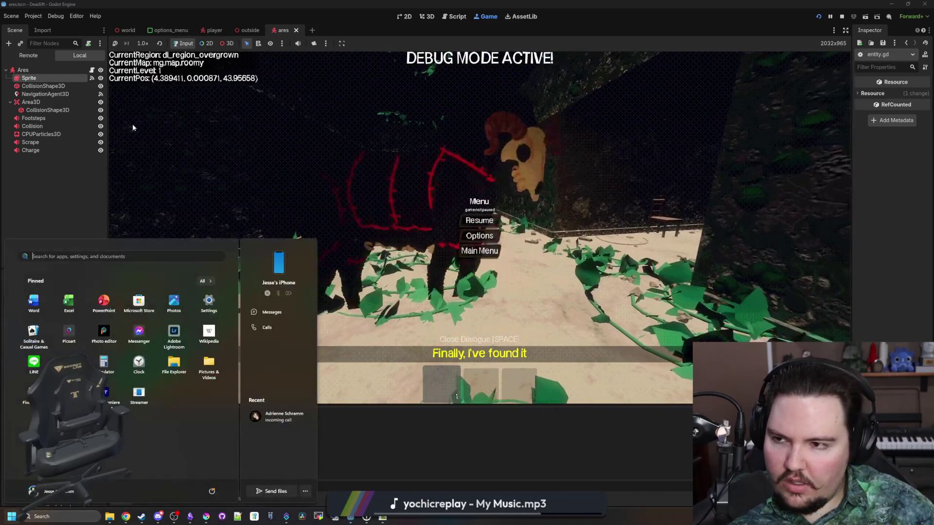
{"action": "left_click", "coordinate": [92, 70]}
{"action": "left_click", "coordinate": [497, 226]}
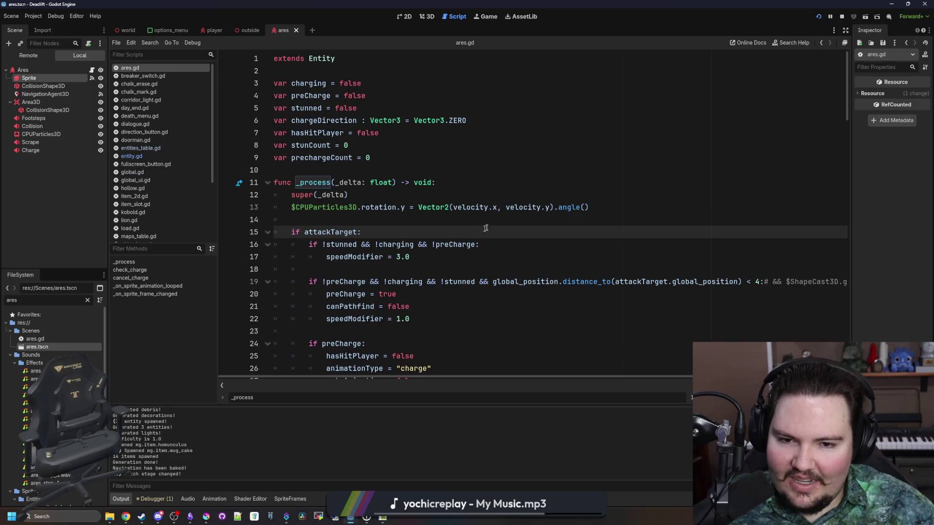
- Uncomment lines 103–106 in entity.gd, change line 107 back to rot, and save
{"action": "left_click", "coordinate": [131, 156]}
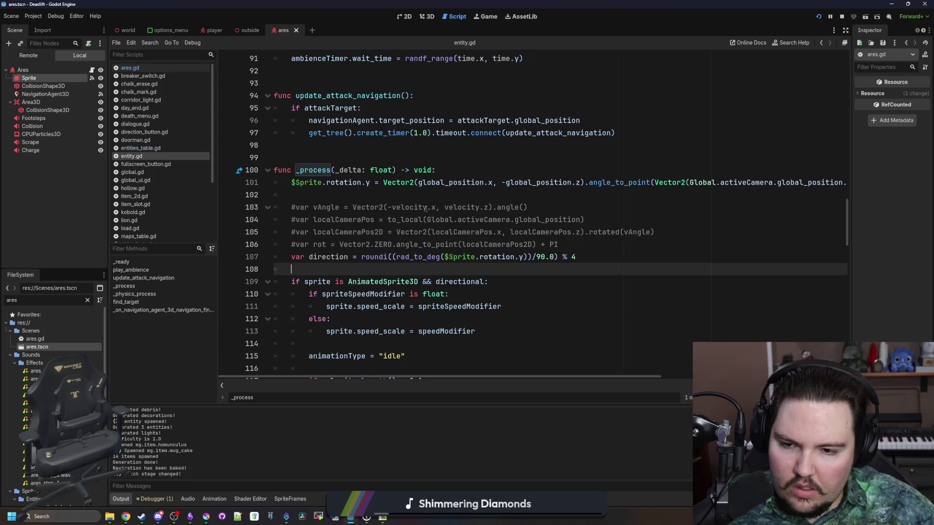
{"action": "left_click_drag", "start_coordinate": [564, 244], "coordinate": [274, 207]}
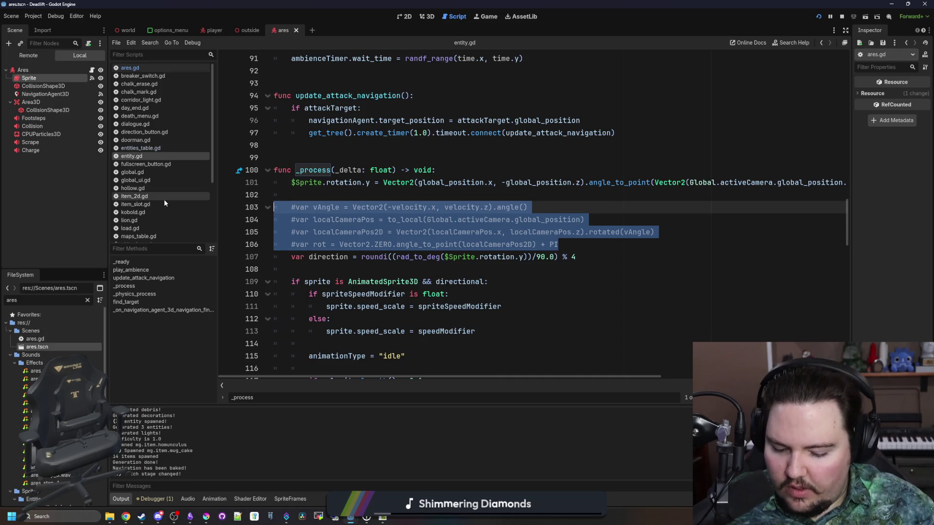
{"action": "key", "text": "ctrl+k"}
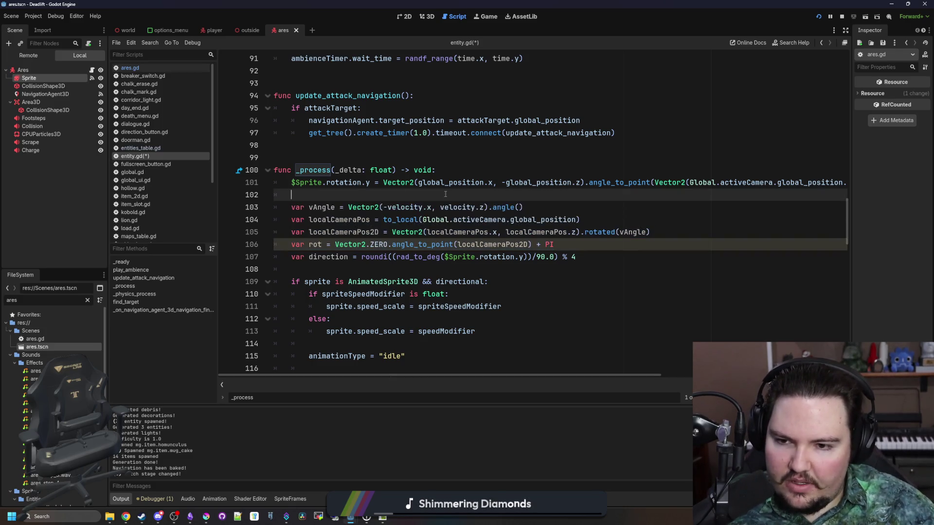
{"action": "left_click_drag", "start_coordinate": [445, 257], "coordinate": [524, 256]}
{"action": "type", "text": "rot"}
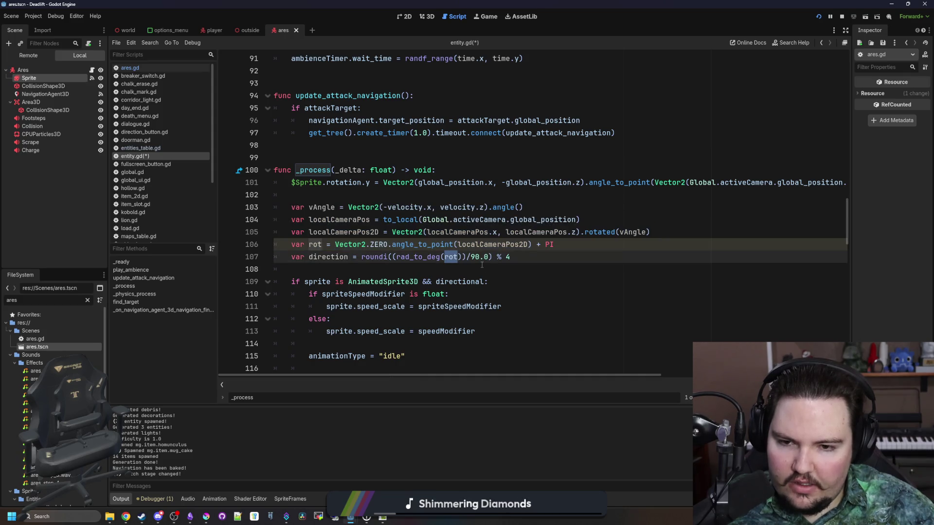
{"action": "left_click", "coordinate": [443, 194]}
{"action": "key", "text": "ctrl+s"}
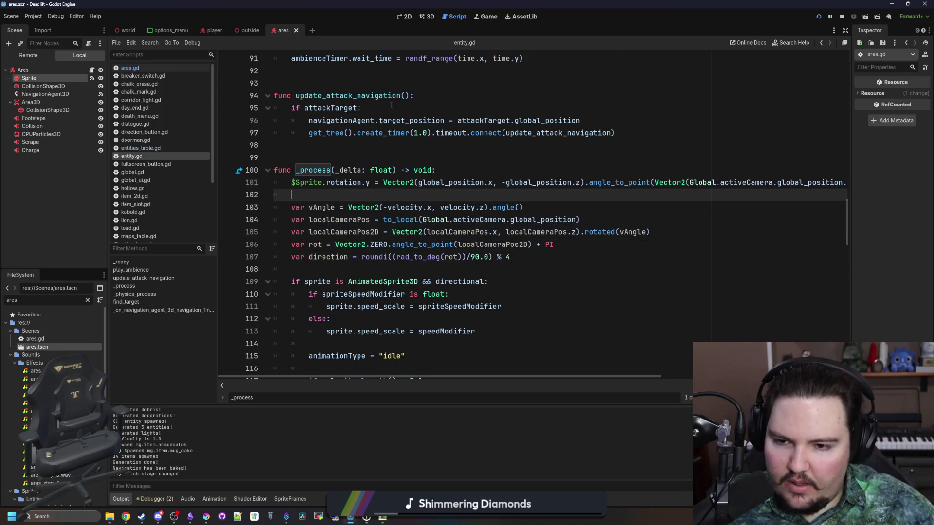
{"action": "left_click", "coordinate": [482, 16]}
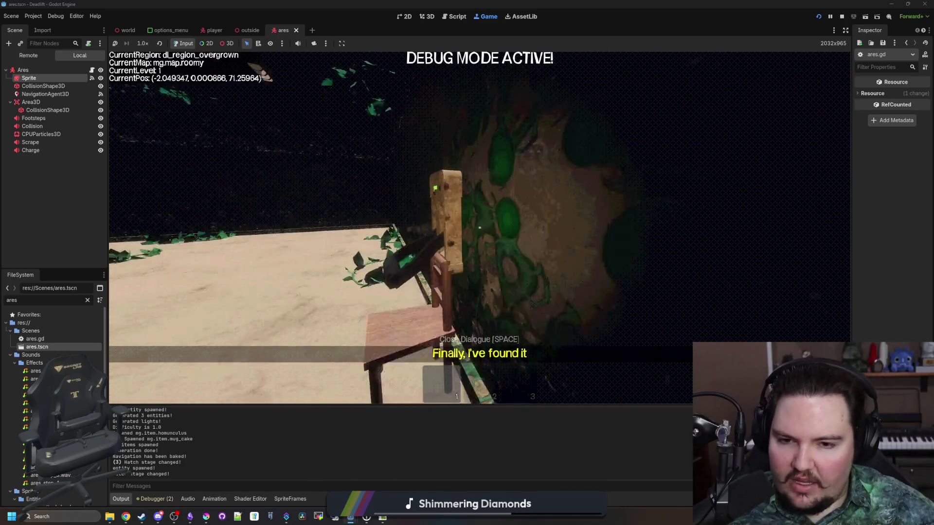
- Walk from the ivy ring through the breakroom into the elevator, then pause and return to ares.gd
{"action": "key", "text": "w"}
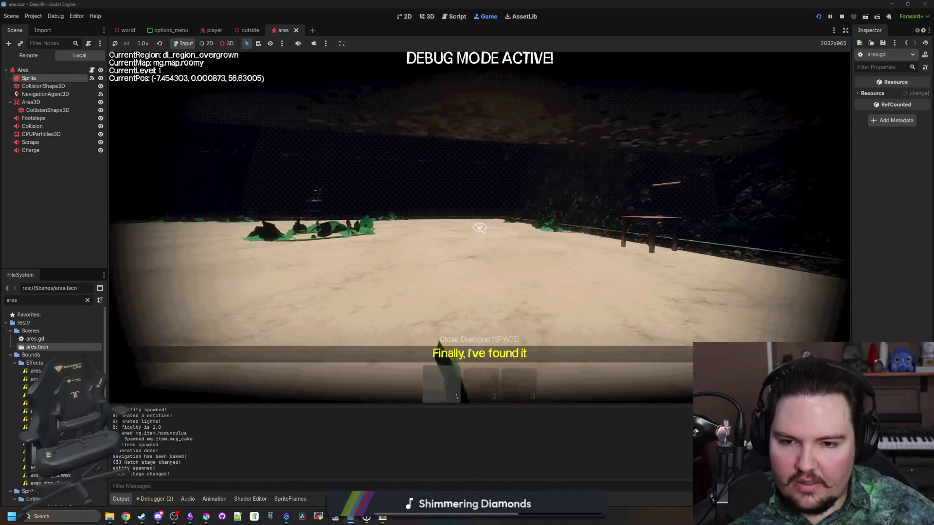
{"action": "key", "text": "w"}
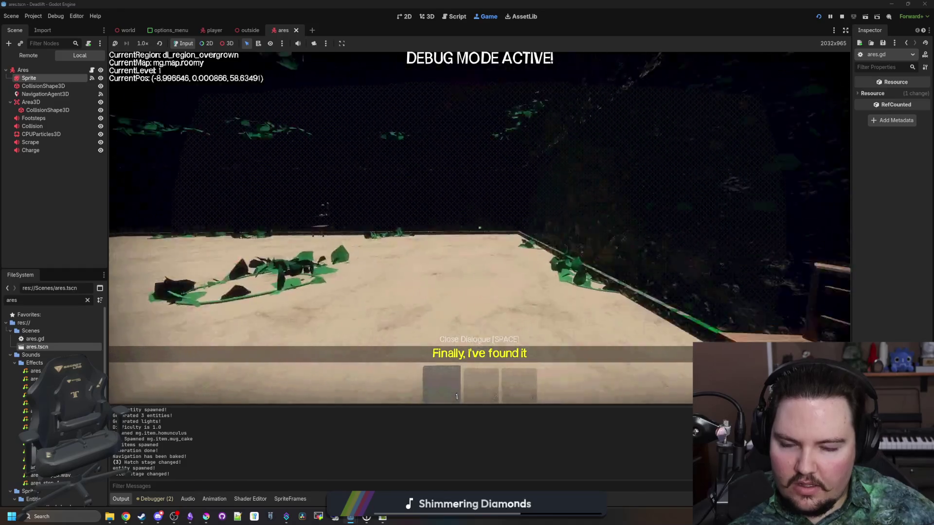
{"action": "key", "text": "w"}
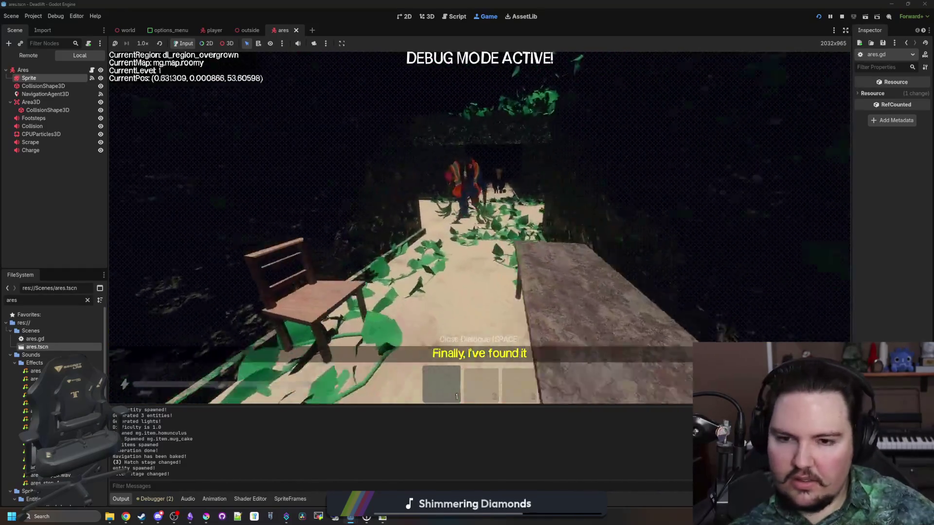
{"action": "key", "text": "w"}
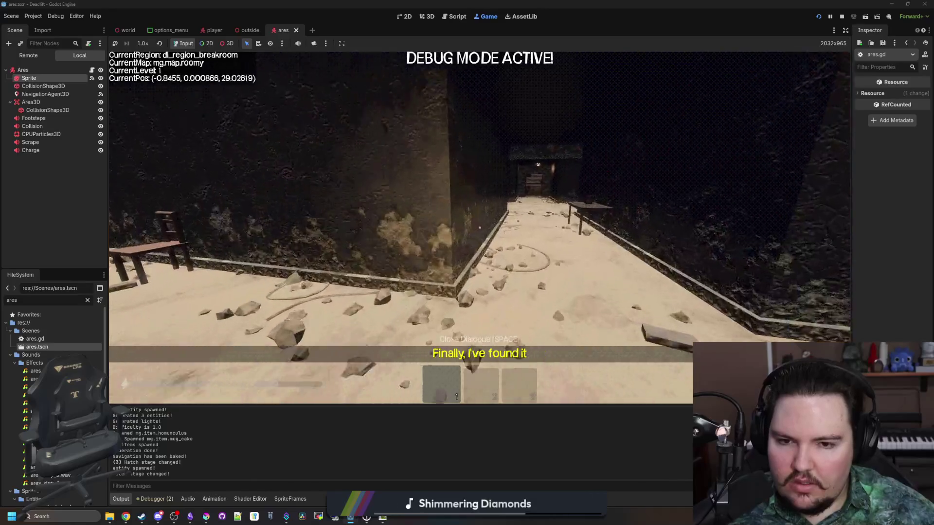
{"action": "key", "text": "w"}
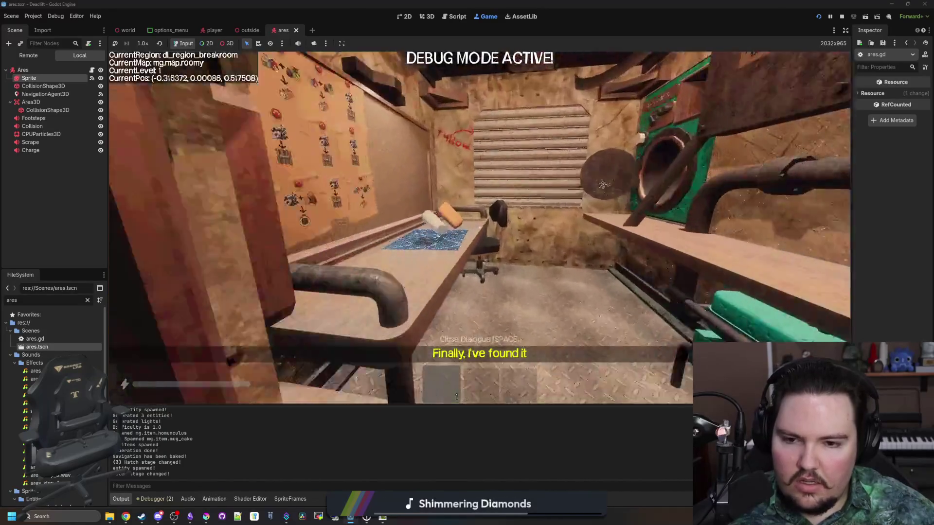
{"action": "key", "text": "w"}
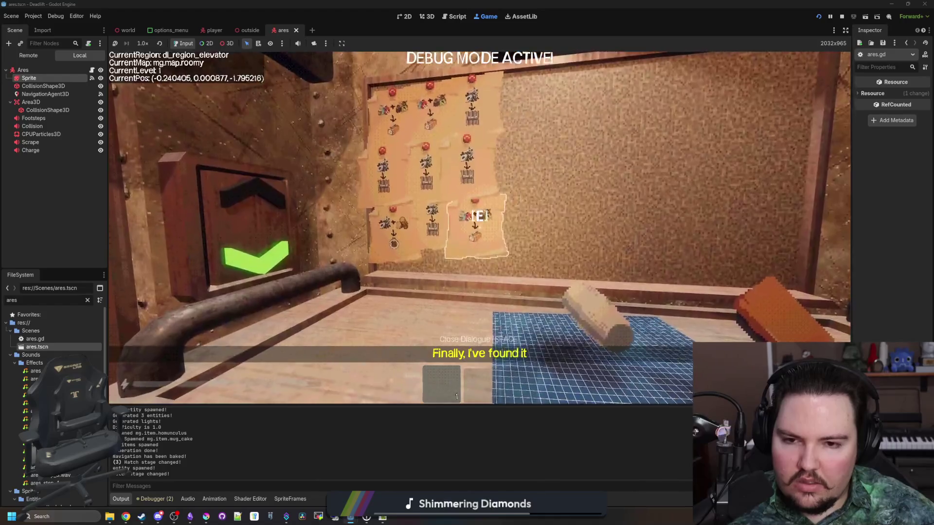
{"action": "key", "text": "Escape"}
{"action": "key", "text": "super"}
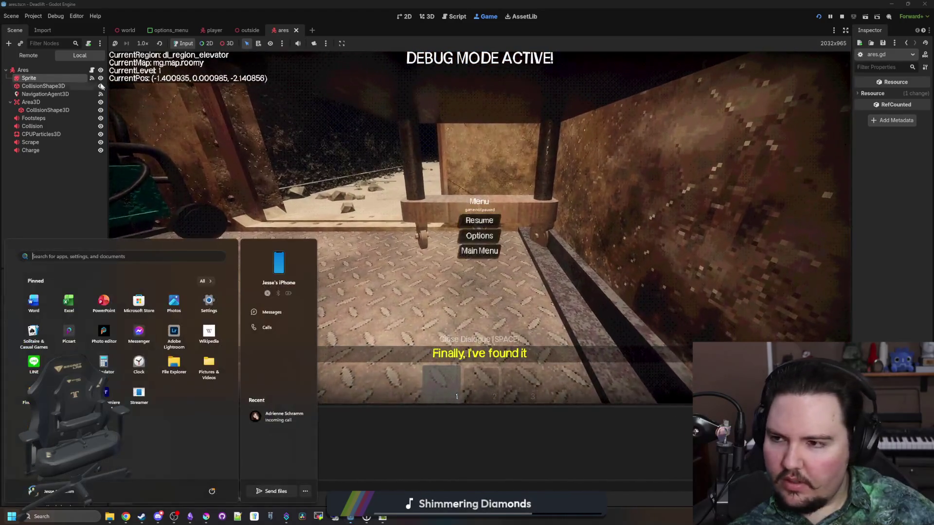
{"action": "left_click", "coordinate": [454, 16]}
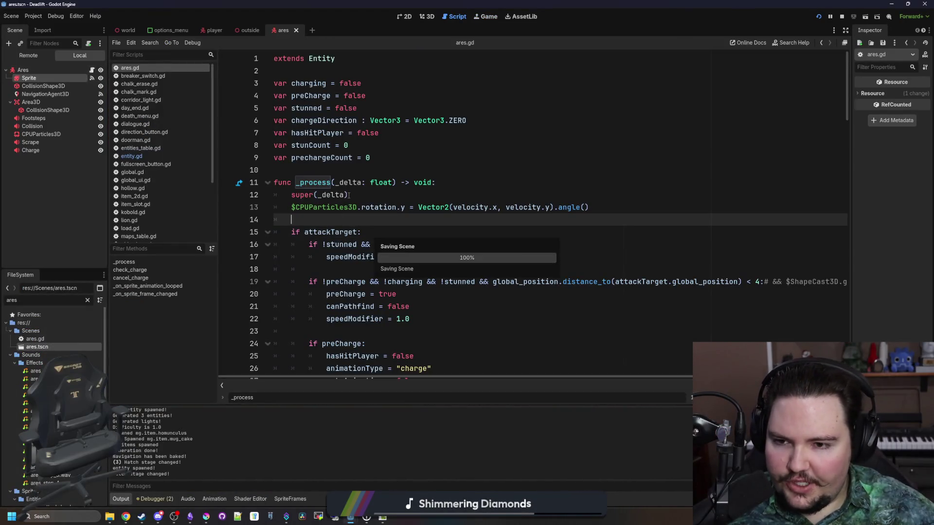
- Widen the script editor and stop the running game
{"action": "scroll", "coordinate": [325, 224], "scroll_direction": "down", "scroll_amount": 3}
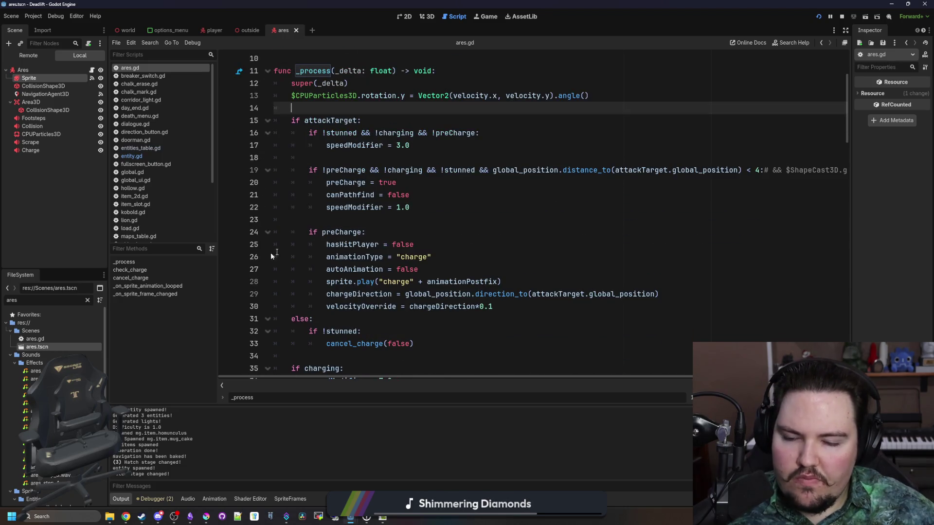
{"action": "left_click_drag", "start_coordinate": [108, 267], "coordinate": [88, 267]}
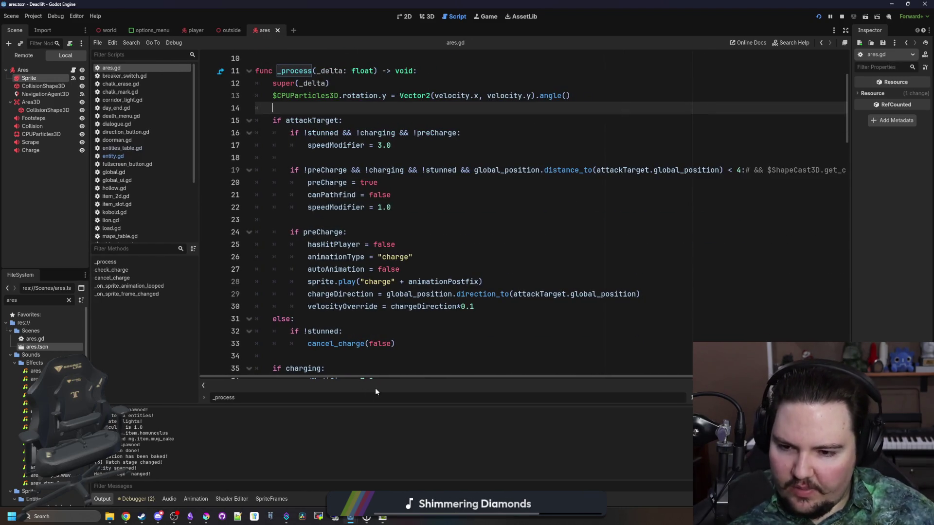
{"action": "left_click_drag", "start_coordinate": [365, 404], "coordinate": [365, 407]}
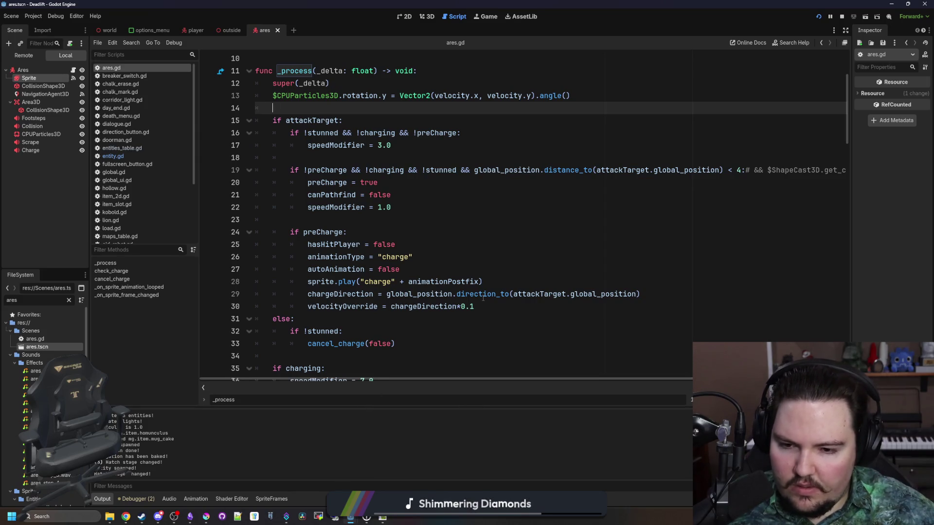
{"action": "left_click", "coordinate": [481, 295]}
{"action": "left_click", "coordinate": [842, 16]}
- Follow super from ares.gd to jump to entity.gd's _process function
{"action": "left_click", "coordinate": [311, 220]}
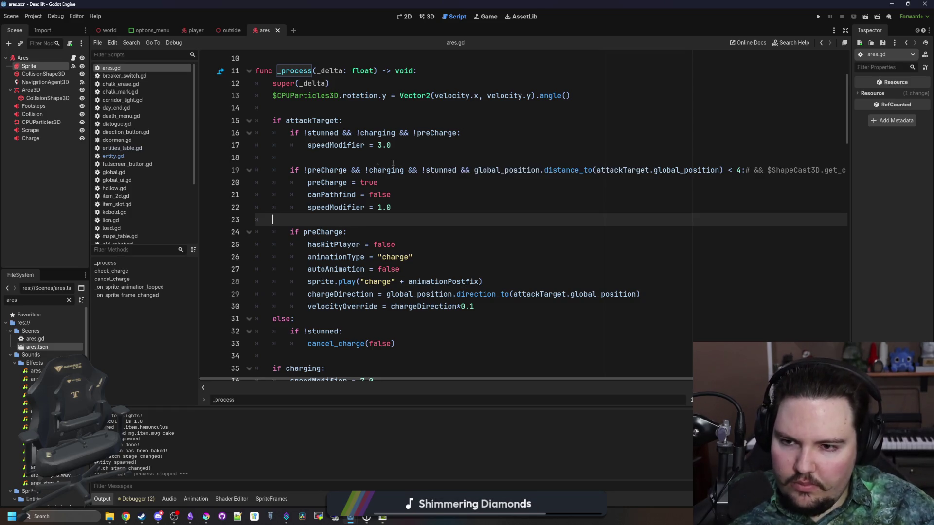
{"action": "left_click", "coordinate": [341, 158]}
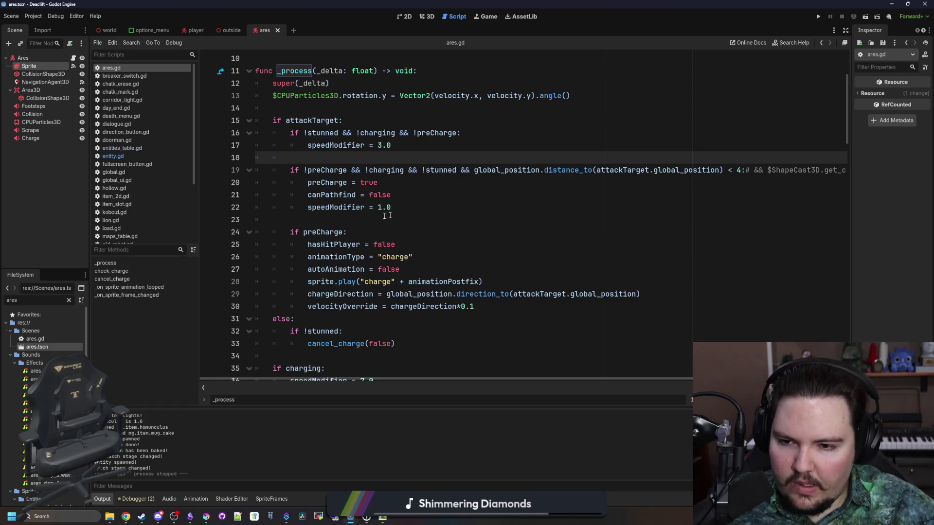
{"action": "left_click", "coordinate": [344, 220]}
{"action": "scroll", "coordinate": [329, 209], "scroll_direction": "up", "scroll_amount": 1}
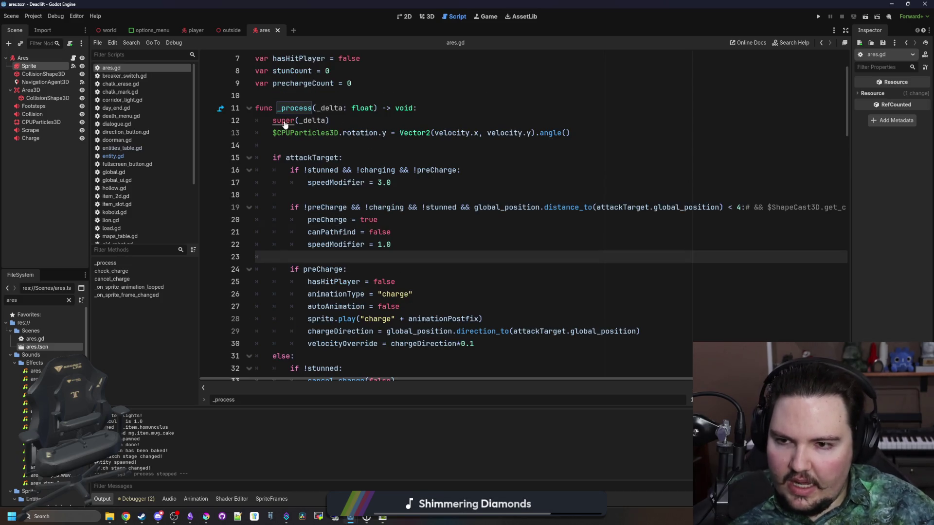
{"action": "left_click", "coordinate": [283, 121], "text": "ctrl"}
{"action": "scroll", "coordinate": [423, 153], "scroll_direction": "down", "scroll_amount": 3}
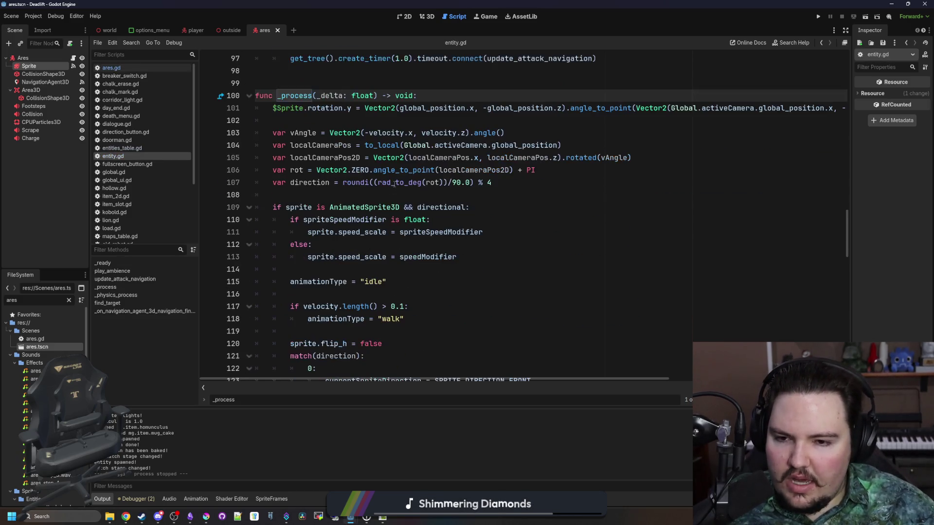
- Inspect the direction calculation and the empty lines around it in _process
{"action": "mouse_move", "coordinate": [290, 184]}
{"action": "left_mouse_down"}
{"action": "mouse_move", "coordinate": [331, 171]}
{"action": "mouse_move", "coordinate": [514, 185]}
{"action": "left_mouse_up"}
{"action": "left_click", "coordinate": [514, 185]}
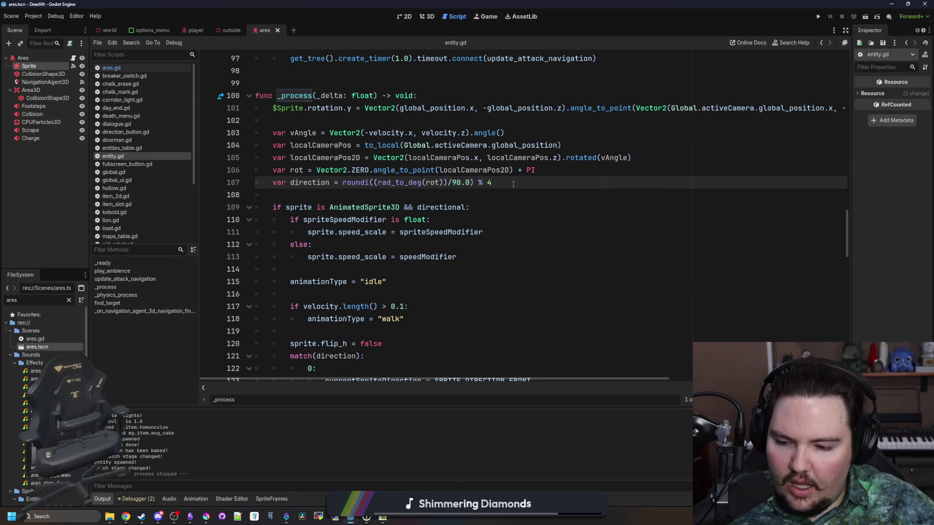
{"action": "left_click", "coordinate": [314, 200]}
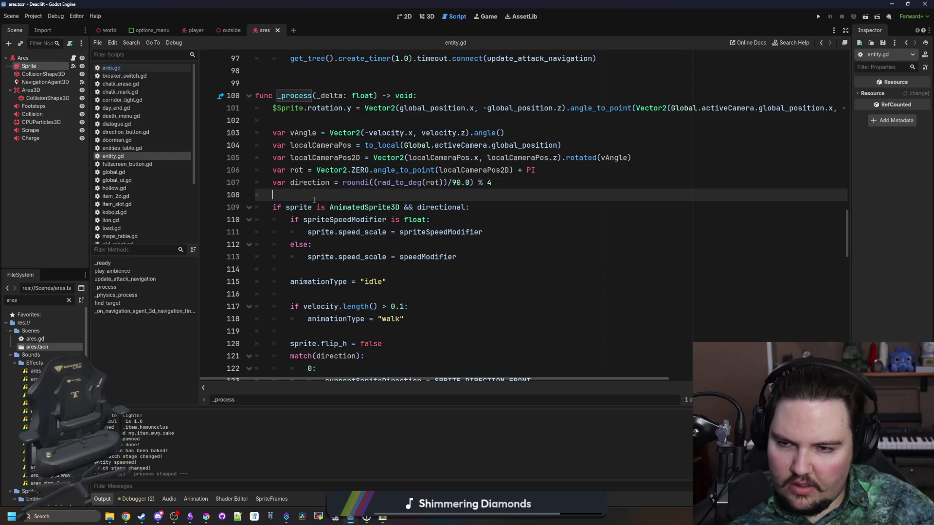
{"action": "left_click", "coordinate": [336, 121]}
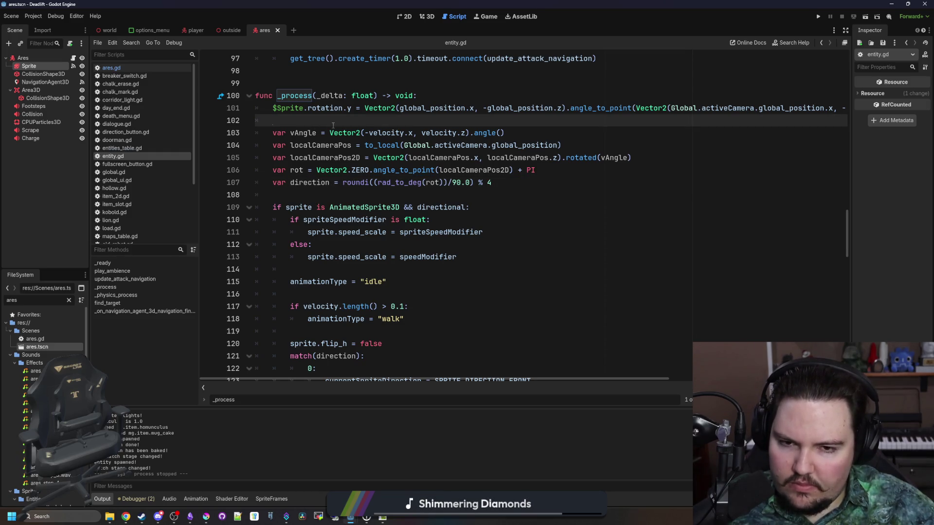
{"action": "left_click", "coordinate": [315, 185]}
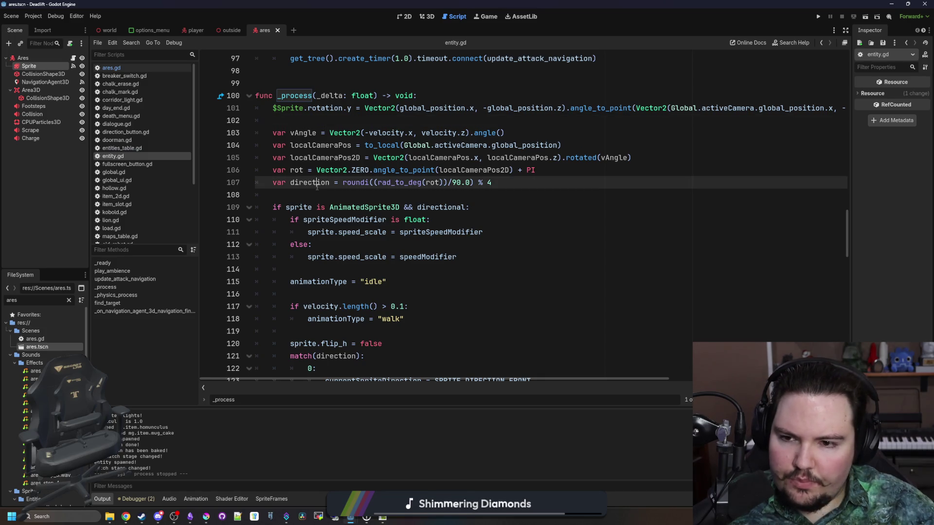
{"action": "left_click", "coordinate": [314, 195]}
{"action": "scroll", "coordinate": [318, 155], "scroll_direction": "up", "scroll_amount": 1}
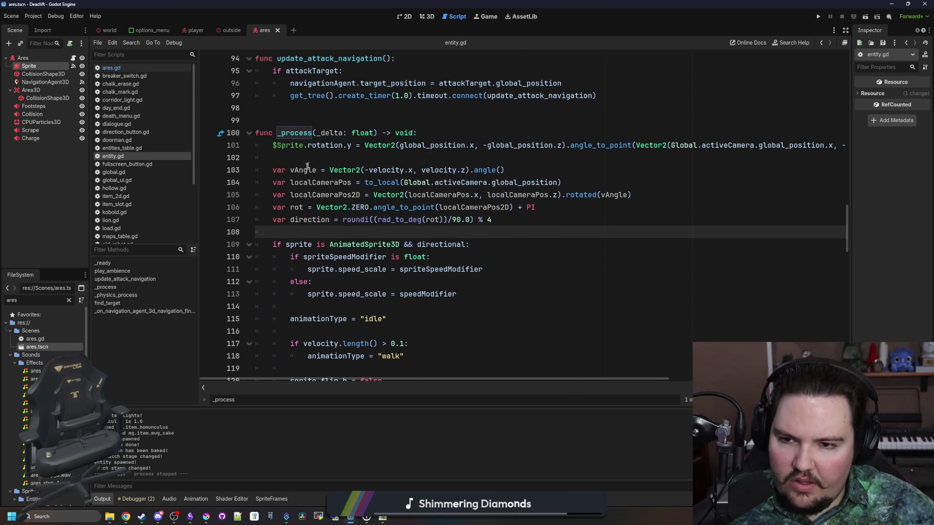
- Insert a print(rot) debug line right below the rot calculation
{"action": "left_click_drag", "start_coordinate": [291, 183], "coordinate": [540, 183]}
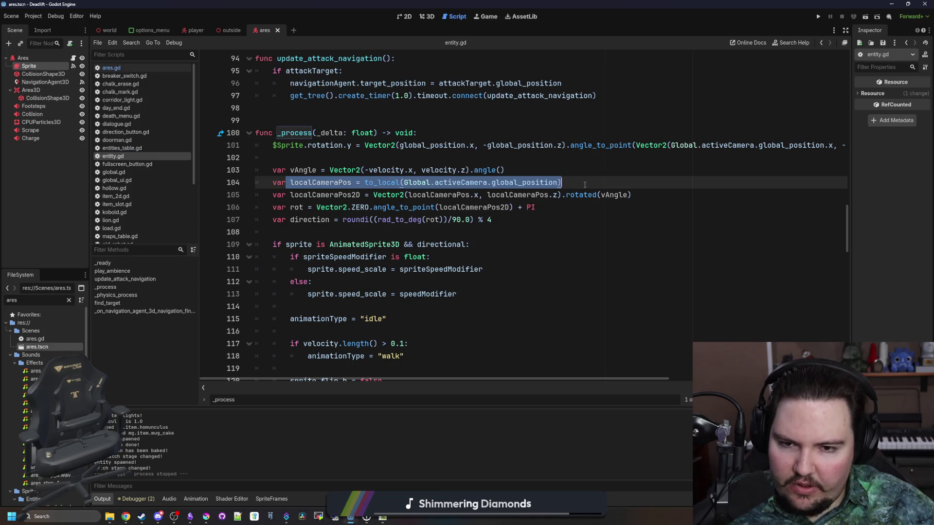
{"action": "left_click", "coordinate": [402, 182]}
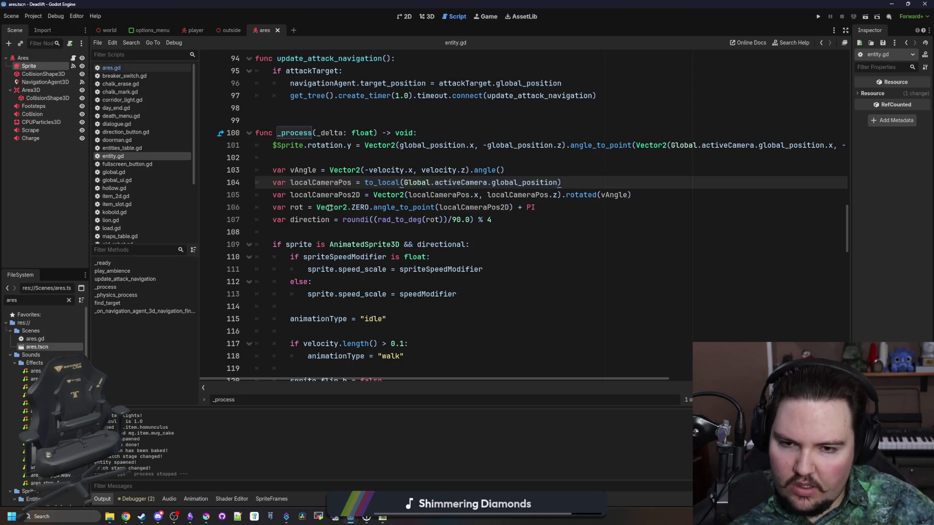
{"action": "left_click_drag", "start_coordinate": [294, 207], "coordinate": [512, 207]}
{"action": "left_click", "coordinate": [519, 207]}
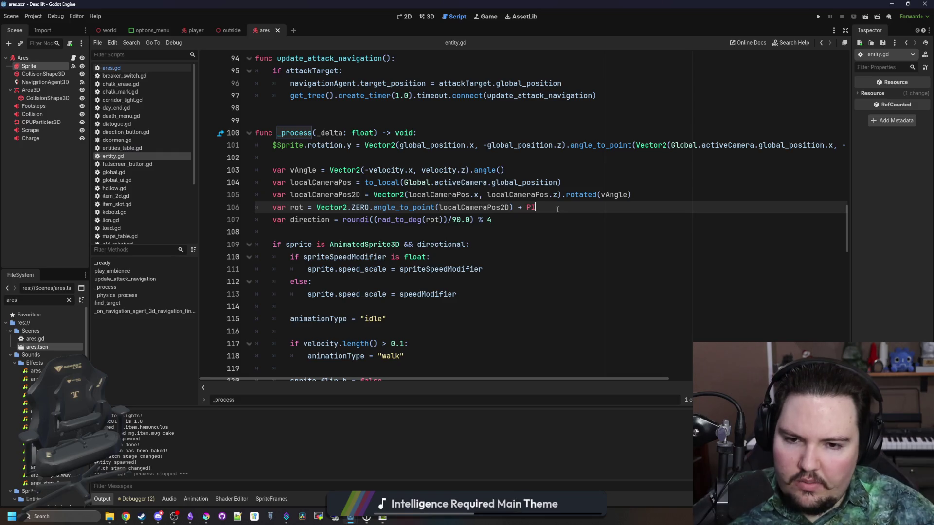
{"action": "key", "text": "Return"}
{"action": "key", "text": "Return"}
{"action": "key", "text": "Return"}
{"action": "key", "text": "Up"}
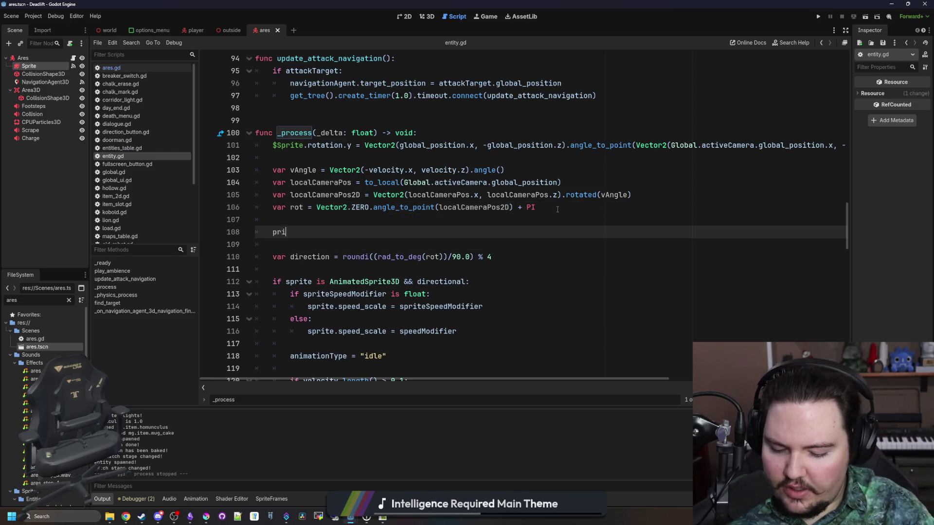
{"action": "left_click", "coordinate": [694, 230]}
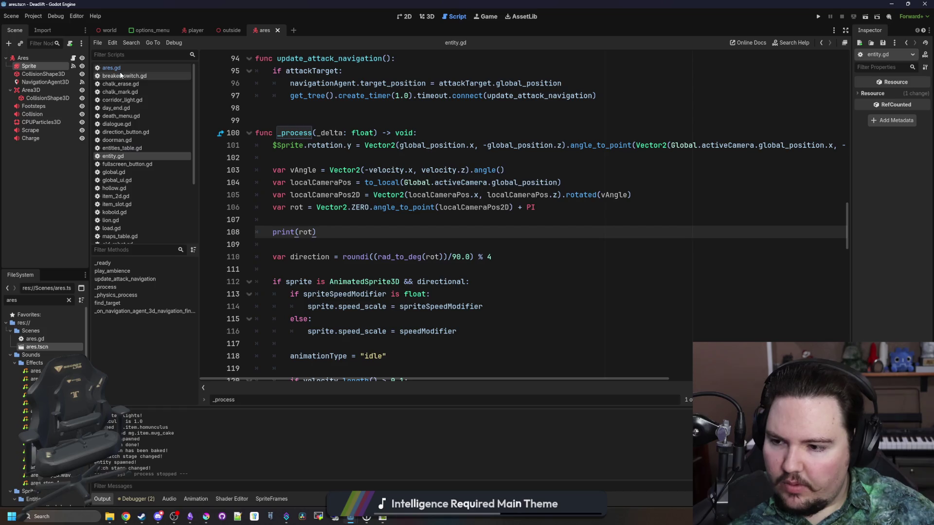
- In world.gd, search for entityCount to reach its line in generate_entities
{"action": "left_click", "coordinate": [101, 30]}
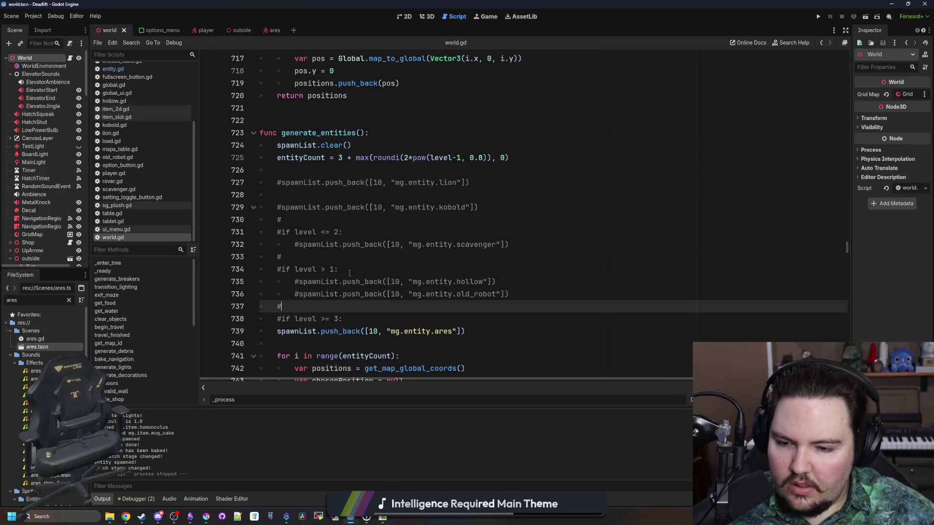
{"action": "scroll", "coordinate": [349, 274], "scroll_direction": "down", "scroll_amount": 3}
{"action": "left_click", "coordinate": [359, 245], "text": "ctrl"}
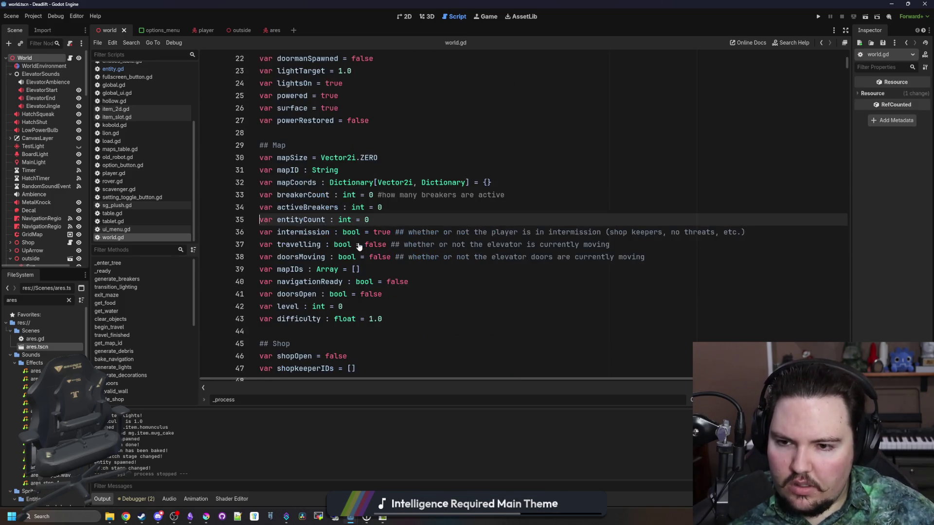
{"action": "key", "text": "ctrl+f"}
{"action": "type", "text": "entityCopunt"}
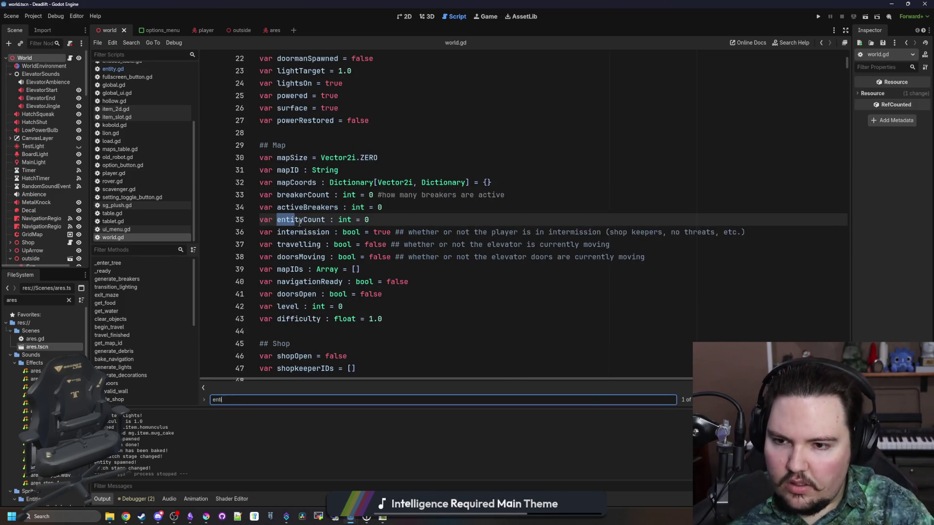
{"action": "key", "text": "BackSpace"}
{"action": "type", "text": "unt"}
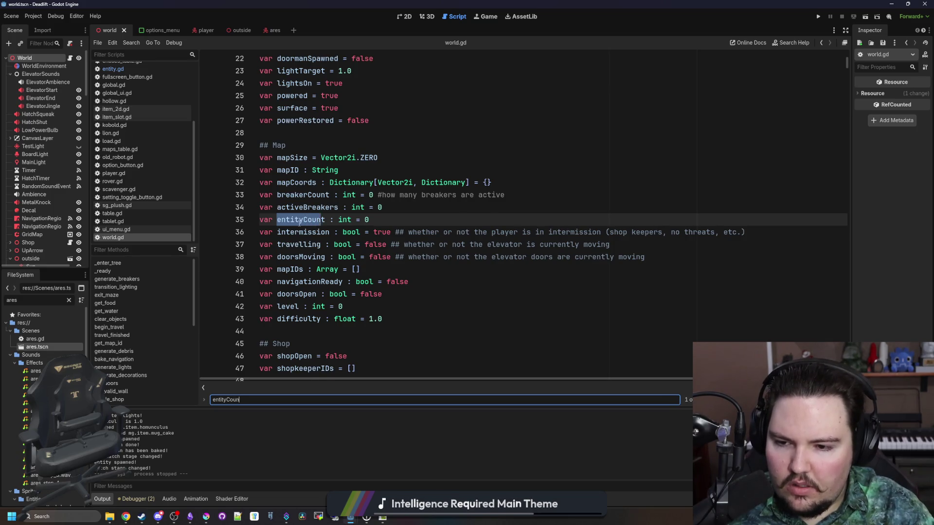
{"action": "key", "text": "Return"}
- Comment out the entityCount formula, start a new entityCount = line above it, and save
{"action": "left_click", "coordinate": [294, 219]}
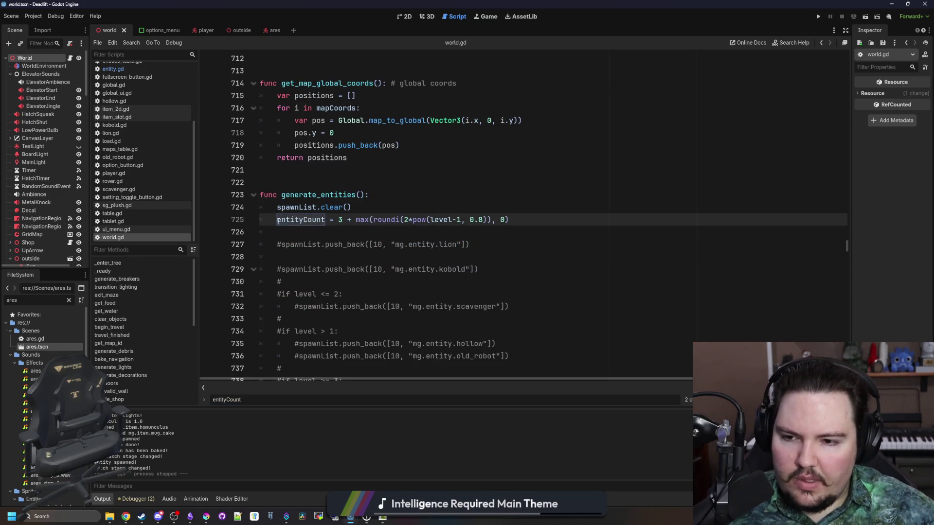
{"action": "key", "text": "ctrl+k"}
{"action": "left_click", "coordinate": [367, 207]}
{"action": "key", "text": "Return"}
{"action": "type", "text": "entityCou"}
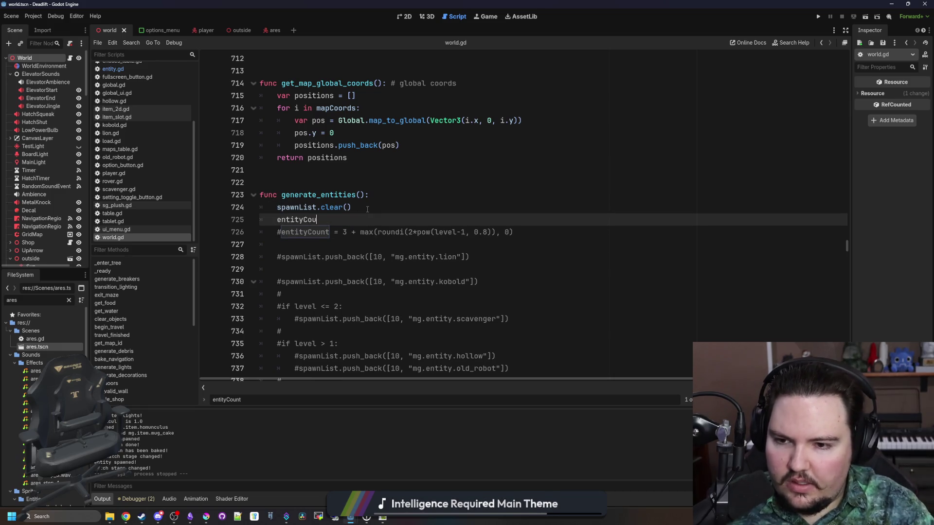
{"action": "type", "text": "nt ="}
{"action": "left_click", "coordinate": [368, 180]}
{"action": "key", "text": "ctrl+s"}
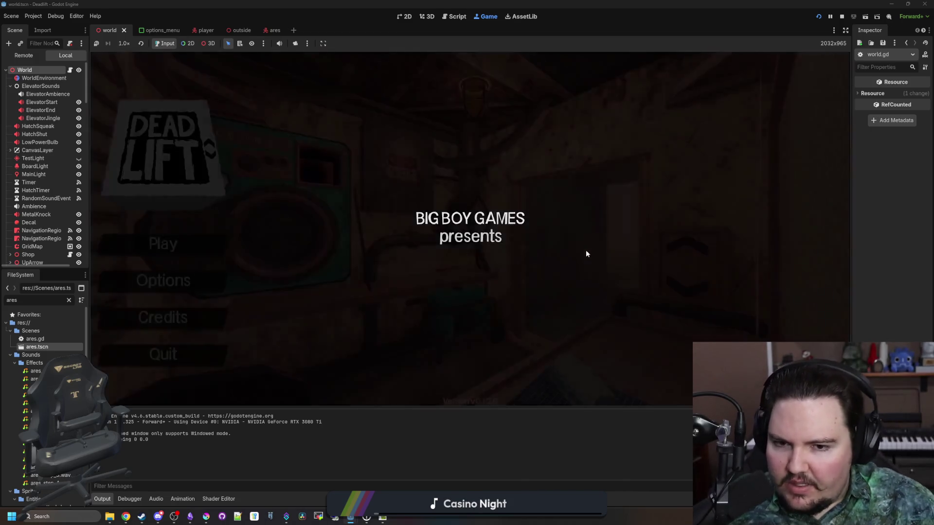
- Test-run with entityCount = 1, walking into the breakroom to meet the single Ares, then pause
{"action": "type", "text": "dwasdwa"}
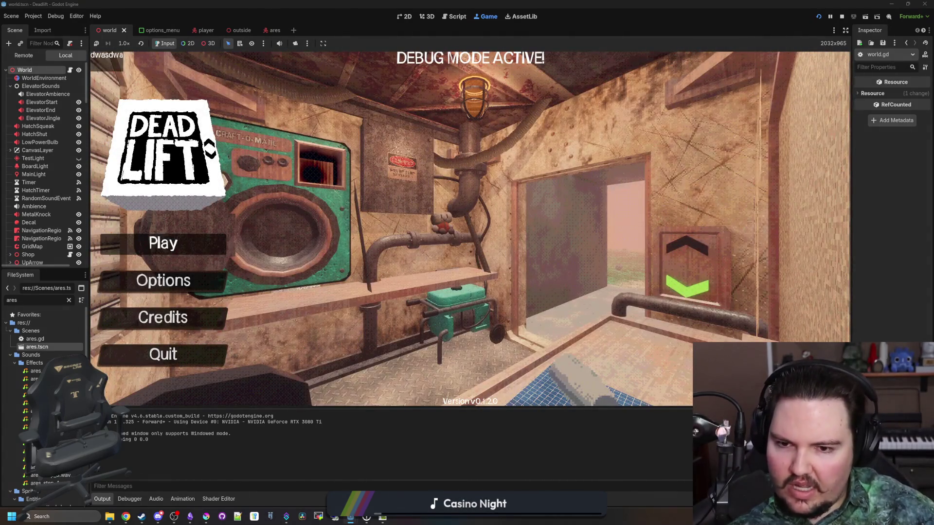
{"action": "key", "text": "Return"}
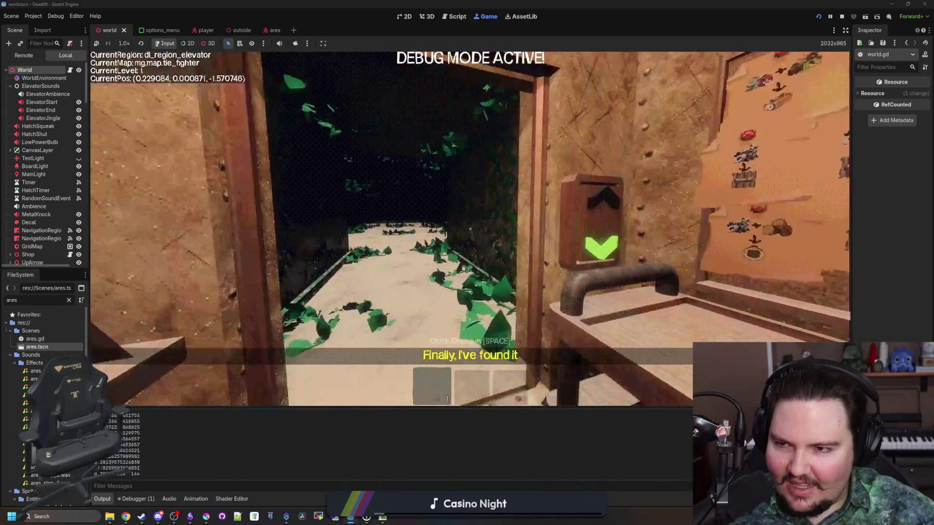
{"action": "key", "text": "w"}
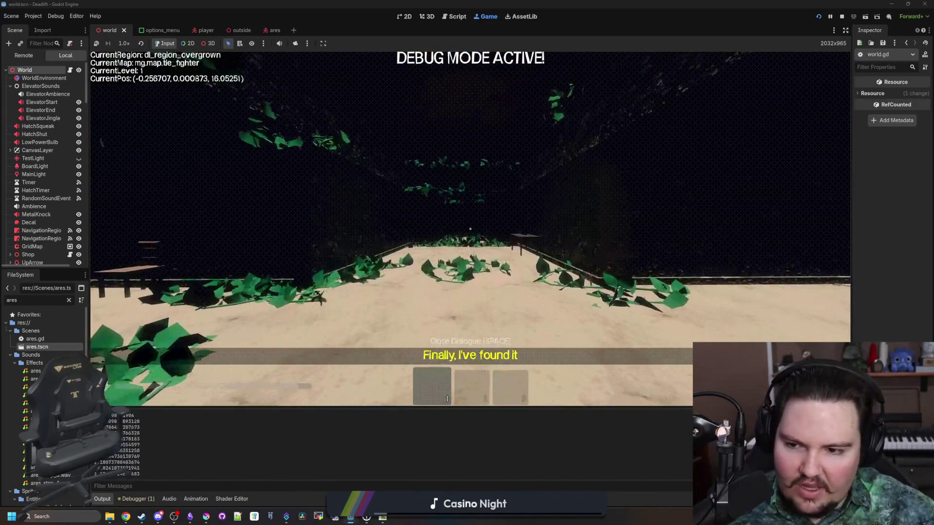
{"action": "key", "text": "w"}
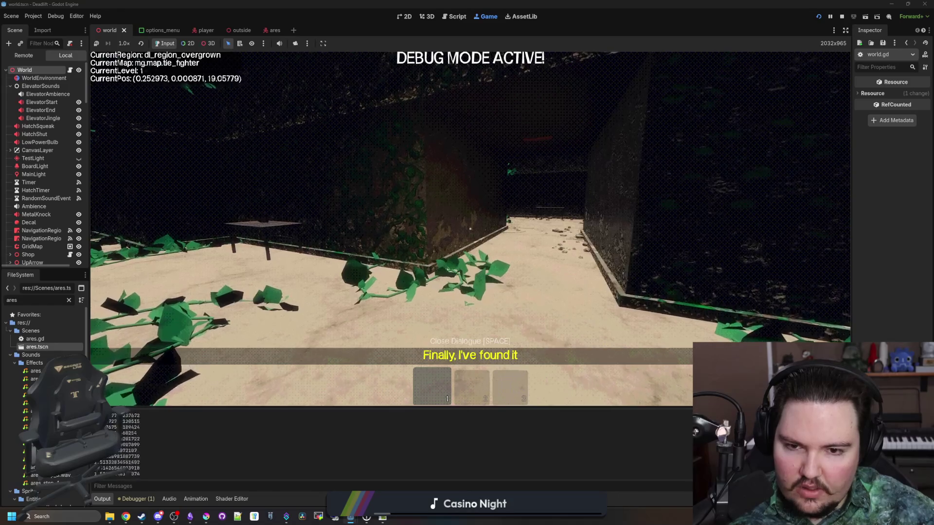
{"action": "key", "text": "w"}
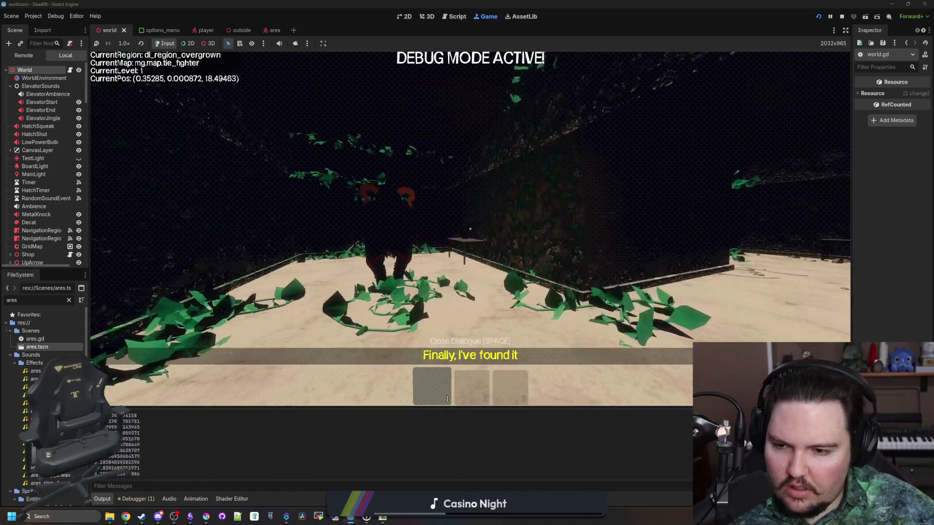
{"action": "key", "text": "Escape"}
{"action": "key", "text": "ctrl+F3"}
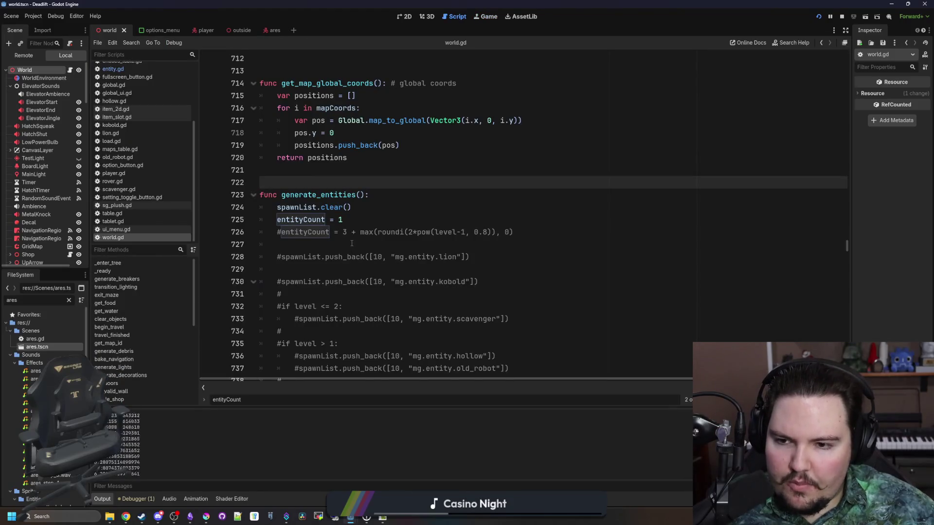
- Open the Lured In project from the Godot Project Manager via the taskbar jump list
{"action": "left_click", "coordinate": [351, 243]}
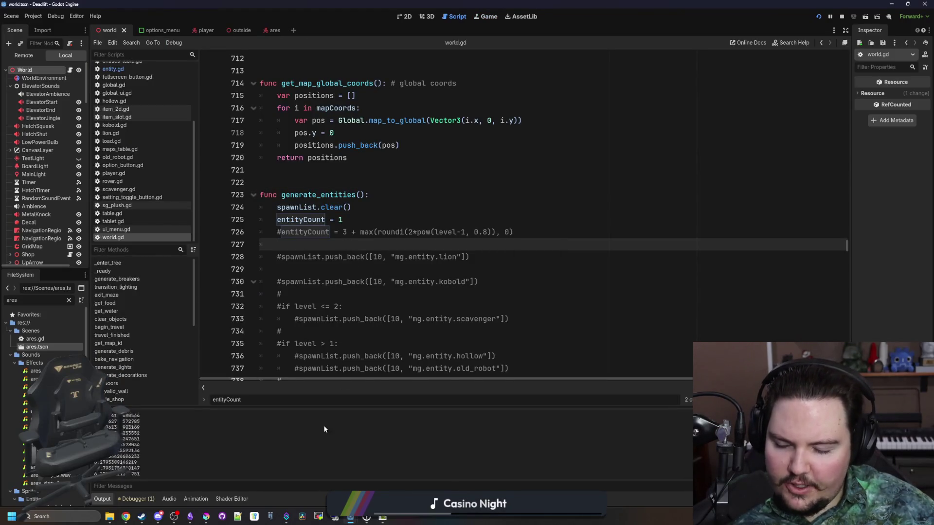
{"action": "mouse_move", "coordinate": [350, 520]}
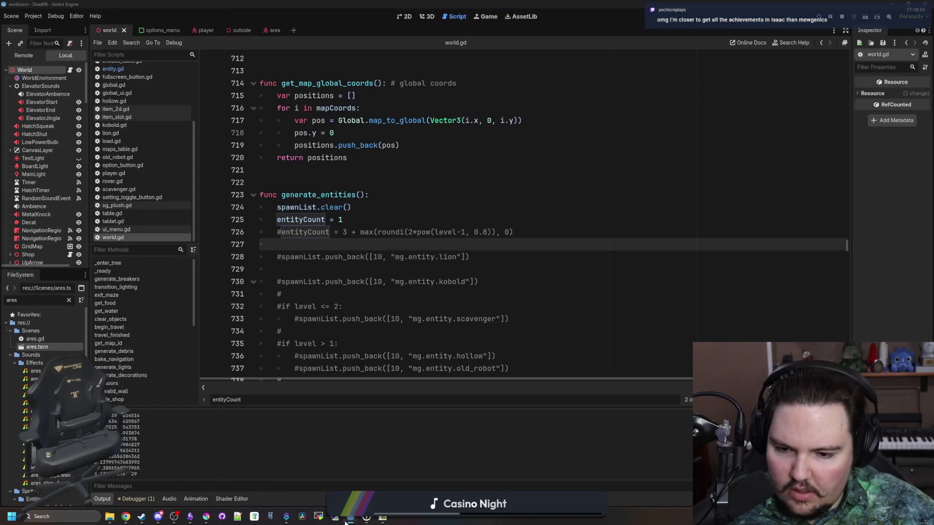
{"action": "right_click", "coordinate": [350, 517]}
{"action": "left_click", "coordinate": [331, 459]}
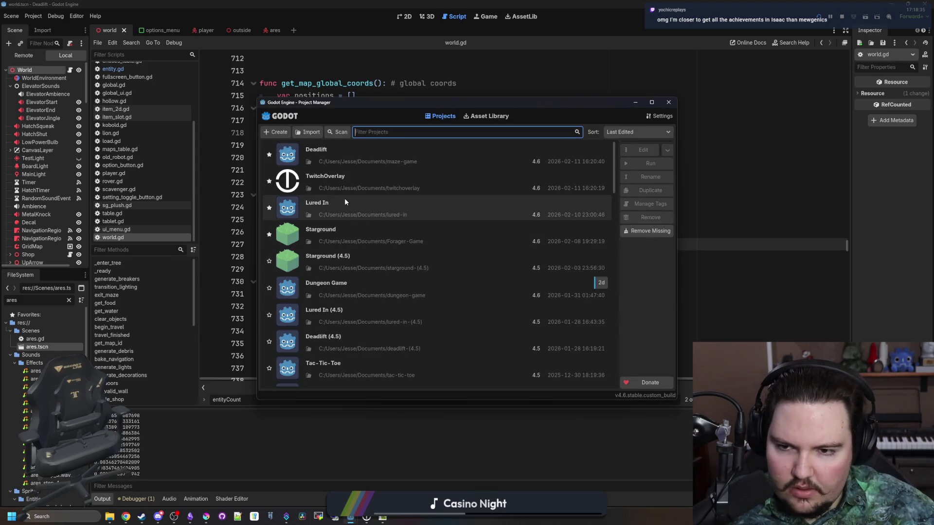
{"action": "double_click", "coordinate": [344, 197]}
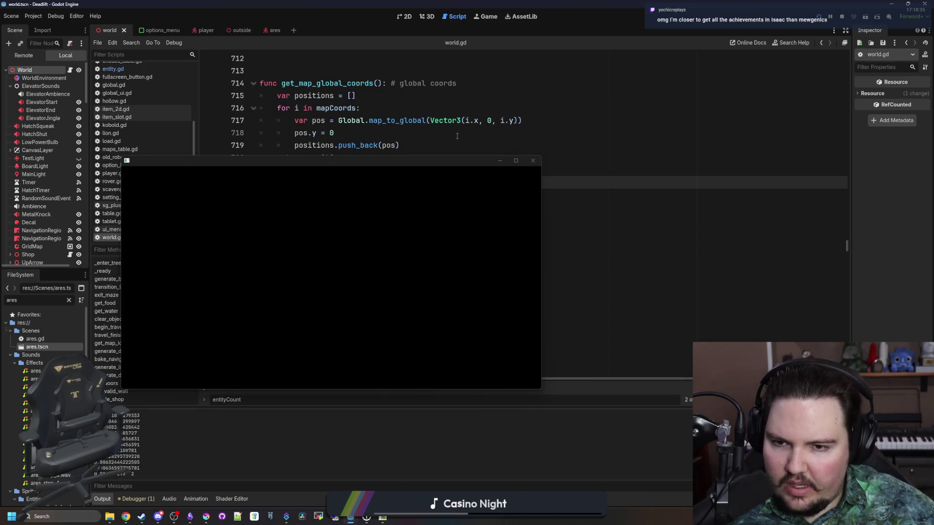
- Bring the main editor back and open entity.gd at its _process function
{"action": "left_click", "coordinate": [272, 120]}
{"action": "left_click", "coordinate": [262, 70]}
{"action": "left_click", "coordinate": [134, 68]}
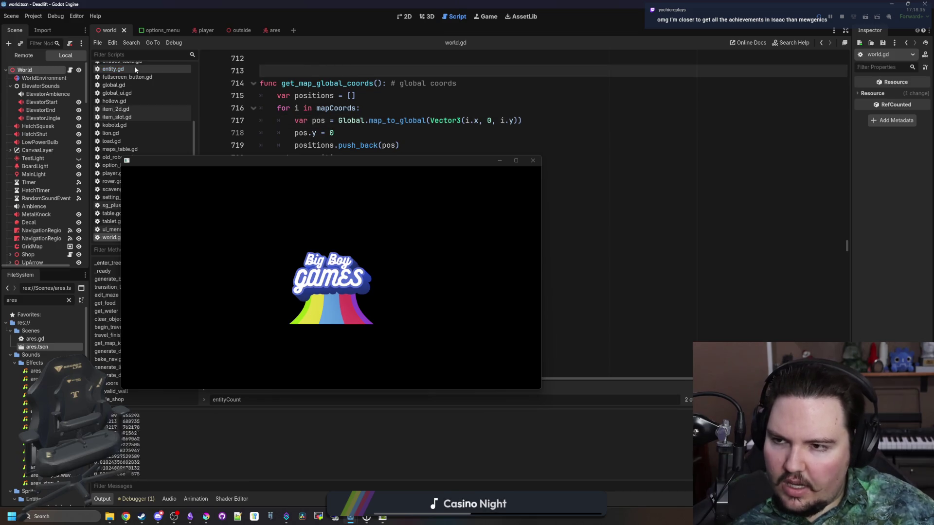
{"action": "left_click", "coordinate": [493, 181]}
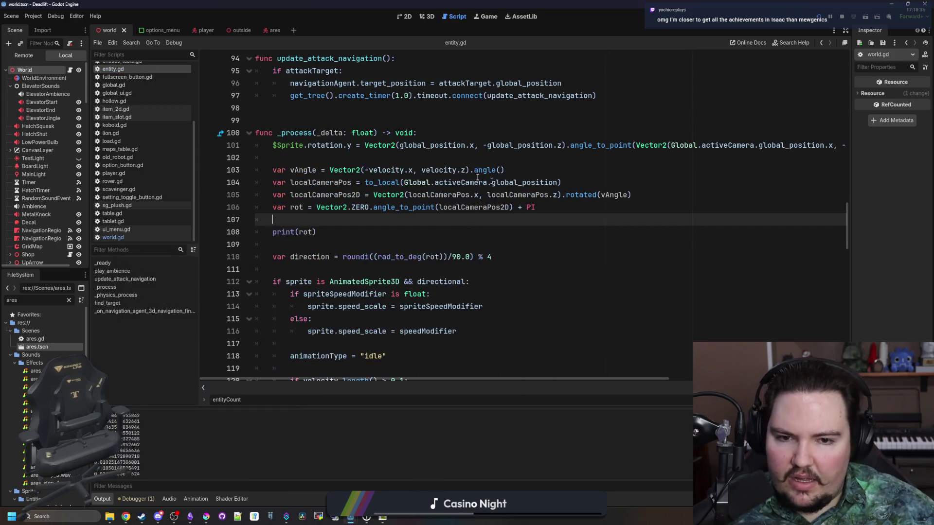
- Insert an angle_difference call on a new line below the direction line and check its documentation
{"action": "key", "text": "Down"}
{"action": "key", "text": "Down"}
{"action": "key", "text": "Down"}
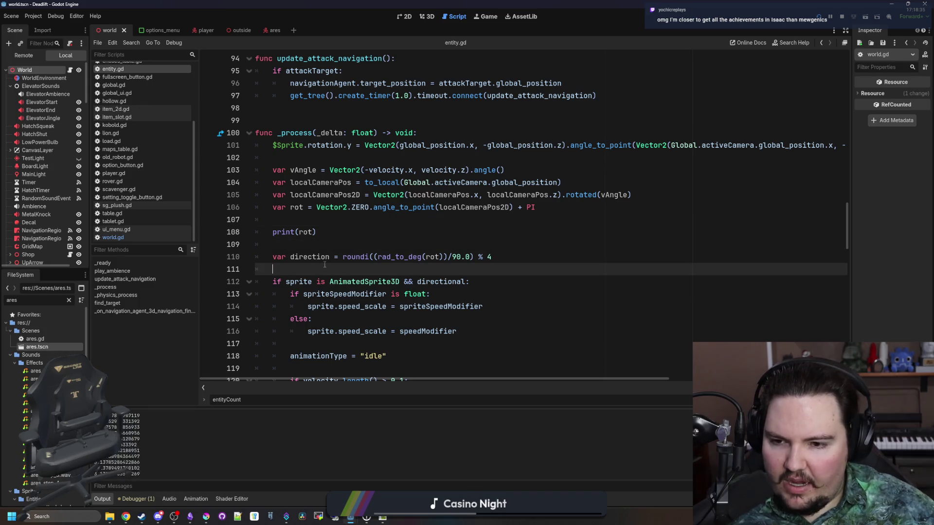
{"action": "key", "text": "Return"}
{"action": "key", "text": "Return"}
{"action": "key", "text": "Up"}
{"action": "type", "text": "ngle"}
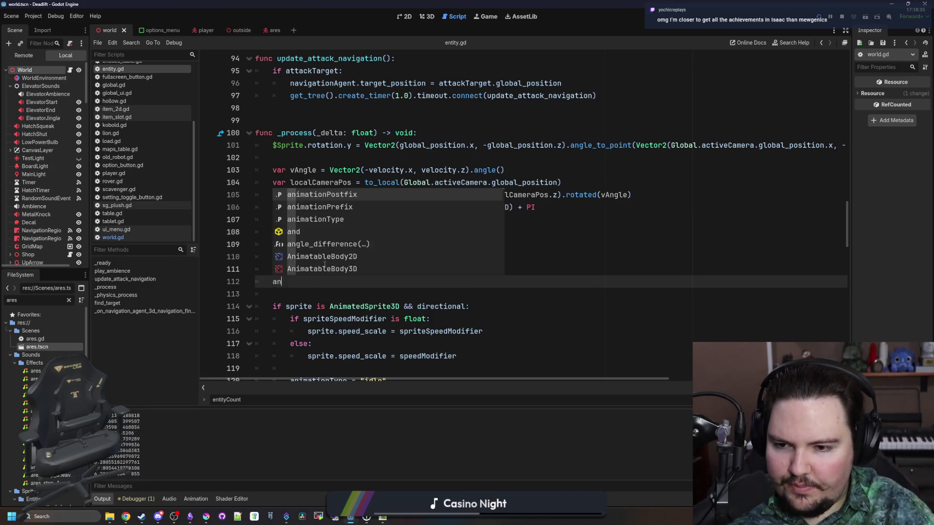
{"action": "key", "text": "Return"}
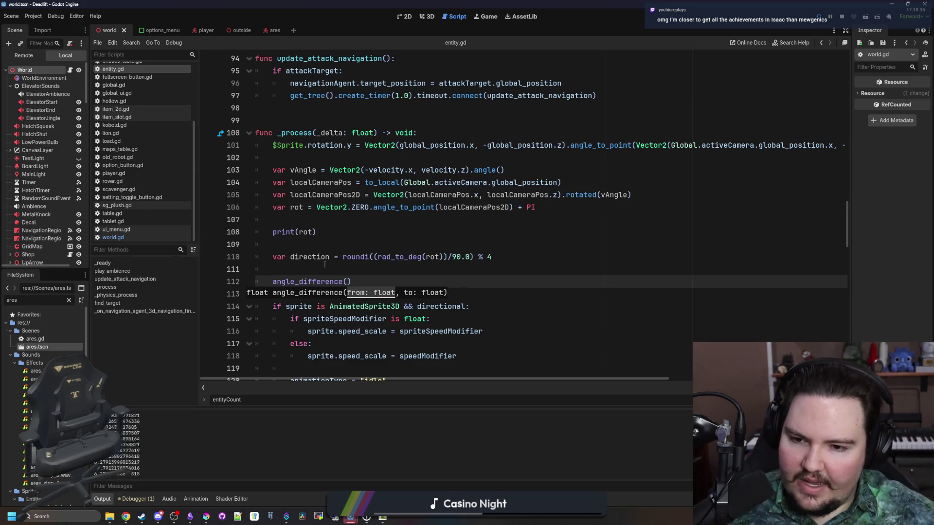
{"action": "left_click", "coordinate": [335, 281], "text": "ctrl"}
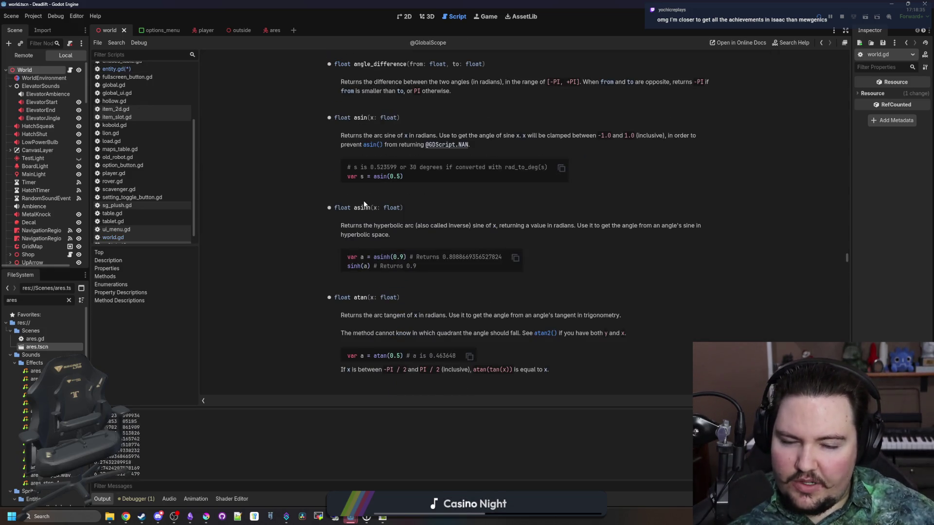
{"action": "key", "text": "alt+Left"}
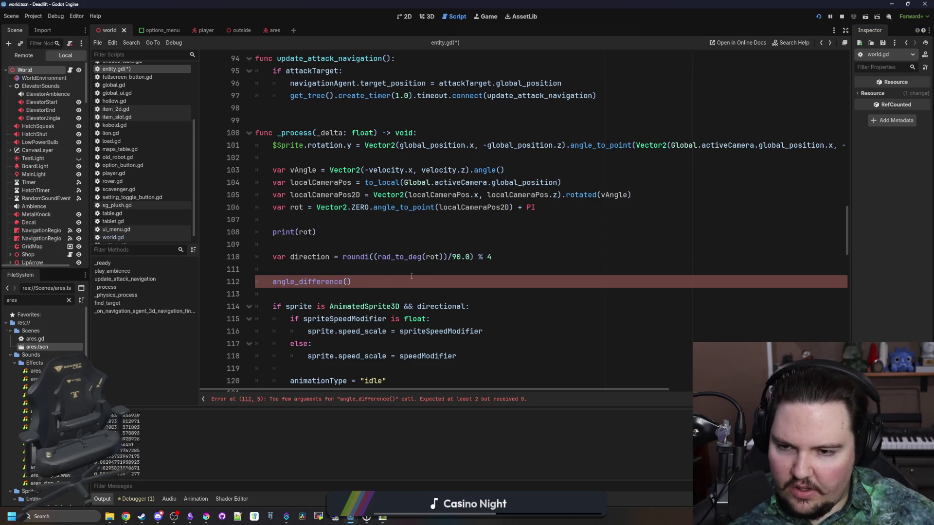
{"action": "left_click", "coordinate": [320, 282], "text": "ctrl"}
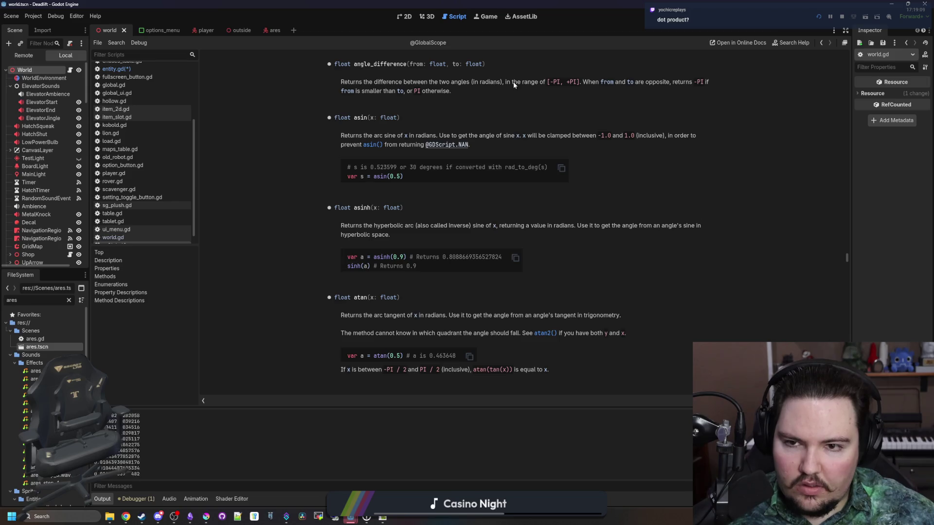
{"action": "key", "text": "alt+Left"}
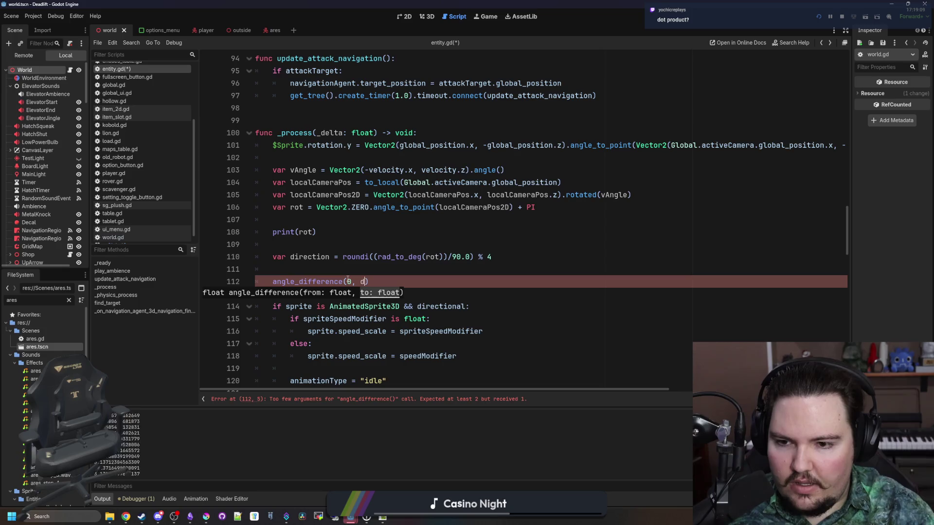
{"action": "type", "text": "ot"}
- Wrap the call as print(angle_difference(0, rot)) on line 112
{"action": "left_click", "coordinate": [274, 282]}
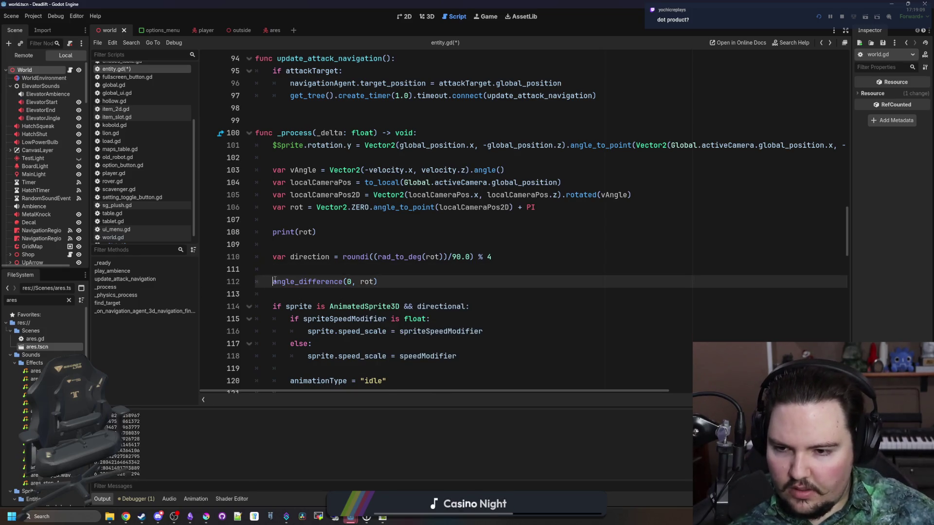
{"action": "type", "text": "print("}
{"action": "left_click", "coordinate": [414, 283]}
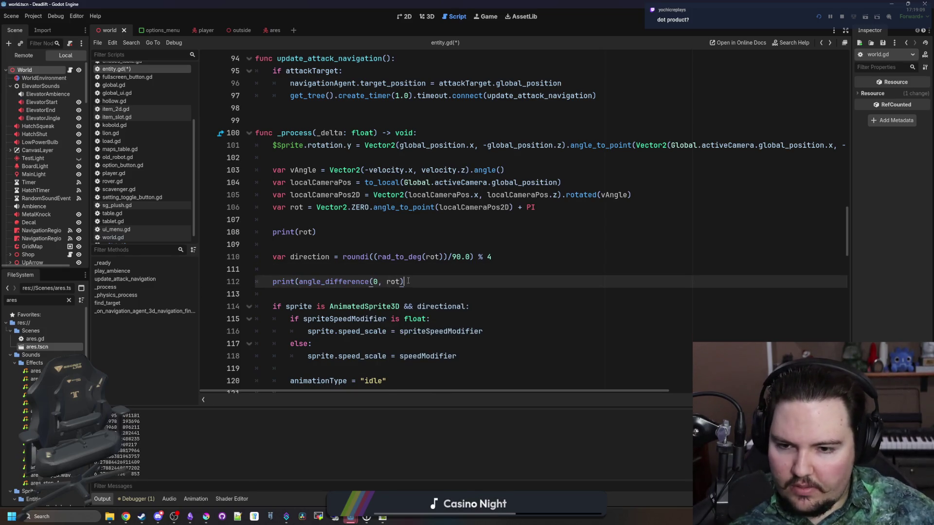
{"action": "type", "text": ")"}
- Comment out print(rot), save entity.gd, and return to the running game
{"action": "left_click", "coordinate": [281, 233]}
{"action": "key", "text": "ctrl+k"}
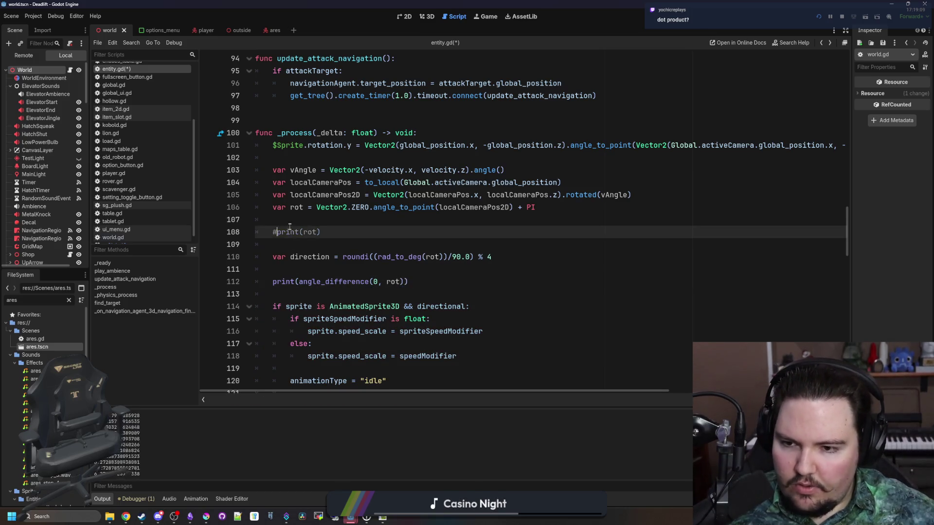
{"action": "key", "text": "Up"}
{"action": "key", "text": "ctrl+s"}
{"action": "left_click", "coordinate": [486, 18]}
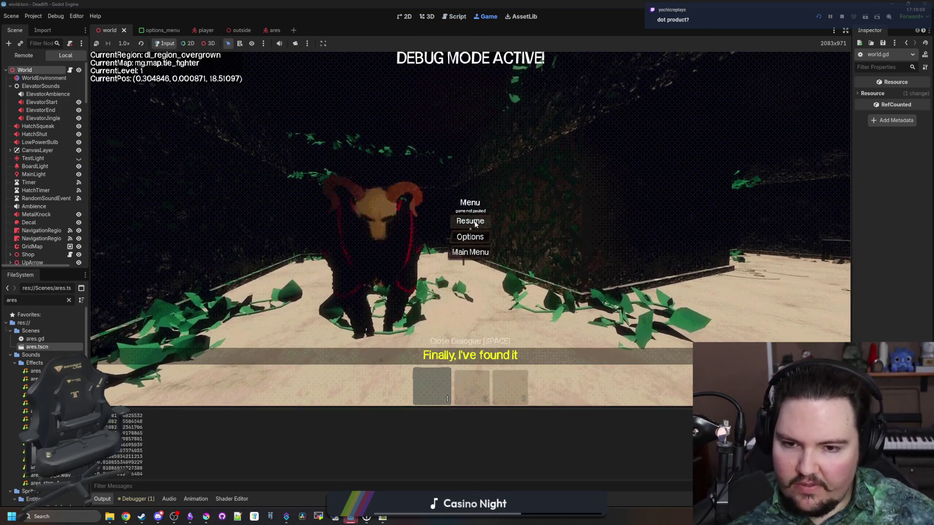
- Resume the game, walk toward, away from and around Ares, then stop the run
{"action": "left_click", "coordinate": [469, 219]}
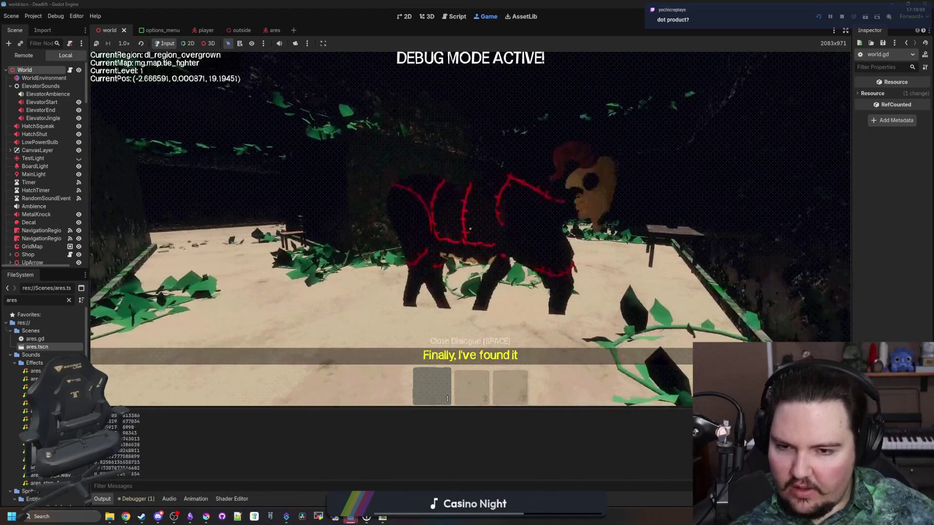
{"action": "key", "text": "w"}
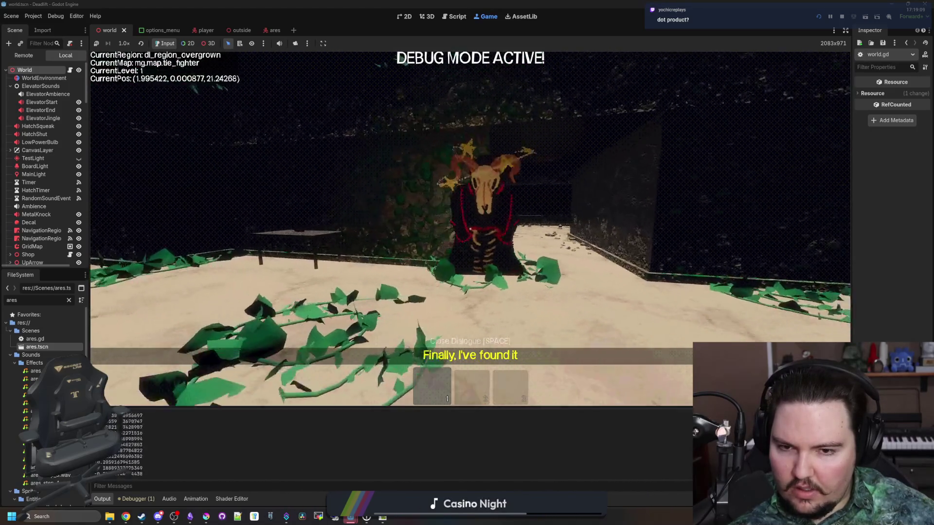
{"action": "key", "text": "s"}
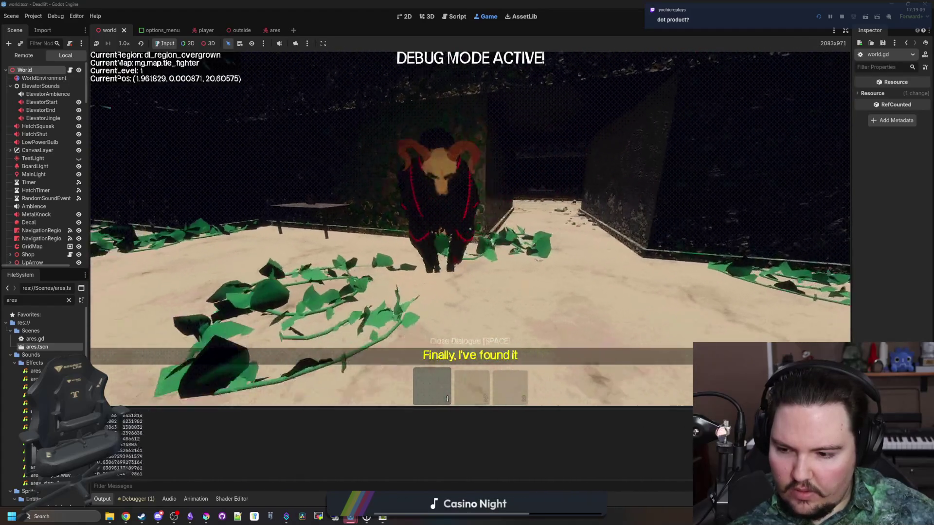
{"action": "key", "text": "d"}
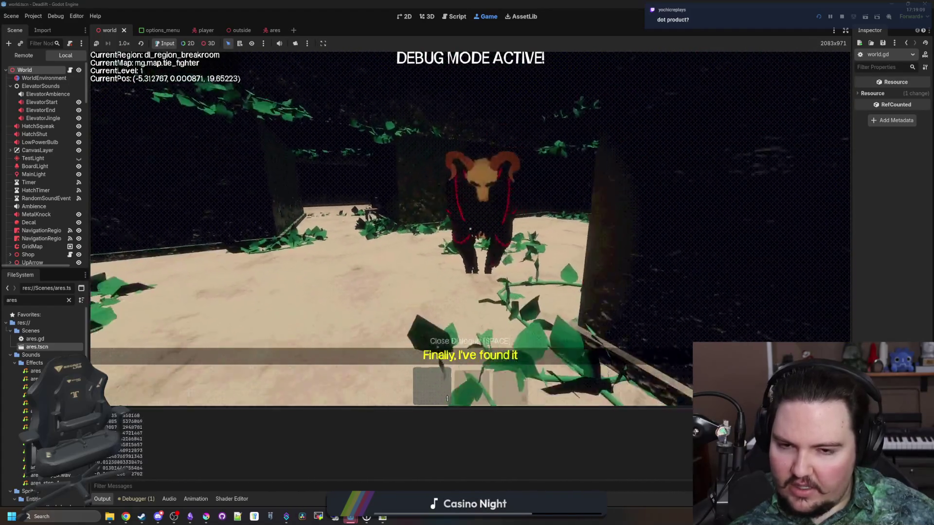
{"action": "key", "text": "a"}
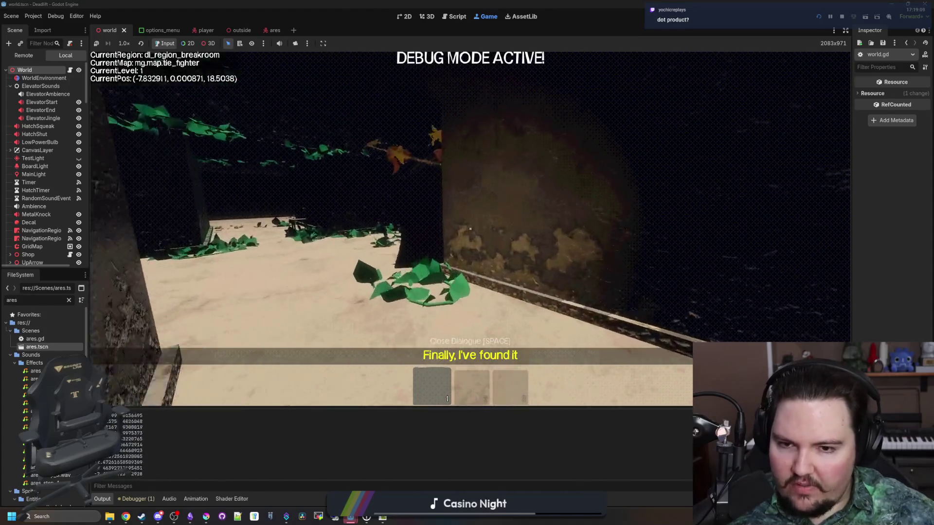
{"action": "key", "text": "w"}
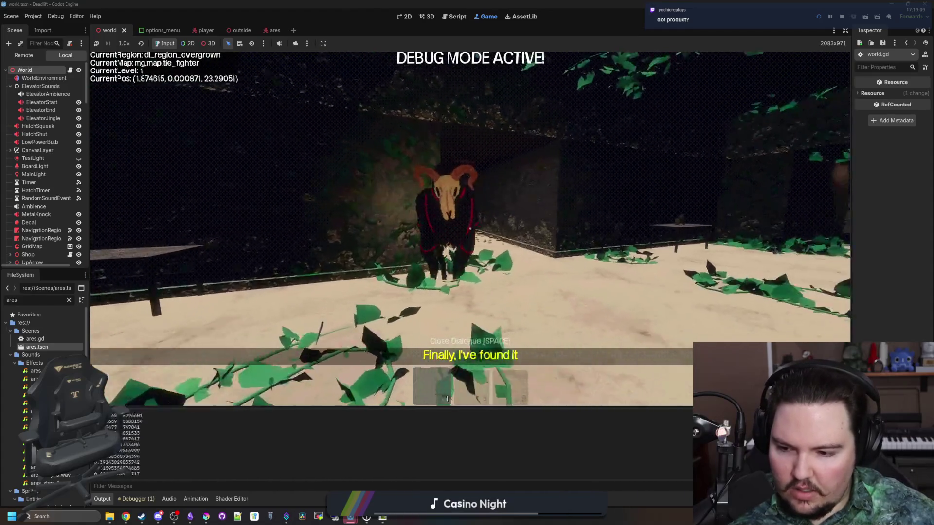
{"action": "key", "text": "s"}
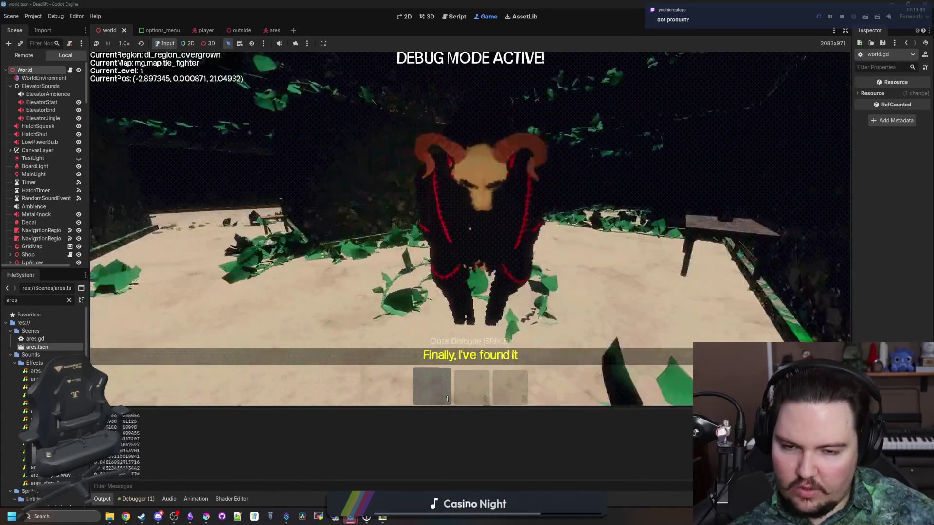
{"action": "key", "text": "Escape"}
{"action": "left_click", "coordinate": [842, 16]}
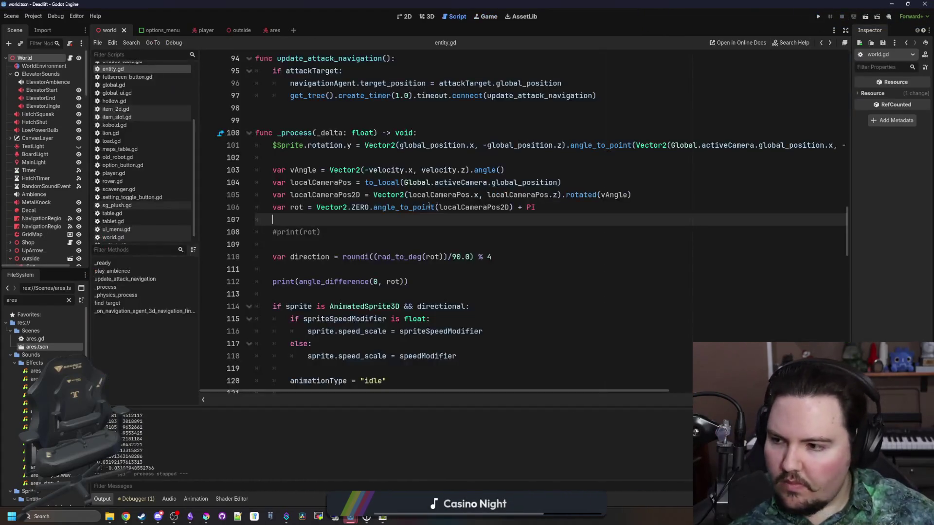
- Review the angle_difference documentation from within entity.gd
{"action": "left_click", "coordinate": [360, 243]}
{"action": "scroll", "coordinate": [366, 240], "scroll_direction": "down", "scroll_amount": 1}
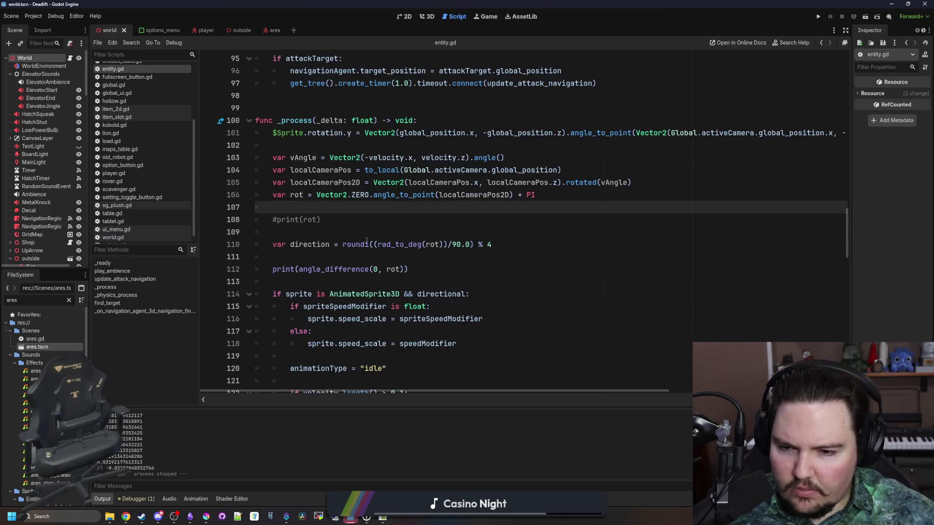
{"action": "left_click", "coordinate": [328, 276], "text": "ctrl"}
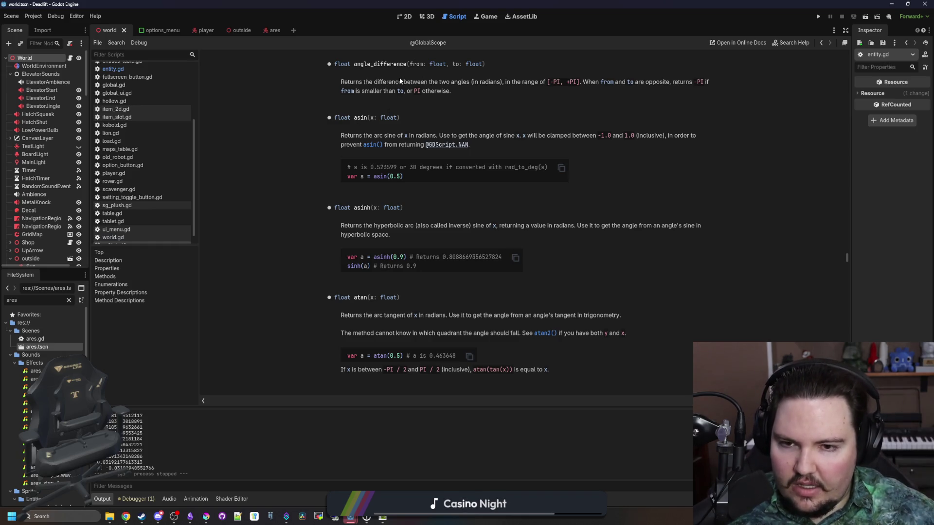
{"action": "key", "text": "alt+Left"}
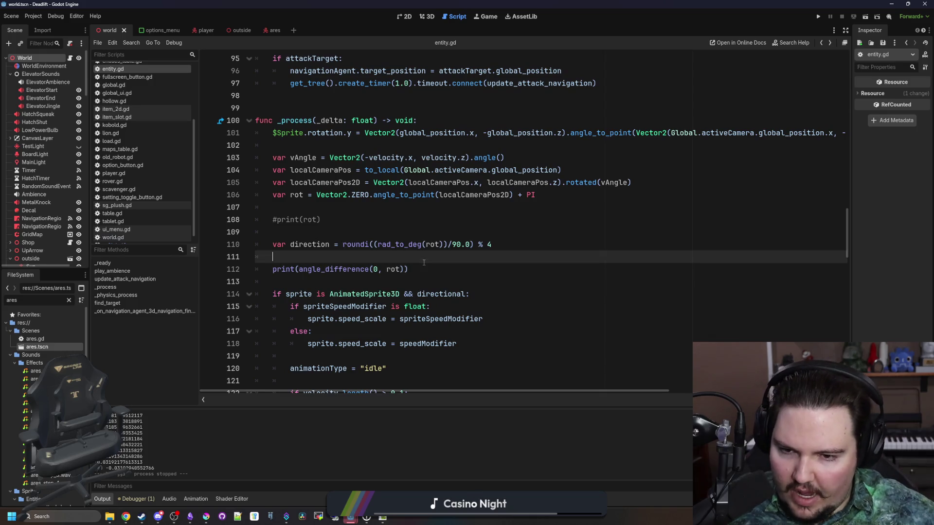
{"action": "left_click", "coordinate": [424, 272]}
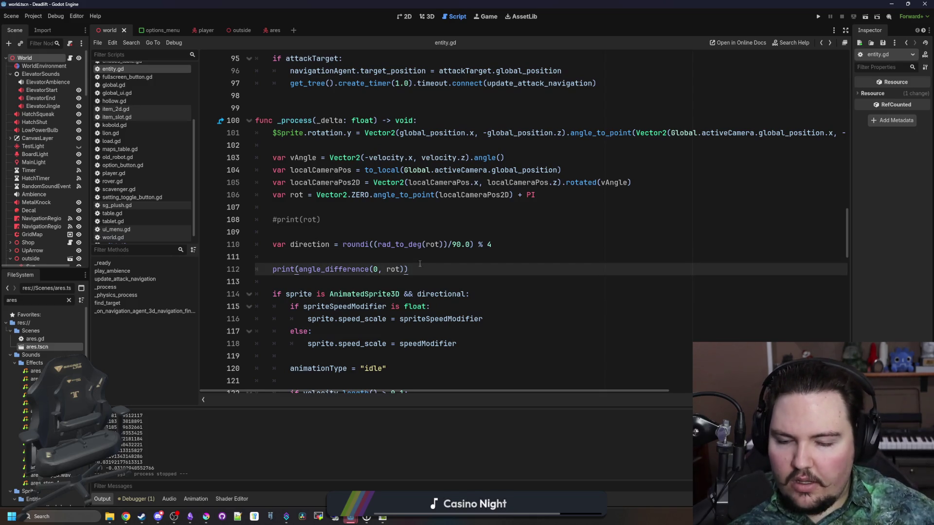
{"action": "scroll", "coordinate": [420, 264], "scroll_direction": "down", "scroll_amount": 1}
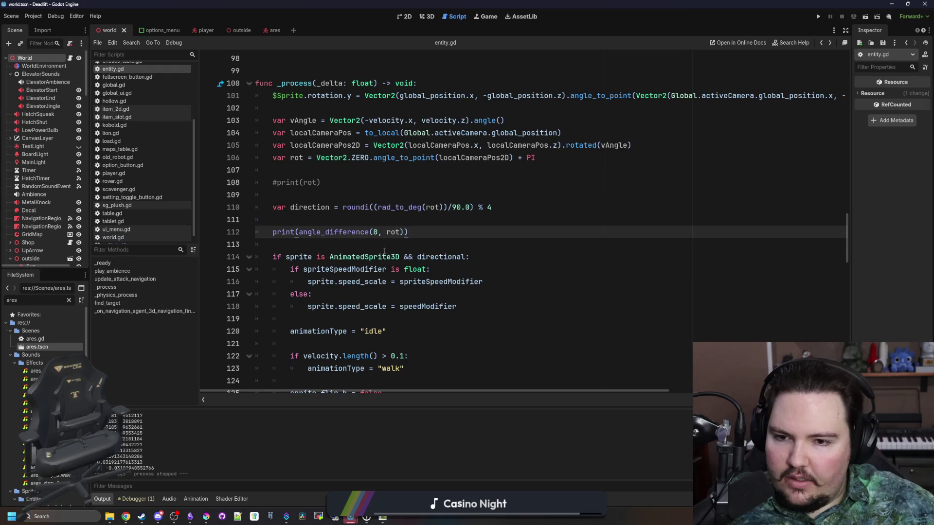
- Remove the print( wrapper and cut the angle_difference(0, rot) call off line 112
{"action": "left_click", "coordinate": [321, 223]}
{"action": "left_click_drag", "start_coordinate": [301, 235], "coordinate": [273, 236]}
{"action": "key", "text": "BackSpace"}
{"action": "key", "text": "Return"}
{"action": "key", "text": "Return"}
{"action": "left_click", "coordinate": [276, 237]}
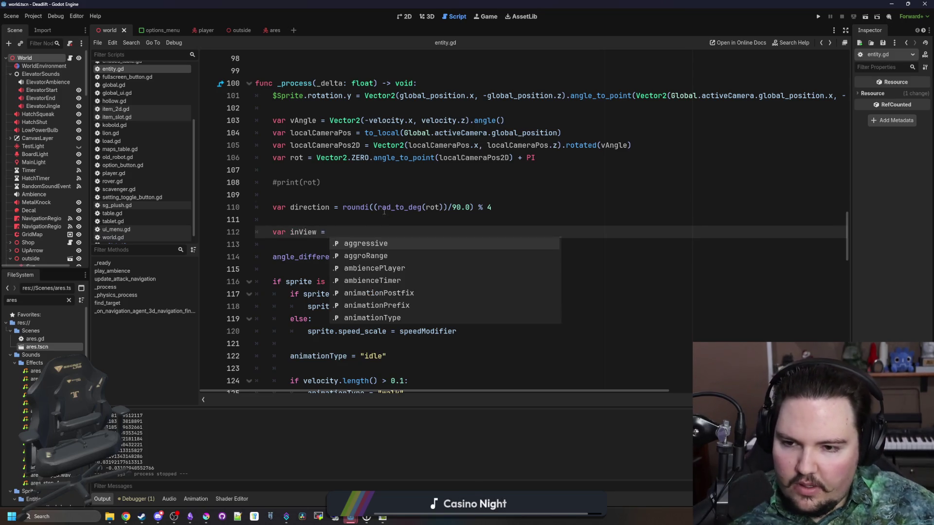
{"action": "left_click", "coordinate": [382, 257]}
{"action": "key", "text": "shift+Home"}
{"action": "key", "text": "ctrl+x"}
- Paste it into the inView line as var inView = abs(angle_difference(0, rot)) <
{"action": "left_click", "coordinate": [341, 233]}
{"action": "key", "text": "ctrl+v"}
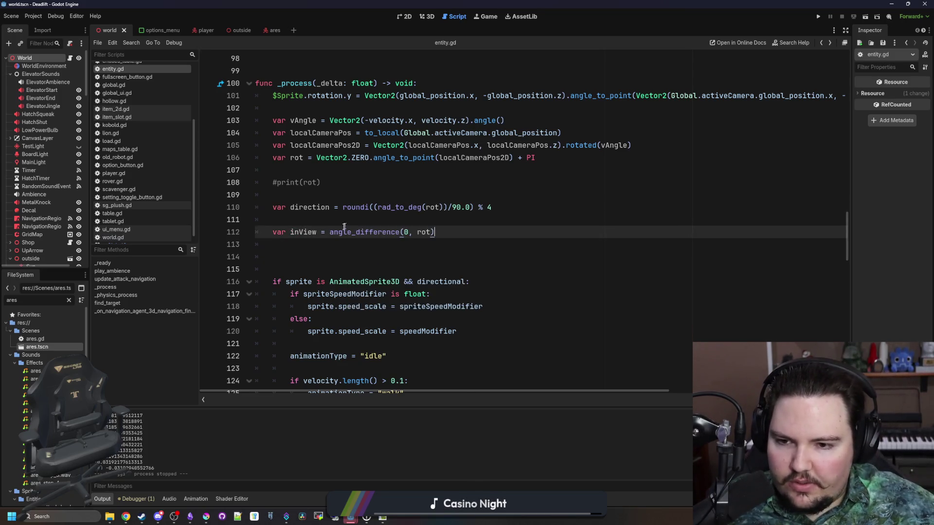
{"action": "type", "text": "abs("}
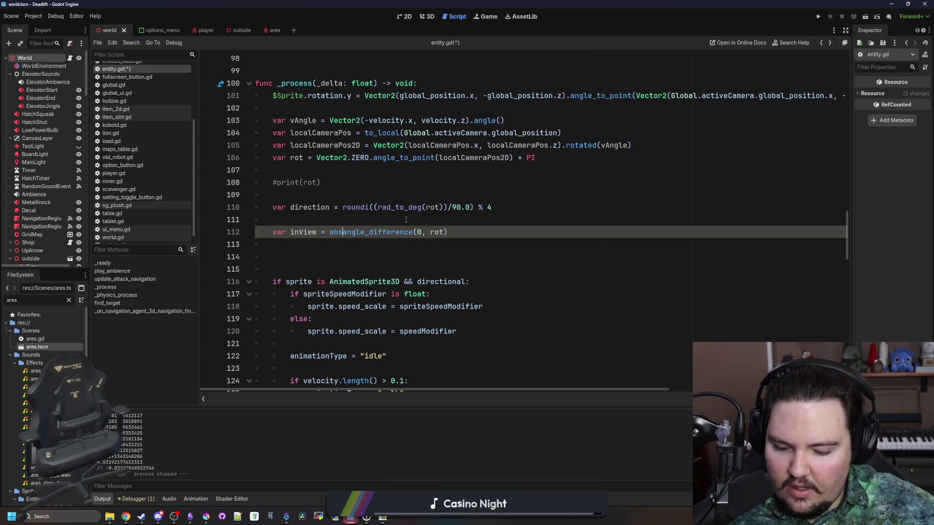
{"action": "type", "text": ") <"}
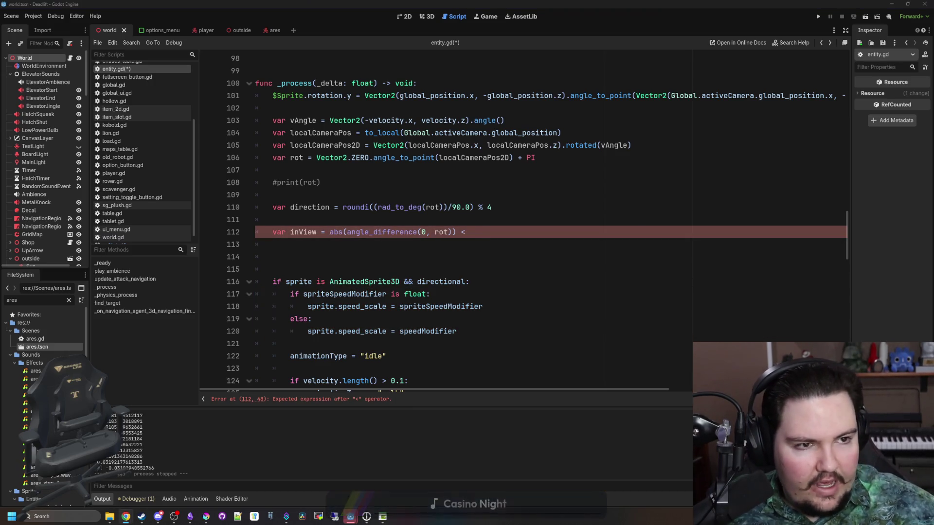
{"action": "mouse_move", "coordinate": [931, 116]}
{"action": "left_mouse_down"}
{"action": "mouse_move", "coordinate": [427, 115]}
{"action": "mouse_move", "coordinate": [346, 133]}
{"action": "mouse_move", "coordinate": [351, 121]}
{"action": "left_mouse_up"}
- Open a blank Desmos graphing calculator, then switch back to the Godot editor
{"action": "left_click", "coordinate": [474, 294]}
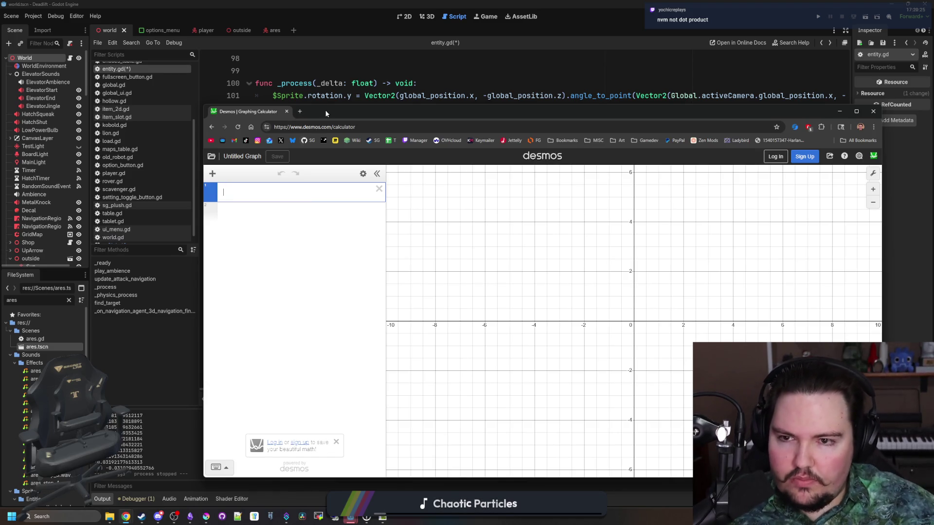
{"action": "key", "text": "alt+Tab"}
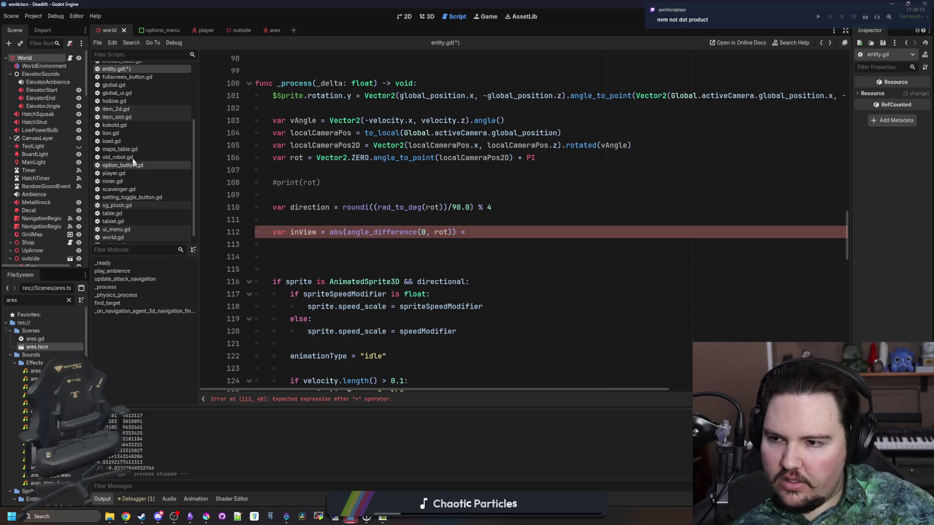
- Complete line 112 so inView compares against visionAngle
{"action": "scroll", "coordinate": [146, 149], "scroll_direction": "up", "scroll_amount": 2}
{"action": "type", "text": "a"}
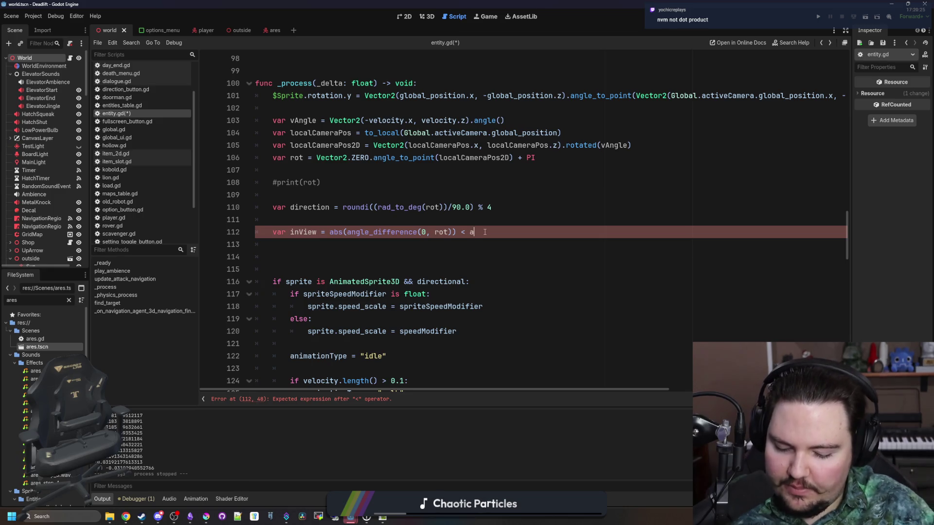
{"action": "type", "text": "ngle"}
{"action": "key", "text": "BackSpace"}
{"action": "key", "text": "BackSpace"}
{"action": "key", "text": "BackSpace"}
{"action": "type", "text": "v"}
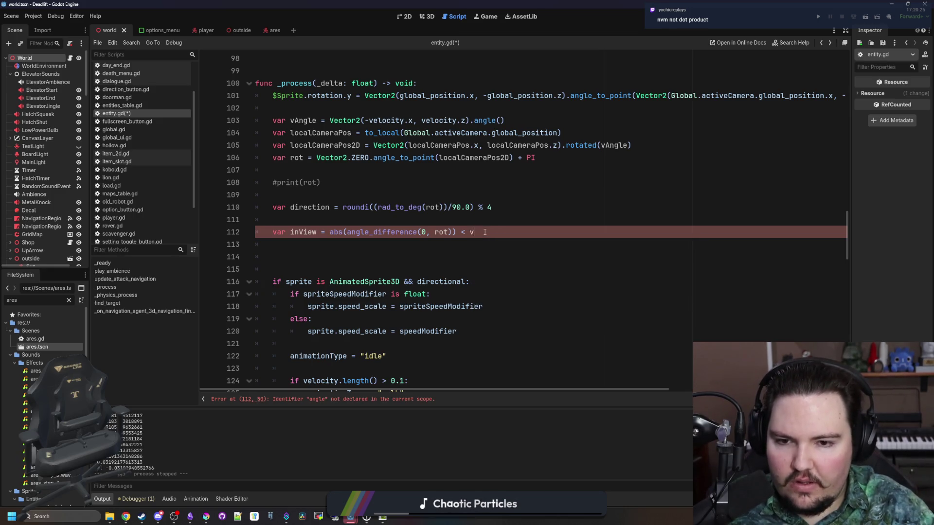
{"action": "type", "text": "isionAngle"}
{"action": "double_click", "coordinate": [492, 226]}
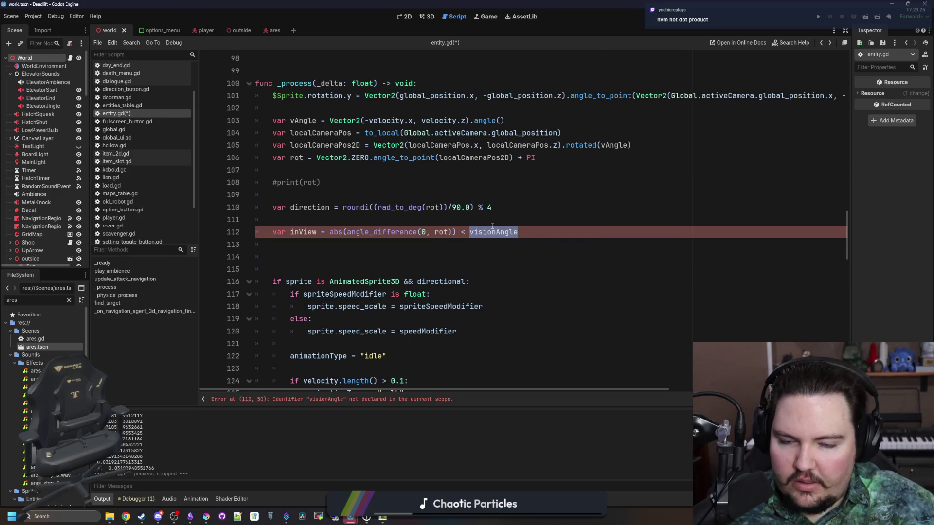
{"action": "left_click", "coordinate": [538, 236]}
{"action": "type", "text": ":"}
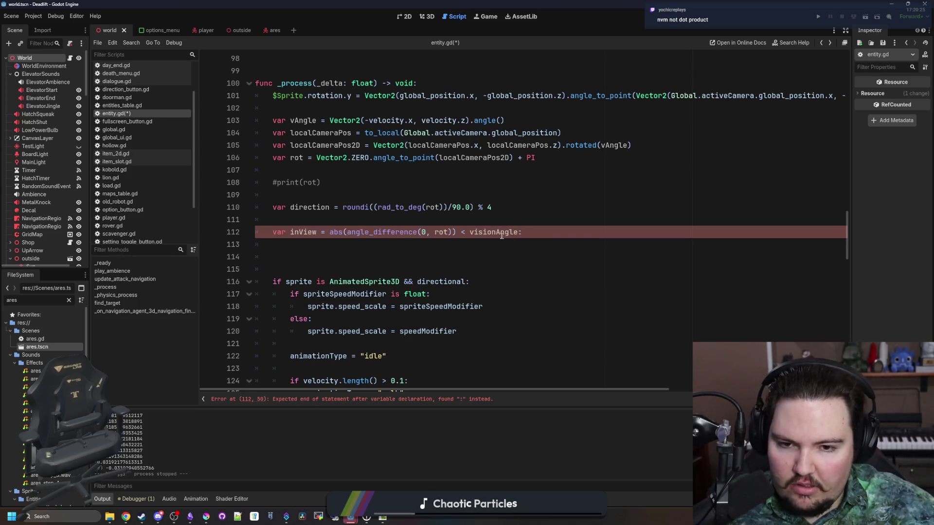
- Declare var visionAngle : float = 0.0 below aggroRange in the stats block
{"action": "double_click", "coordinate": [494, 232]}
{"action": "scroll", "coordinate": [589, 236], "scroll_direction": "up", "scroll_amount": 6}
{"action": "scroll", "coordinate": [589, 235], "scroll_direction": "up", "scroll_amount": 20}
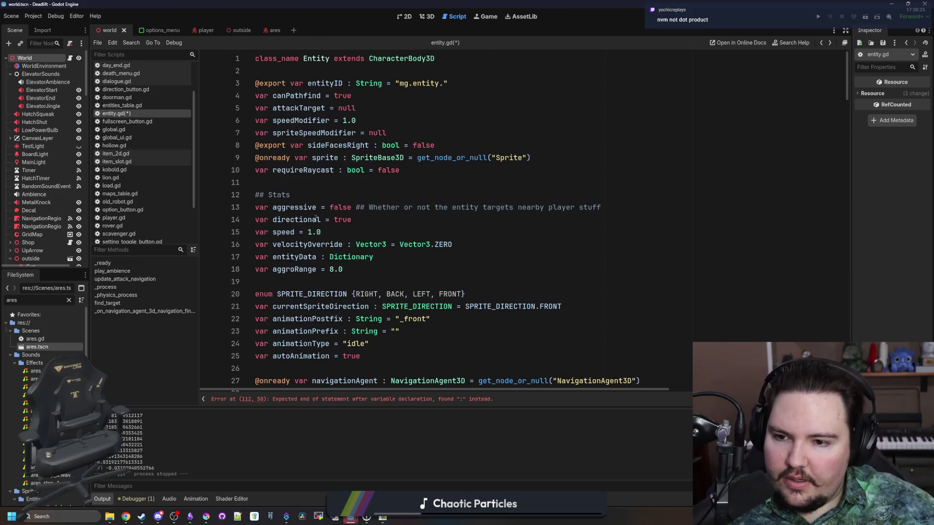
{"action": "scroll", "coordinate": [317, 219], "scroll_direction": "down", "scroll_amount": 1}
{"action": "left_click", "coordinate": [351, 233]}
{"action": "key", "text": "Return"}
{"action": "type", "text": "var vis"}
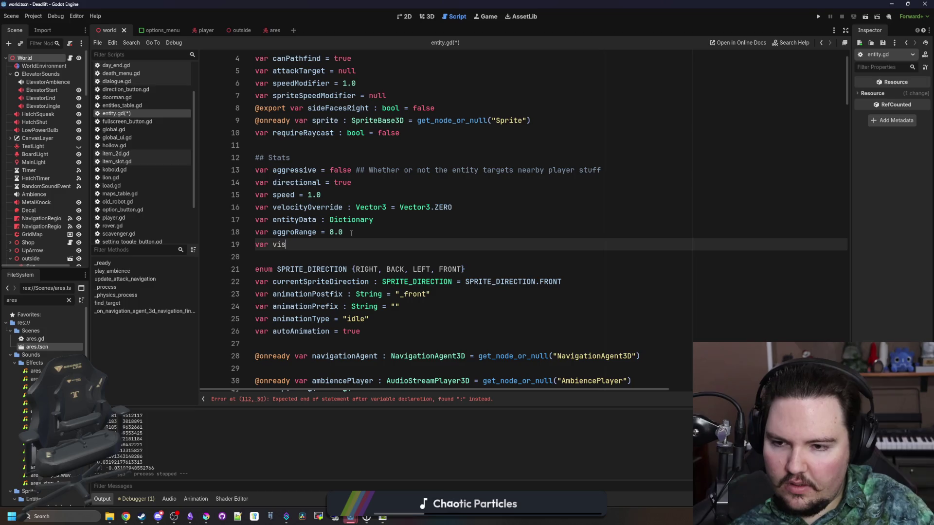
{"action": "type", "text": "ionAngle"}
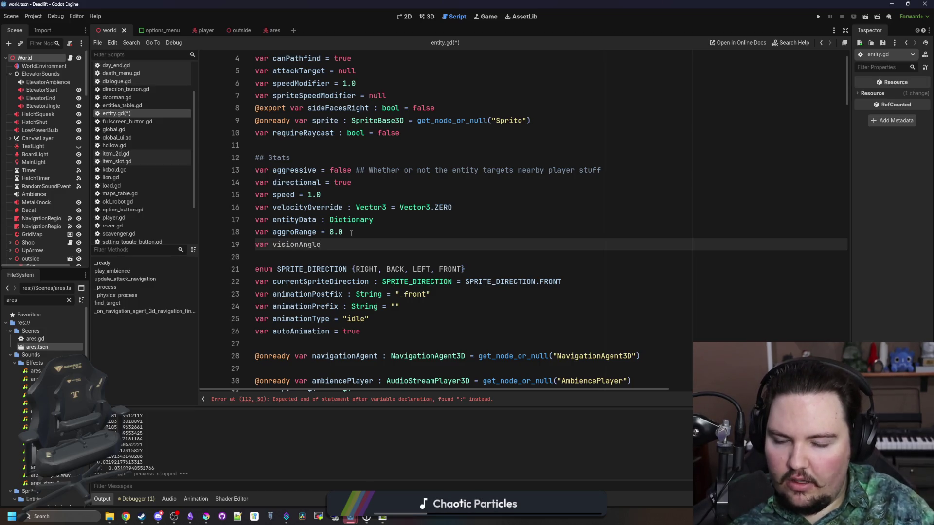
{"action": "type", "text": " : float = 0.0"}
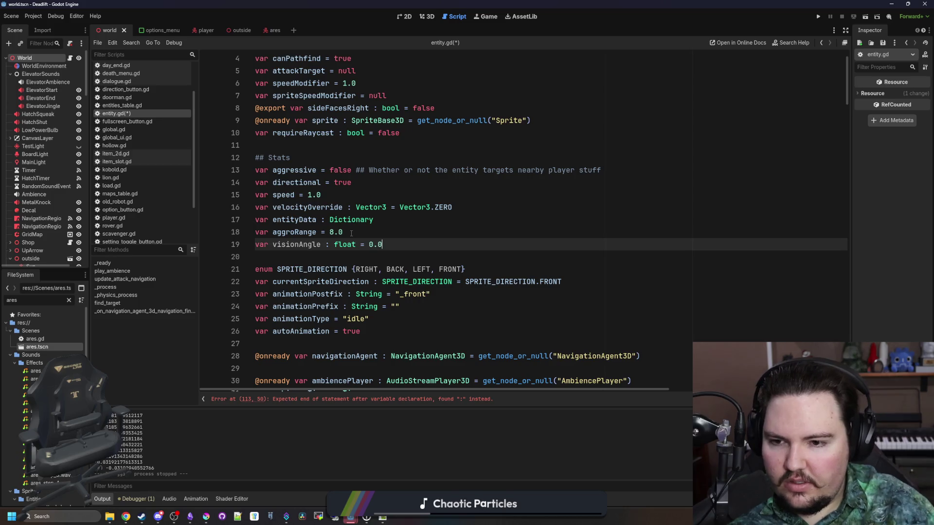
{"action": "scroll", "coordinate": [351, 233], "scroll_direction": "down", "scroll_amount": 9}
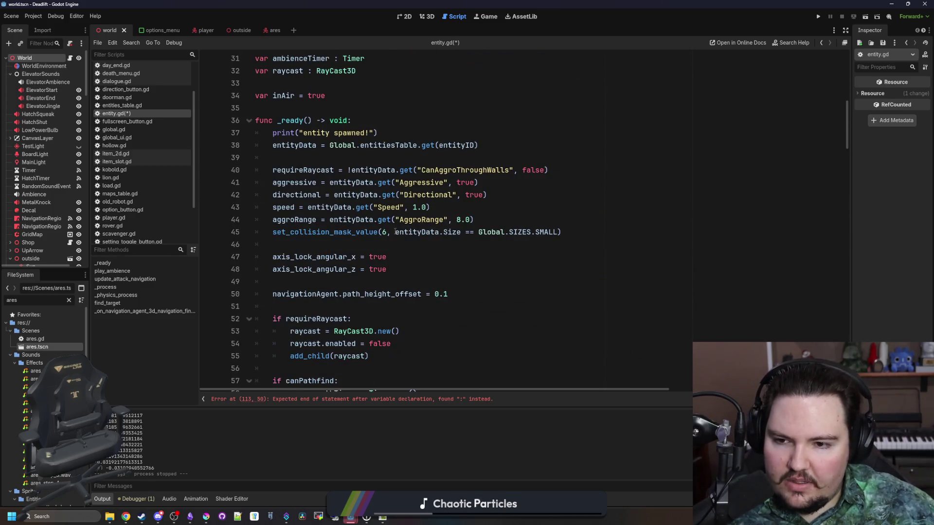
- Load visionAngle from entityData's "VisionAngle" with a PI/2.0 default, below the AggroRange load
{"action": "left_click", "coordinate": [497, 231]}
{"action": "left_click", "coordinate": [488, 222]}
{"action": "key", "text": "Return"}
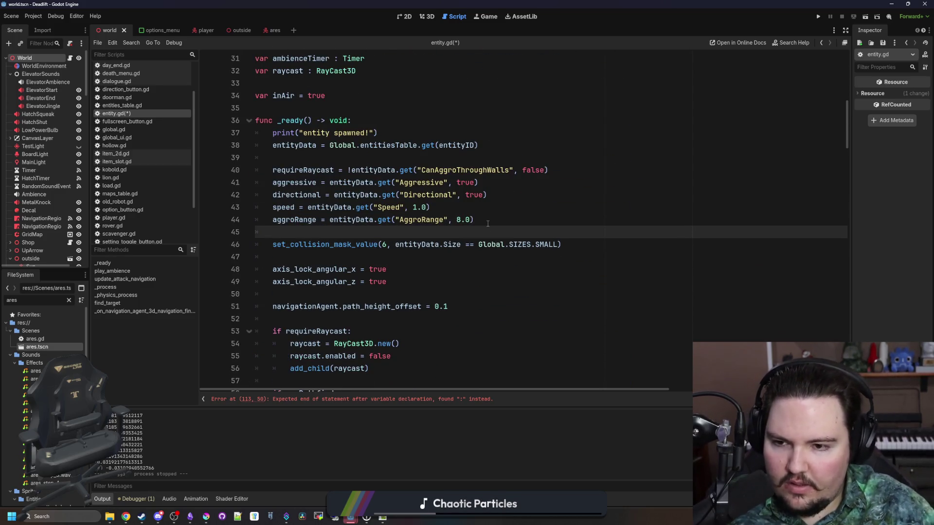
{"action": "type", "text": "visionAngle = entityData.get("}
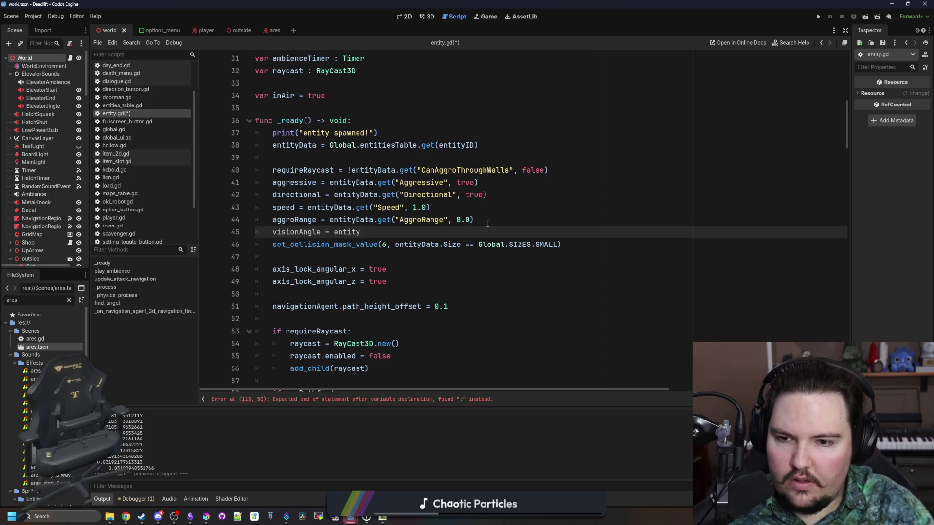
{"action": "type", "text": "\"VisionAngle\""}
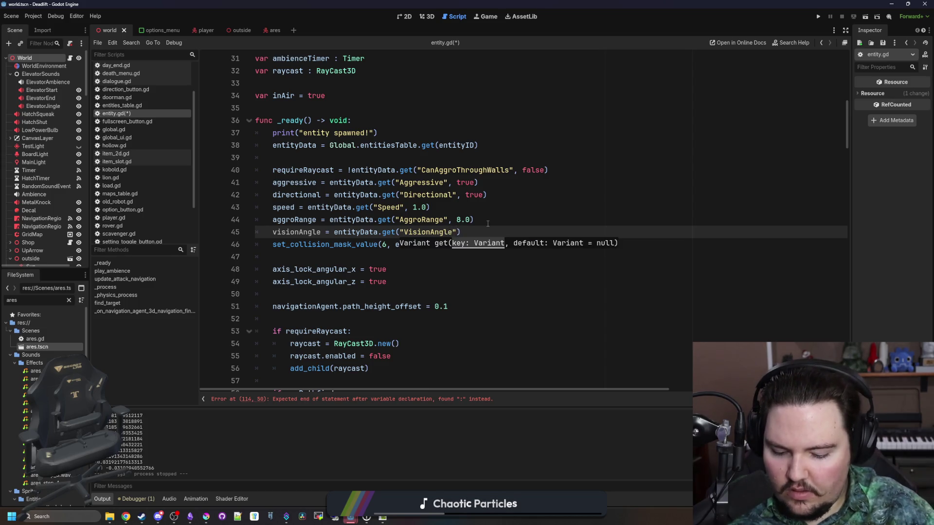
{"action": "type", "text": ", 8.0"}
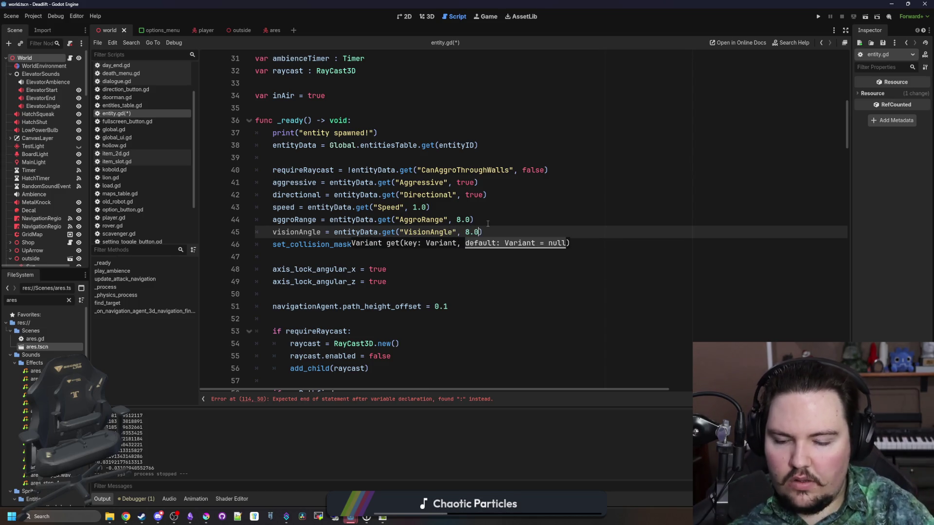
{"action": "key", "text": "BackSpace"}
{"action": "key", "text": "BackSpace"}
{"action": "key", "text": "BackSpace"}
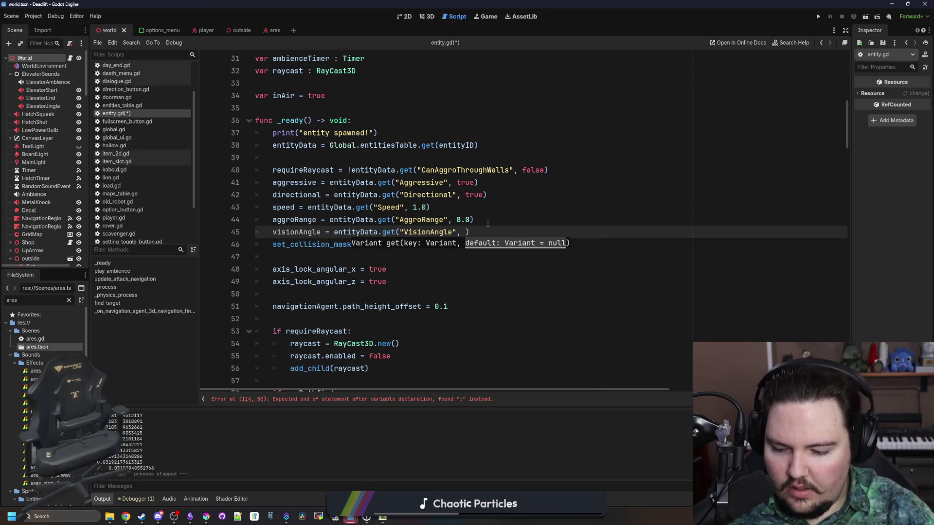
{"action": "type", "text": "PI2"}
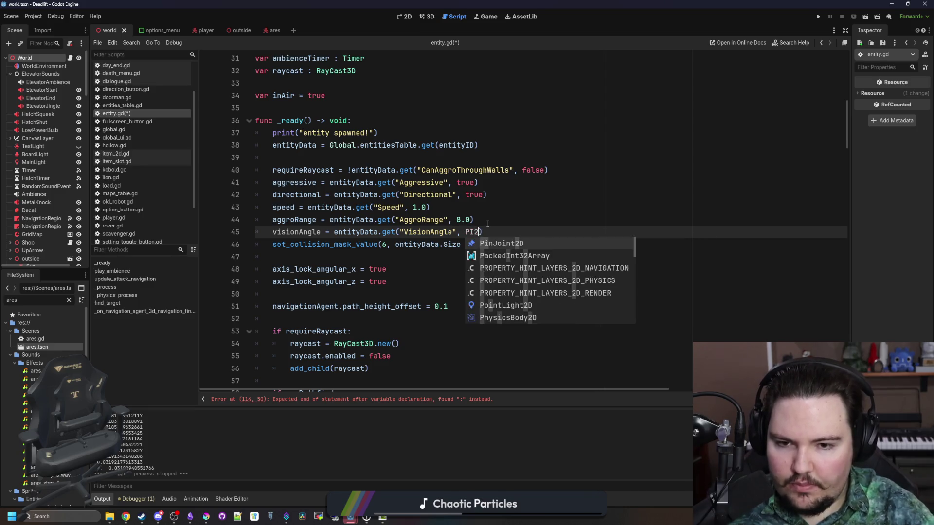
{"action": "key", "text": "BackSpace"}
{"action": "type", "text": "/2.0"}
{"action": "left_click", "coordinate": [488, 223]}
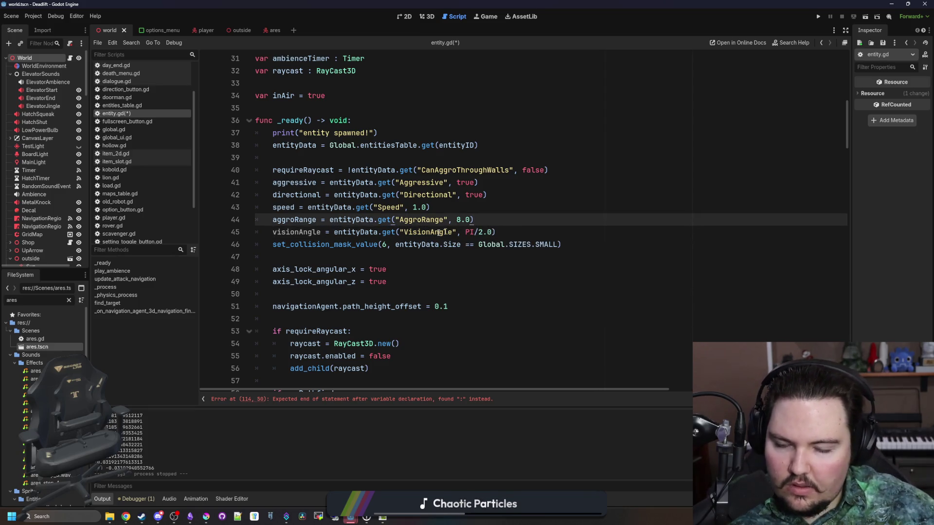
- Delete the #print(rot) line and extra blank lines around inView, then switch to the browser
{"action": "scroll", "coordinate": [440, 233], "scroll_direction": "down", "scroll_amount": 20}
{"action": "left_click", "coordinate": [526, 219]}
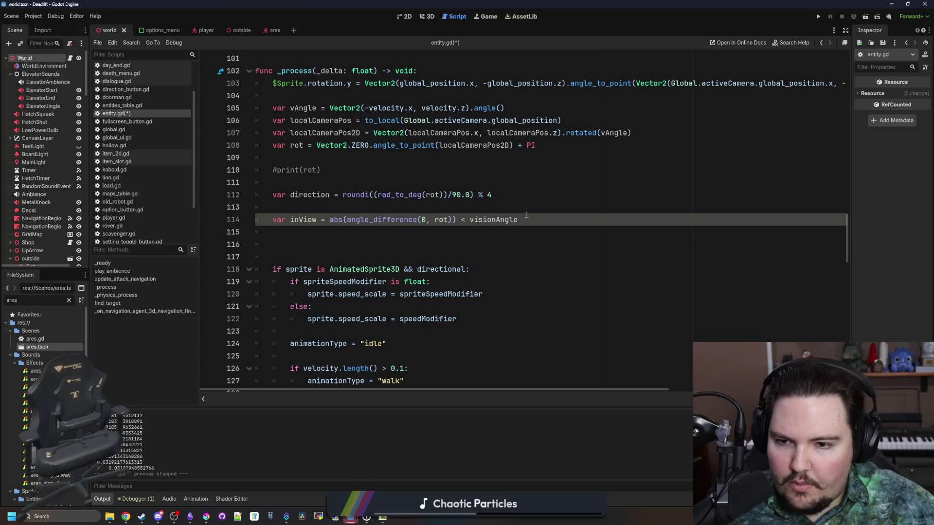
{"action": "left_click", "coordinate": [277, 244]}
{"action": "left_click", "coordinate": [309, 206]}
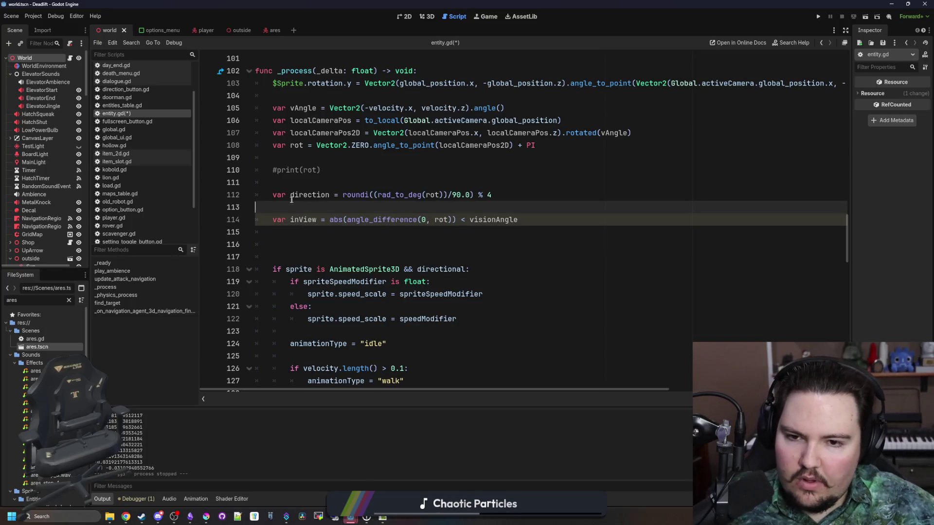
{"action": "key", "text": "BackSpace"}
{"action": "key", "text": "BackSpace"}
{"action": "key", "text": "BackSpace"}
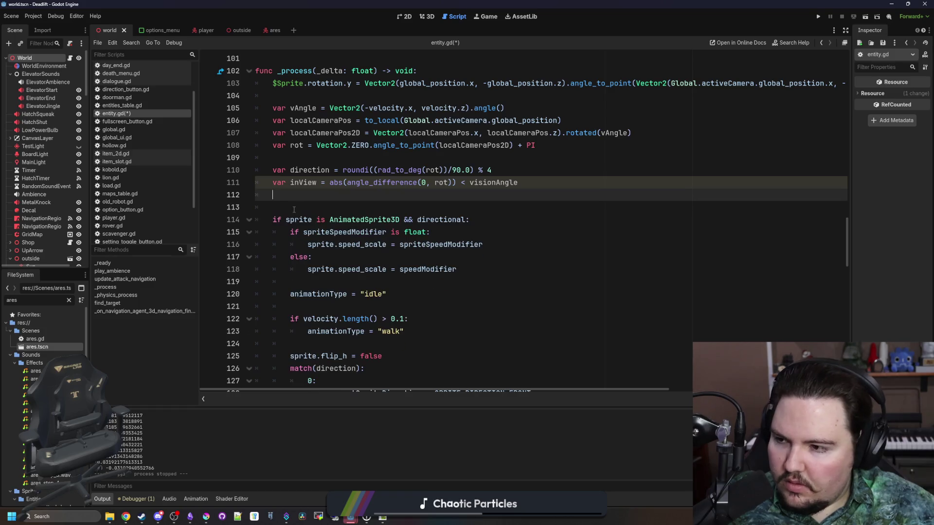
{"action": "key", "text": "BackSpace"}
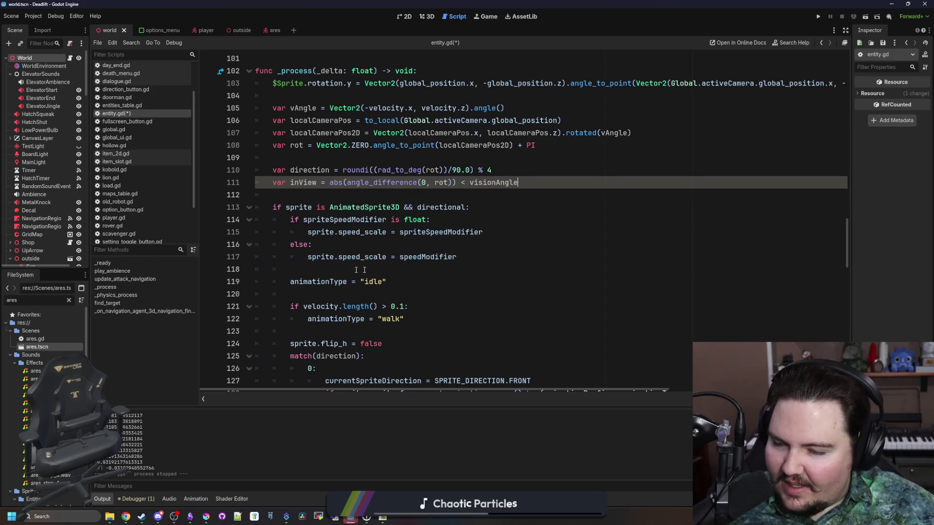
{"action": "left_click", "coordinate": [314, 244]}
{"action": "key", "text": "alt+Tab"}
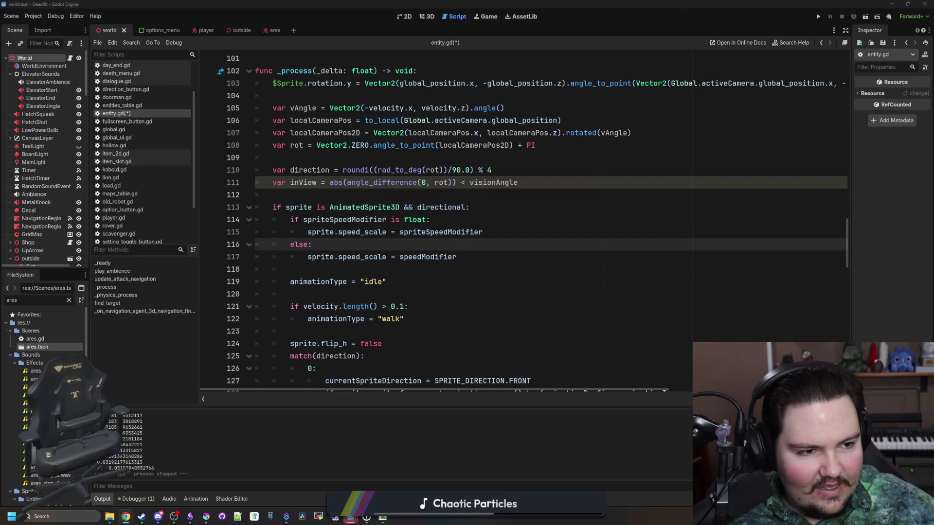
{"action": "left_click_drag", "start_coordinate": [933, 151], "coordinate": [375, 151]}
- Scroll through the Mewgenics Steam store page
{"action": "scroll", "coordinate": [648, 244], "scroll_direction": "down", "scroll_amount": 8}
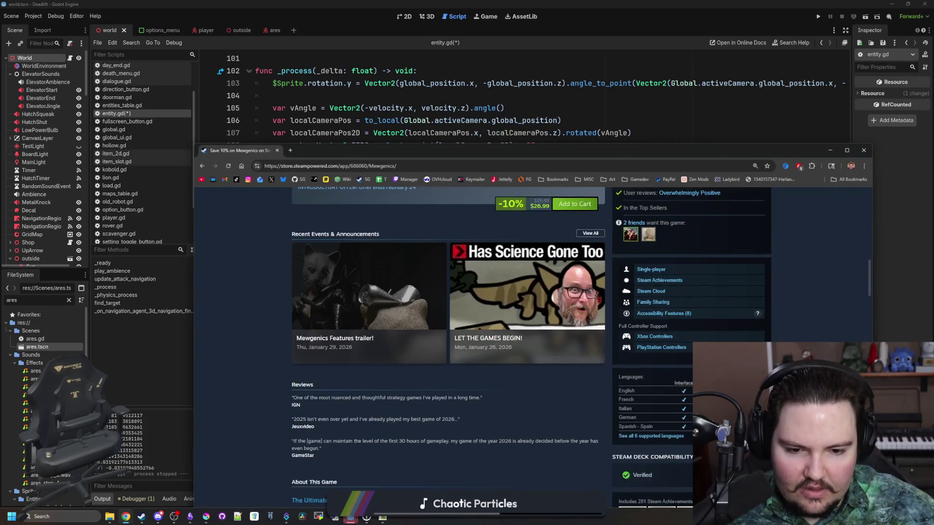
{"action": "scroll", "coordinate": [645, 355], "scroll_direction": "down", "scroll_amount": 3}
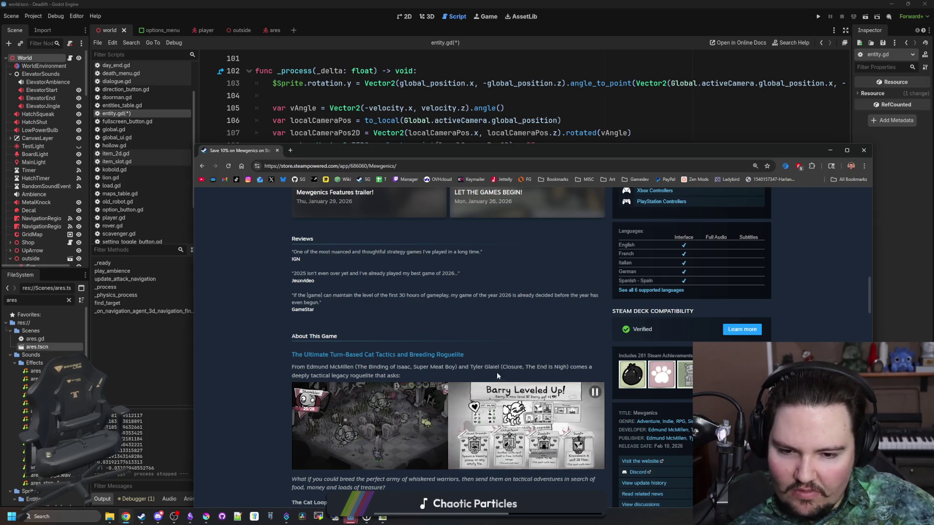
{"action": "scroll", "coordinate": [500, 383], "scroll_direction": "down", "scroll_amount": 15}
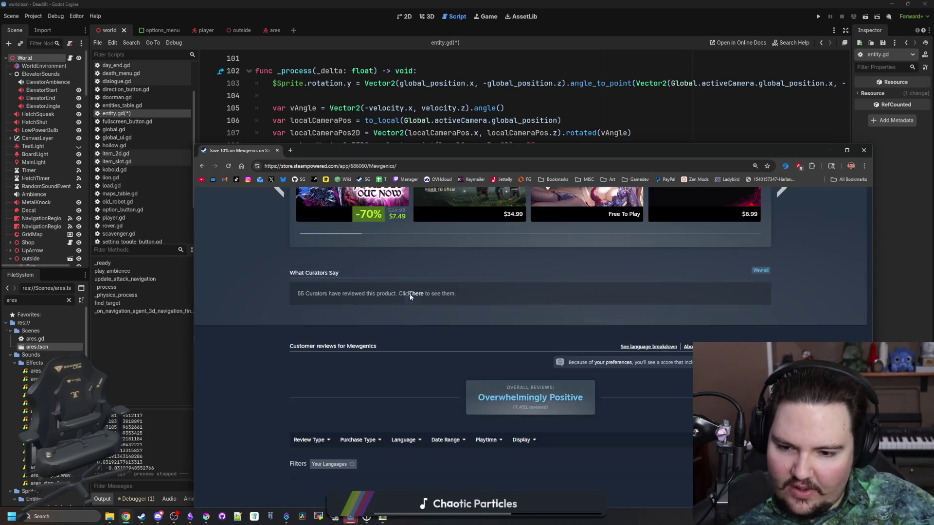
{"action": "scroll", "coordinate": [410, 293], "scroll_direction": "down", "scroll_amount": 5}
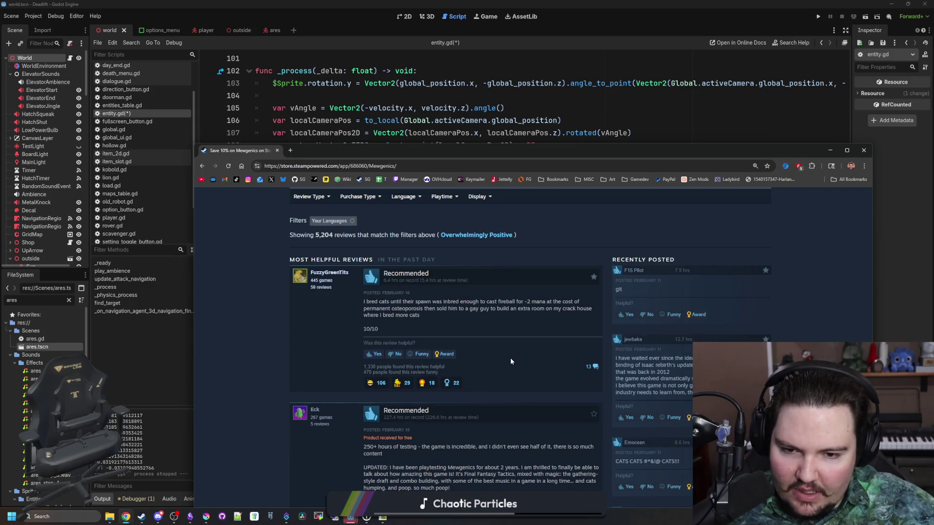
{"action": "scroll", "coordinate": [510, 361], "scroll_direction": "down", "scroll_amount": 2}
{"action": "scroll", "coordinate": [434, 415], "scroll_direction": "up", "scroll_amount": 20}
{"action": "scroll", "coordinate": [435, 414], "scroll_direction": "up", "scroll_amount": 6}
{"action": "scroll", "coordinate": [435, 414], "scroll_direction": "down", "scroll_amount": 2}
{"action": "left_click_drag", "start_coordinate": [612, 155], "coordinate": [539, 88]}
{"action": "scroll", "coordinate": [419, 291], "scroll_direction": "down", "scroll_amount": 4}
- View four Mewgenics gallery screenshots, then minimize the browser and open the Steam library
{"action": "left_click", "coordinate": [392, 340]}
{"action": "left_click", "coordinate": [418, 347]}
{"action": "left_click", "coordinate": [468, 349]}
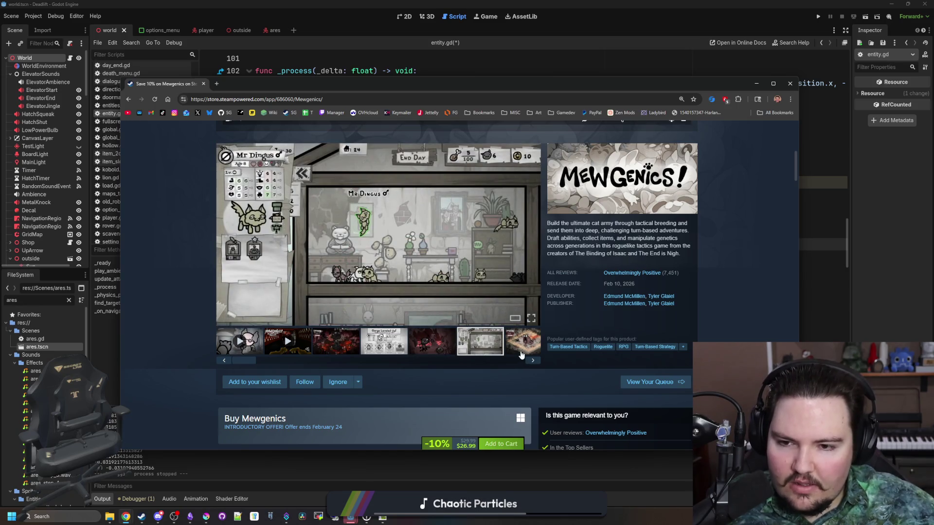
{"action": "left_click", "coordinate": [521, 351]}
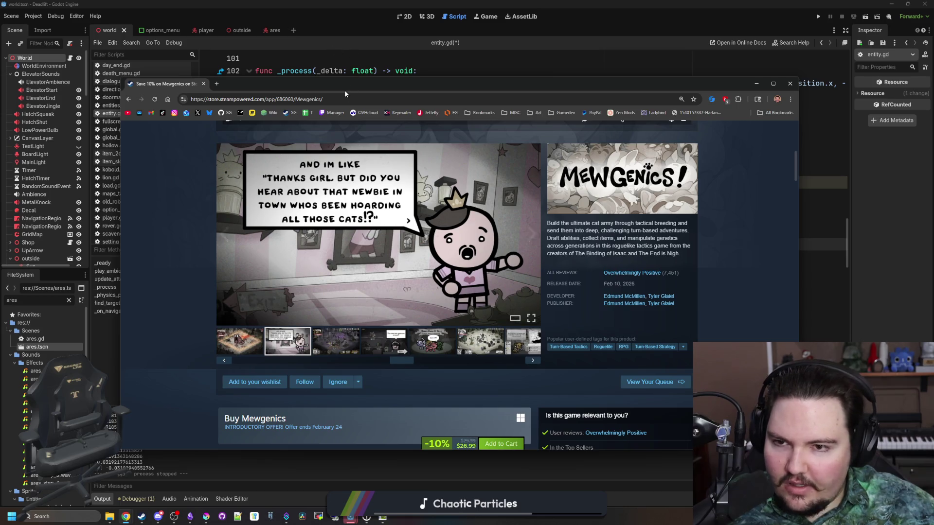
{"action": "left_click", "coordinate": [126, 517]}
{"action": "left_click", "coordinate": [142, 517]}
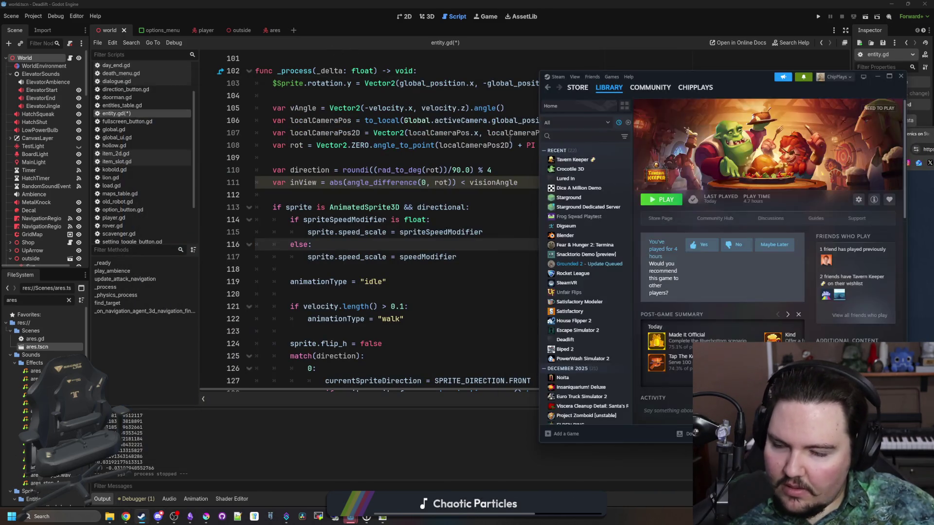
- Search the Steam client store for 'mewgenics', add it to the cart, and view the cart
{"action": "left_click", "coordinate": [578, 87]}
{"action": "left_click_drag", "start_coordinate": [661, 77], "coordinate": [390, 104]}
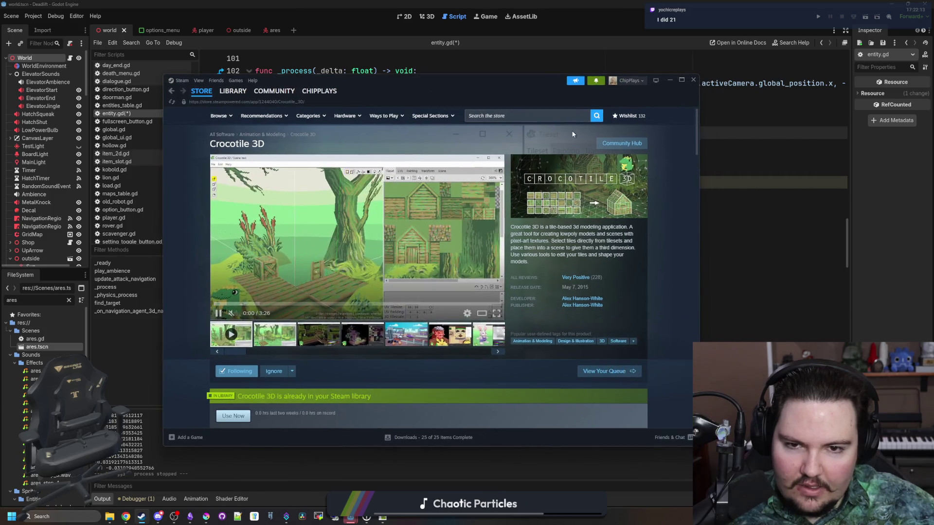
{"action": "left_click", "coordinate": [548, 119]}
{"action": "type", "text": "mewgenics"}
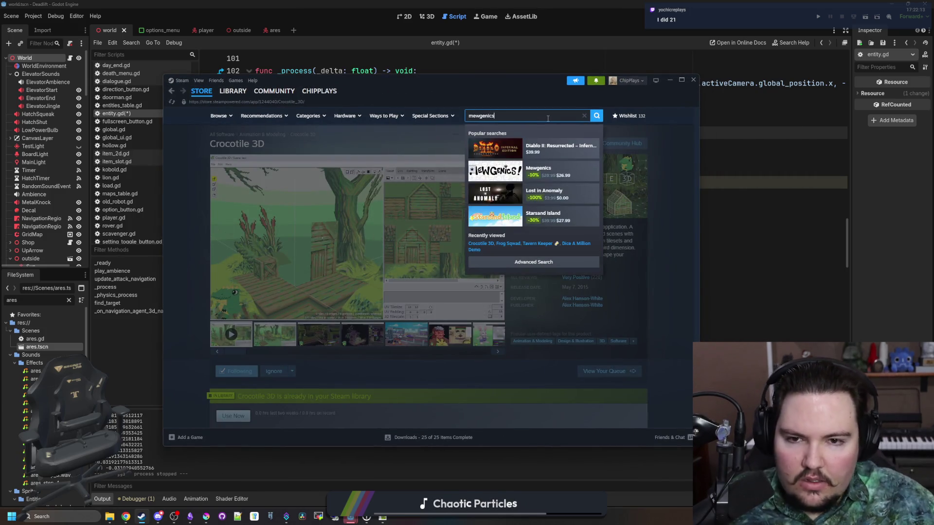
{"action": "left_click", "coordinate": [518, 149]}
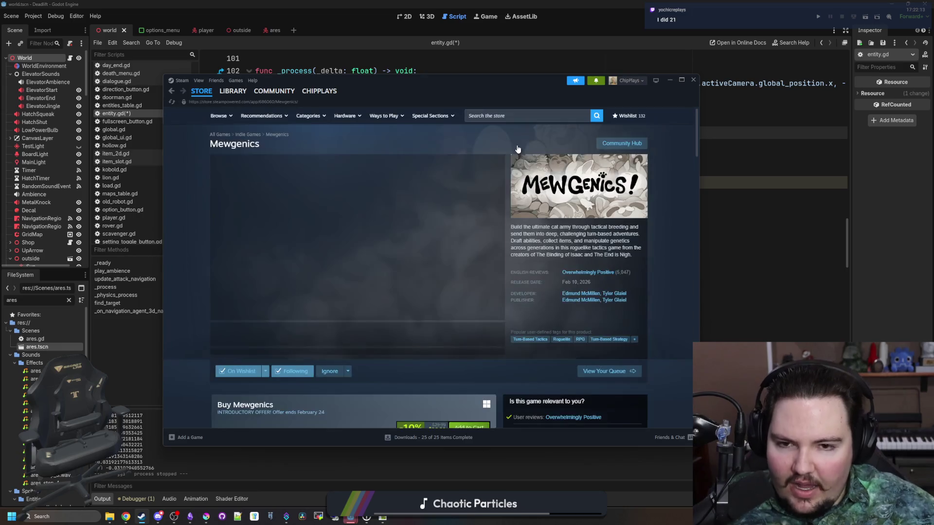
{"action": "scroll", "coordinate": [428, 253], "scroll_direction": "down", "scroll_amount": 2}
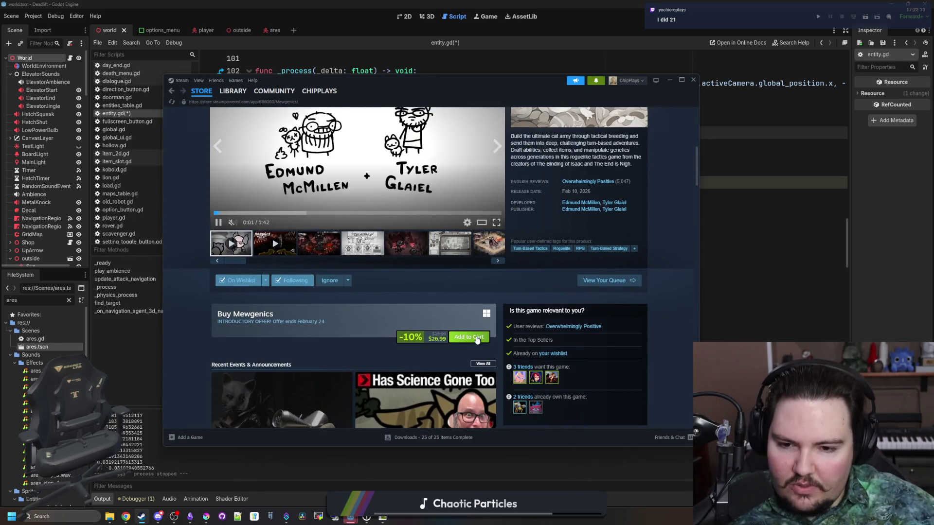
{"action": "left_click", "coordinate": [477, 339]}
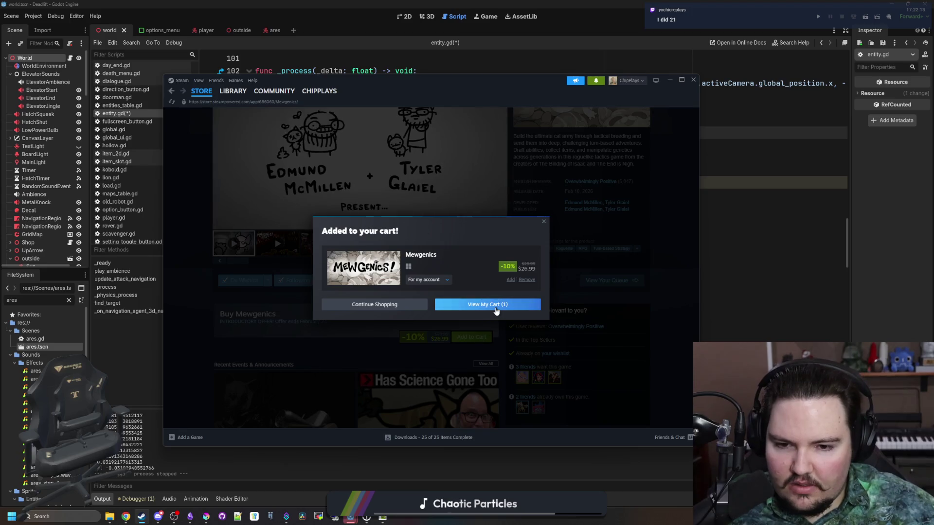
{"action": "left_click", "coordinate": [496, 305]}
{"action": "mouse_move", "coordinate": [527, 85]}
{"action": "left_mouse_down"}
{"action": "mouse_move", "coordinate": [778, 154]}
{"action": "mouse_move", "coordinate": [933, 168]}
{"action": "left_mouse_up"}
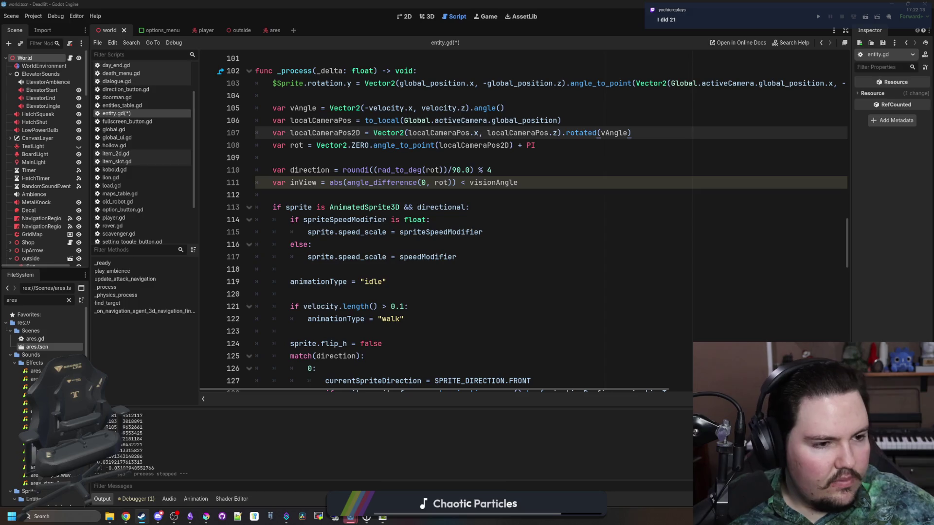
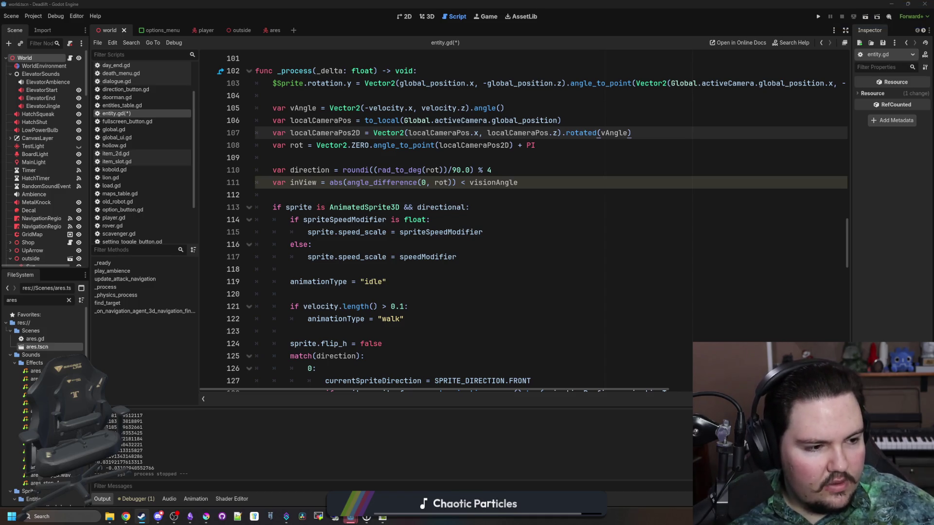
- Check the Mewgenics page in the Steam library, then return to Godot
{"action": "key", "text": "alt+Tab"}
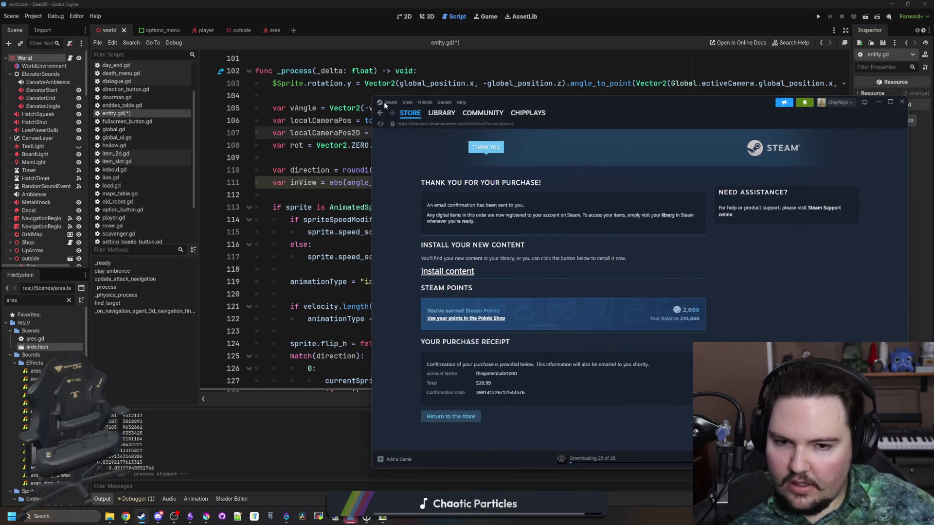
{"action": "left_click", "coordinate": [71, 21]}
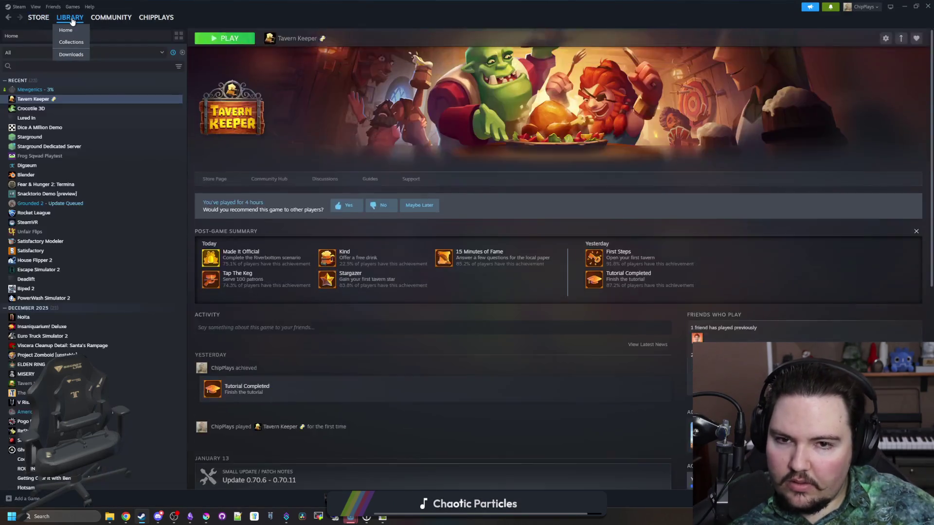
{"action": "left_click", "coordinate": [37, 91]}
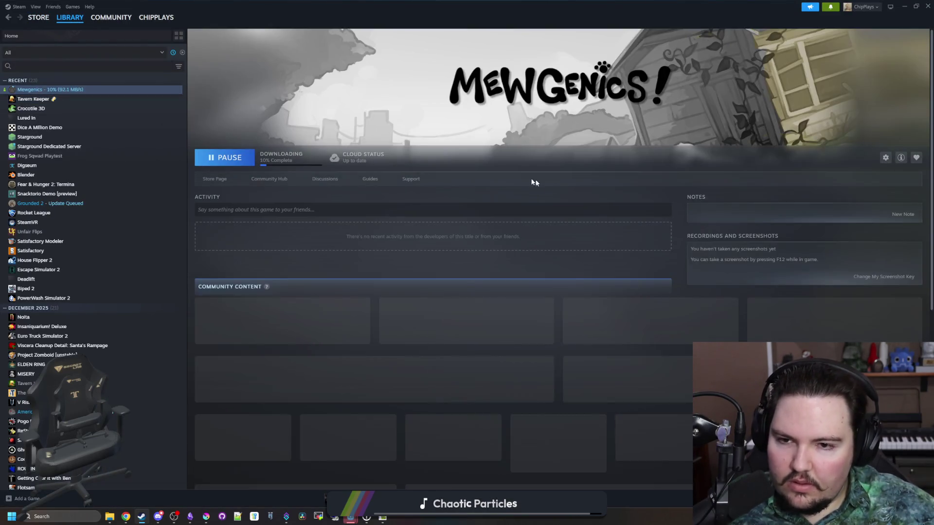
{"action": "key", "text": "alt+Tab"}
- Declare 'var inView : bool = false' on line 33 of entity.gd
{"action": "left_click", "coordinate": [571, 263]}
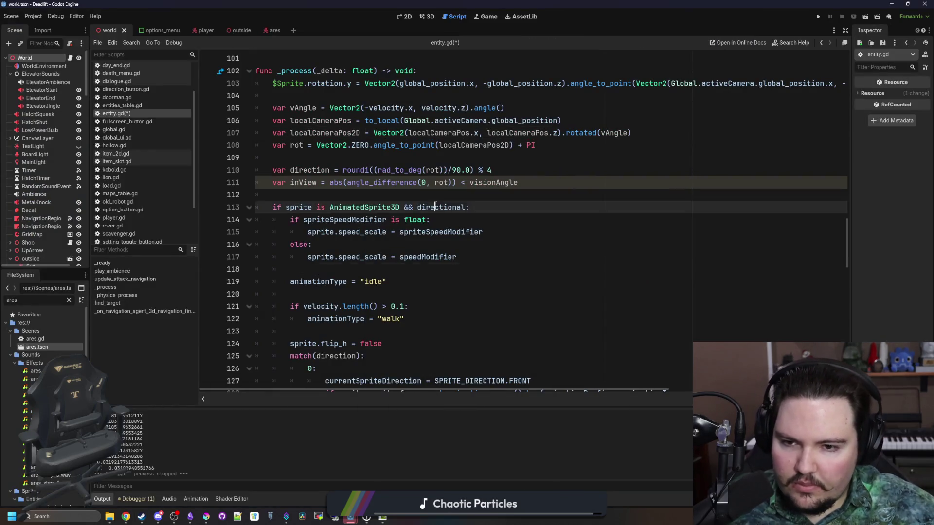
{"action": "left_click", "coordinate": [426, 195]}
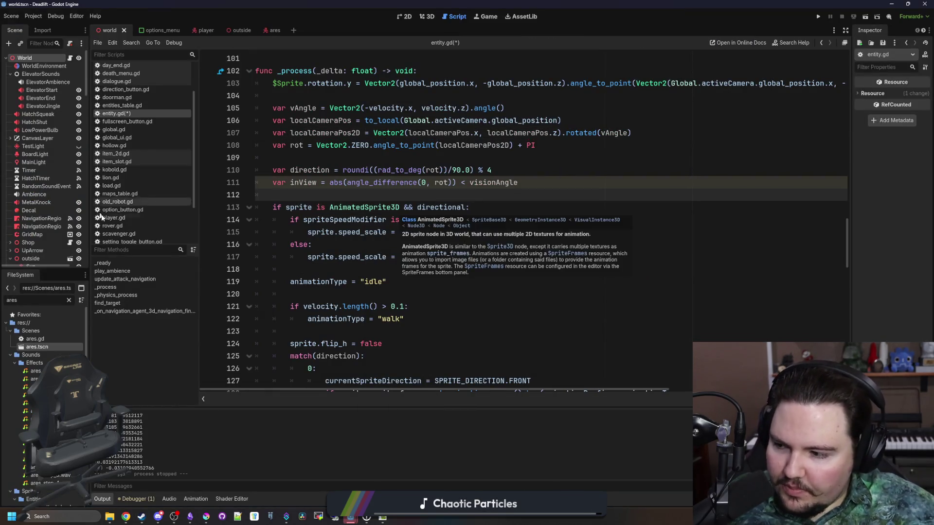
{"action": "double_click", "coordinate": [302, 184]}
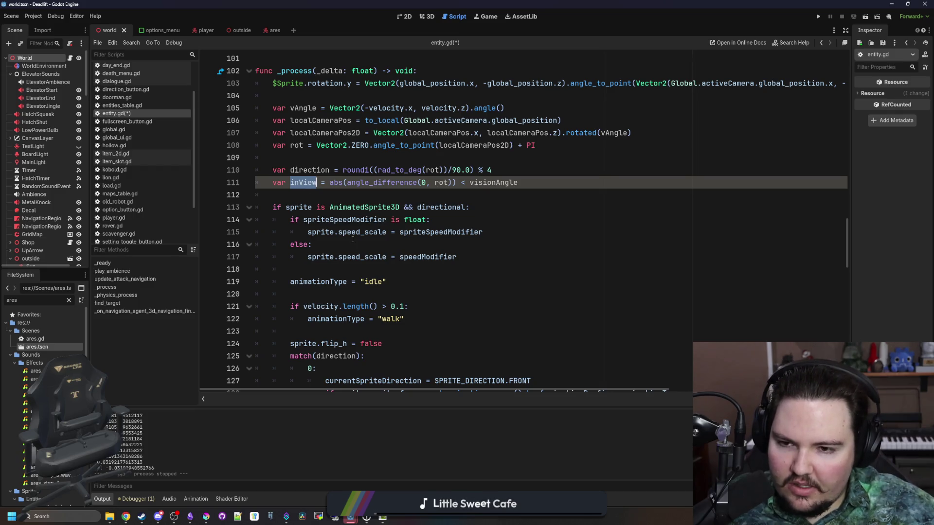
{"action": "scroll", "coordinate": [352, 239], "scroll_direction": "down", "scroll_amount": 2}
{"action": "scroll", "coordinate": [343, 234], "scroll_direction": "up", "scroll_amount": 6}
{"action": "scroll", "coordinate": [305, 213], "scroll_direction": "down", "scroll_amount": 1}
{"action": "scroll", "coordinate": [317, 224], "scroll_direction": "up", "scroll_amount": 15}
{"action": "scroll", "coordinate": [311, 224], "scroll_direction": "up", "scroll_amount": 10}
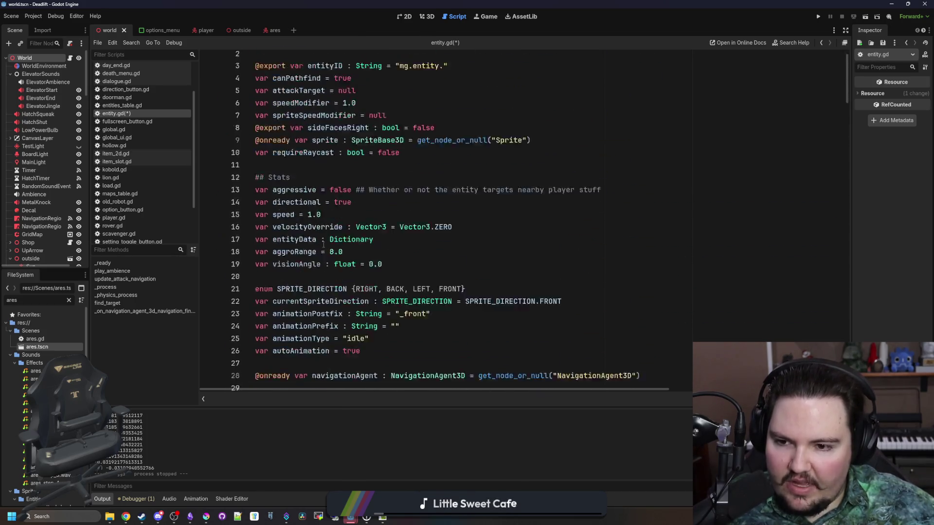
{"action": "scroll", "coordinate": [273, 191], "scroll_direction": "down", "scroll_amount": 4}
{"action": "scroll", "coordinate": [301, 229], "scroll_direction": "down", "scroll_amount": 1}
{"action": "left_click", "coordinate": [298, 266]}
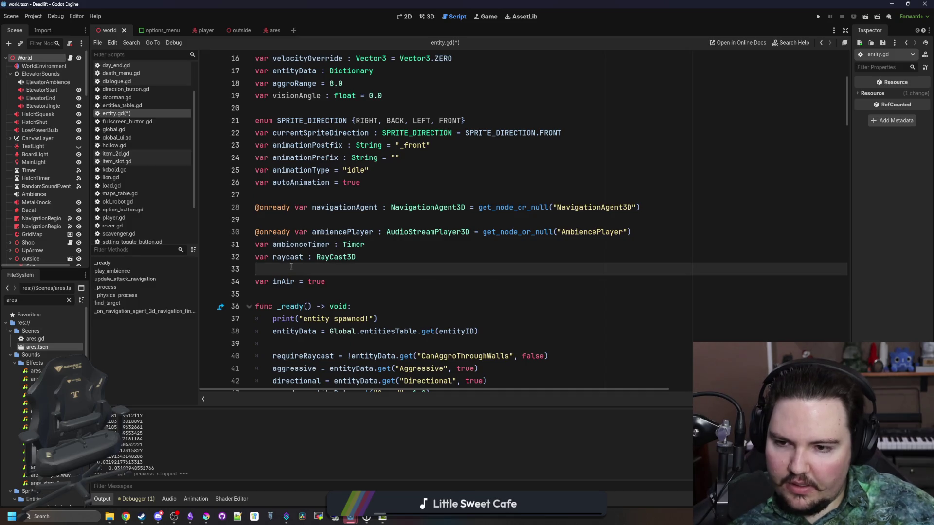
{"action": "type", "text": "var inView : bool = false"}
- Remove 'var' from the inView assignment on line 111 and save entity.gd
{"action": "double_click", "coordinate": [292, 269]}
{"action": "scroll", "coordinate": [298, 266], "scroll_direction": "down", "scroll_amount": 15}
{"action": "scroll", "coordinate": [297, 265], "scroll_direction": "down", "scroll_amount": 6}
{"action": "double_click", "coordinate": [301, 305]}
{"action": "left_click", "coordinate": [318, 308]}
{"action": "double_click", "coordinate": [284, 307]}
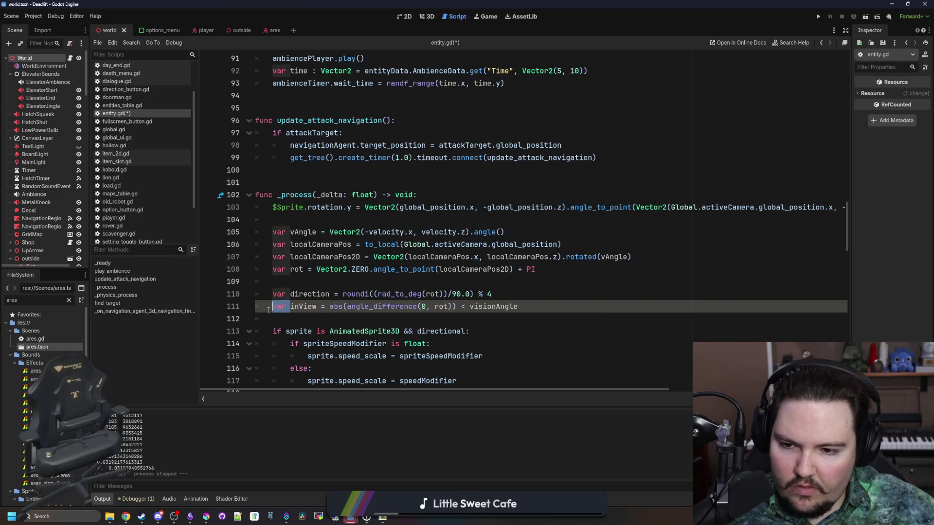
{"action": "key", "text": "BackSpace"}
{"action": "key", "text": "Delete"}
{"action": "left_click", "coordinate": [281, 318]}
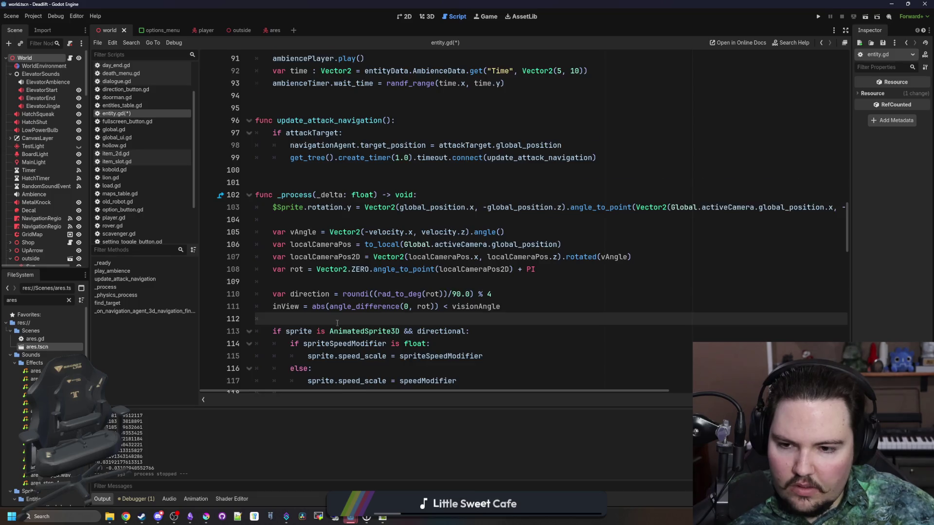
{"action": "scroll", "coordinate": [323, 280], "scroll_direction": "down", "scroll_amount": 1}
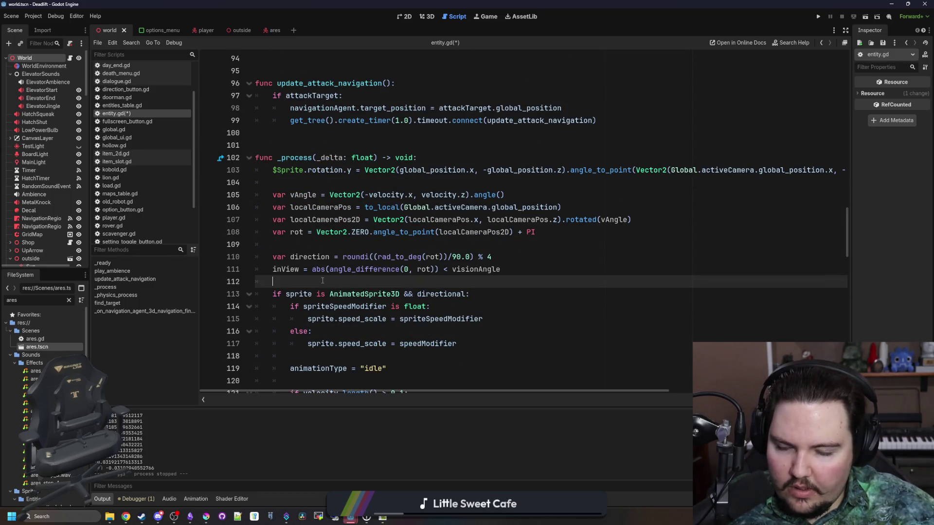
{"action": "key", "text": "ctrl+s"}
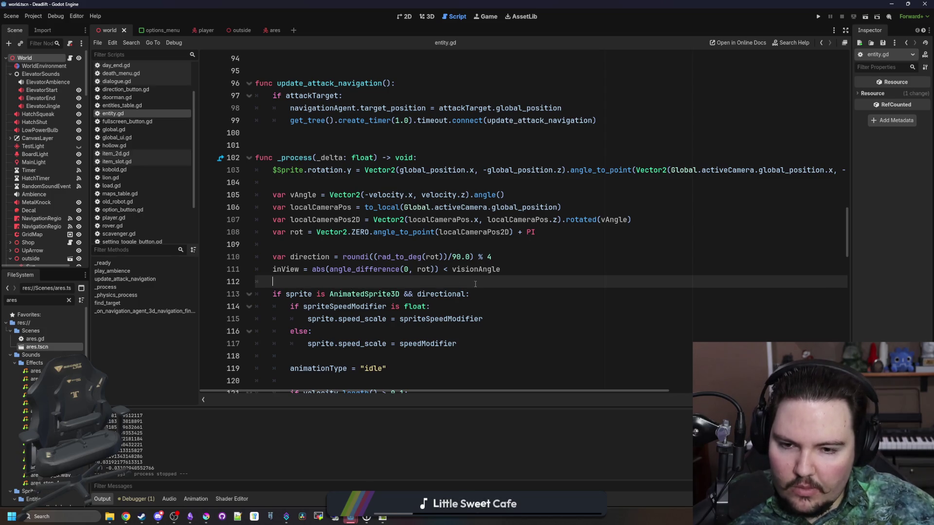
{"action": "double_click", "coordinate": [285, 269]}
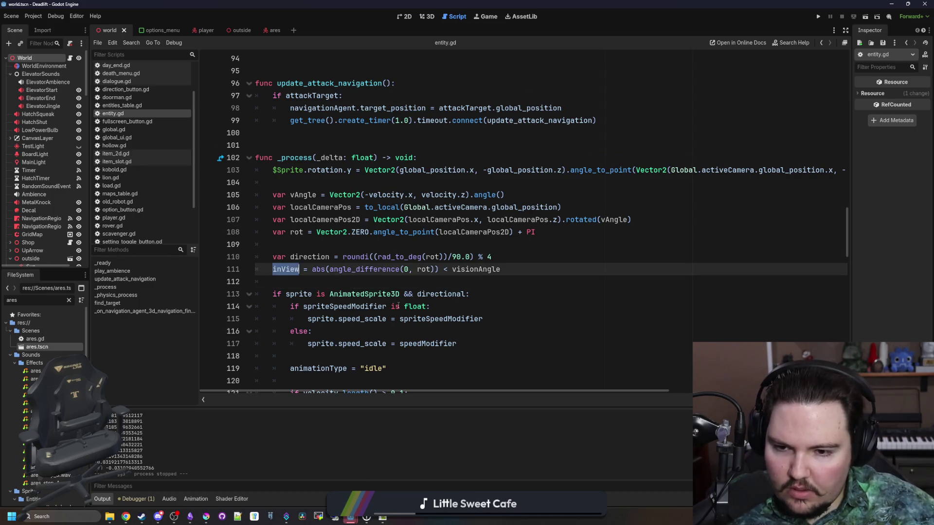
- Append '&& inView' to the line 160 aggro condition, then show the Game view
{"action": "scroll", "coordinate": [399, 305], "scroll_direction": "down", "scroll_amount": 5}
{"action": "scroll", "coordinate": [399, 306], "scroll_direction": "down", "scroll_amount": 8}
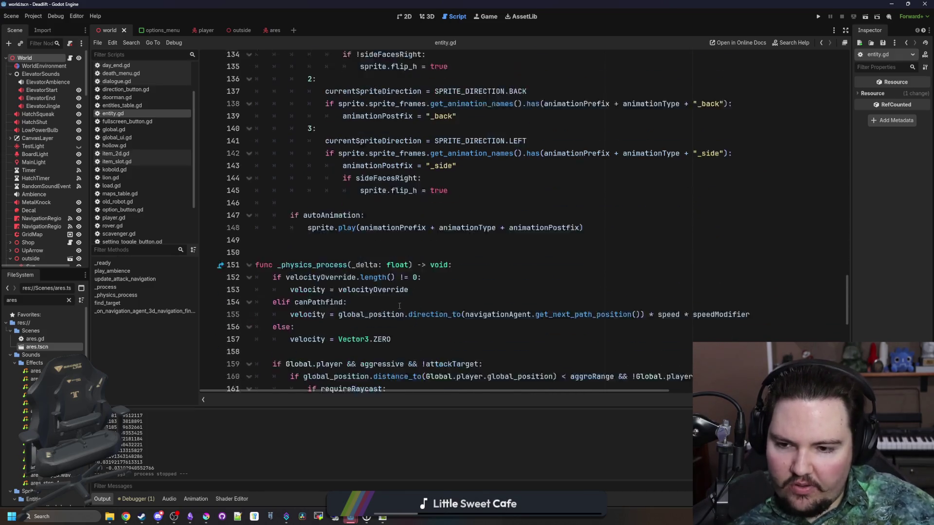
{"action": "scroll", "coordinate": [330, 234], "scroll_direction": "down", "scroll_amount": 4}
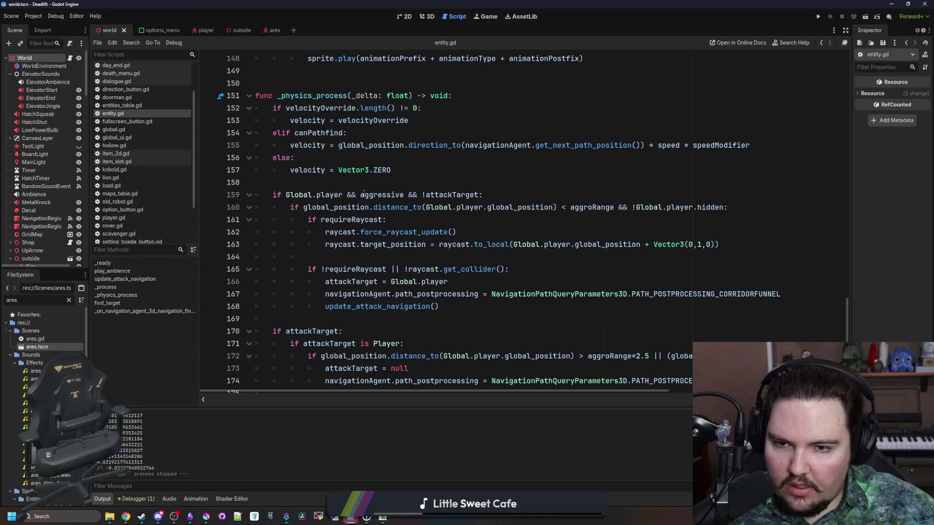
{"action": "scroll", "coordinate": [363, 193], "scroll_direction": "up", "scroll_amount": 18}
{"action": "key", "text": "Down"}
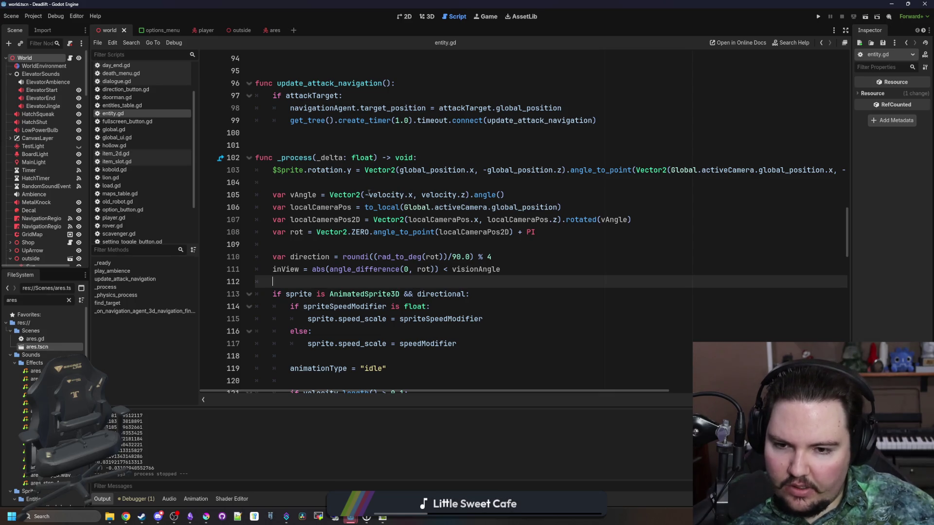
{"action": "double_click", "coordinate": [287, 270]}
{"action": "scroll", "coordinate": [459, 319], "scroll_direction": "down", "scroll_amount": 12}
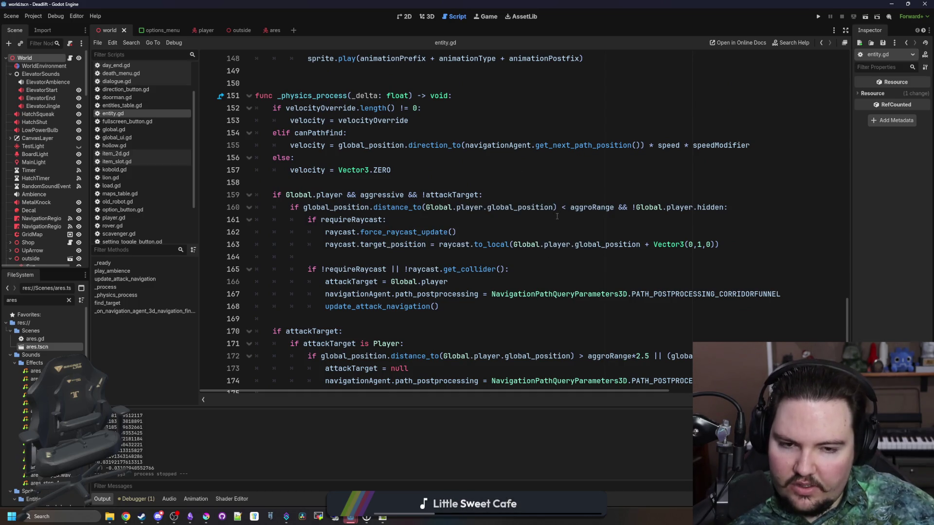
{"action": "left_click", "coordinate": [726, 208]}
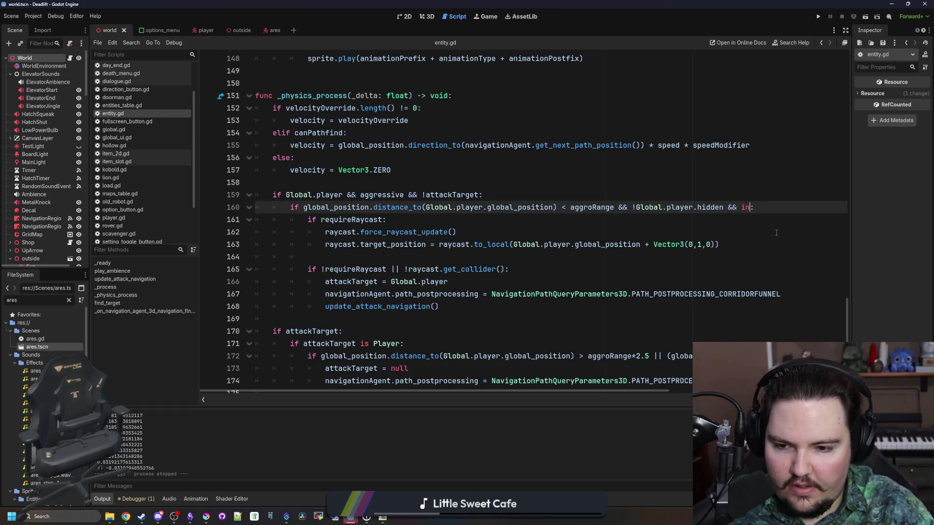
{"action": "type", "text": "View"}
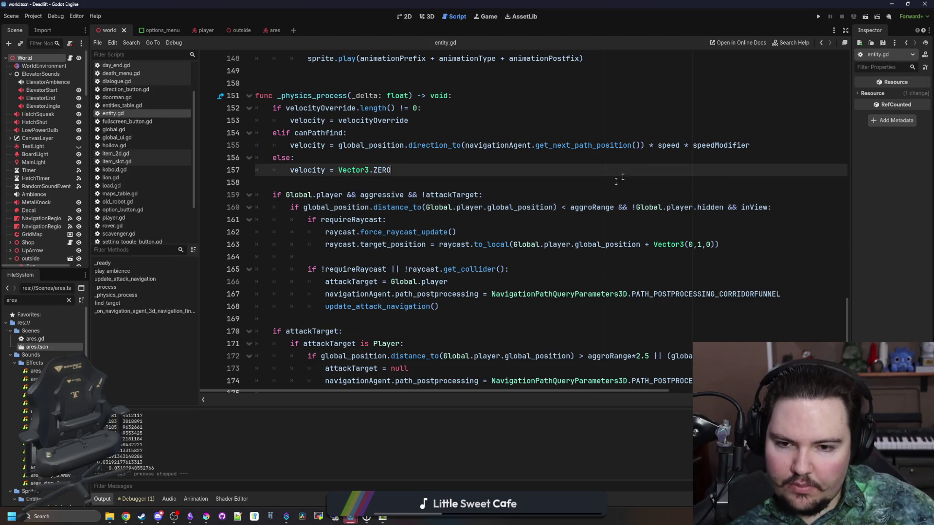
{"action": "left_click", "coordinate": [511, 220]}
{"action": "left_click", "coordinate": [487, 16]}
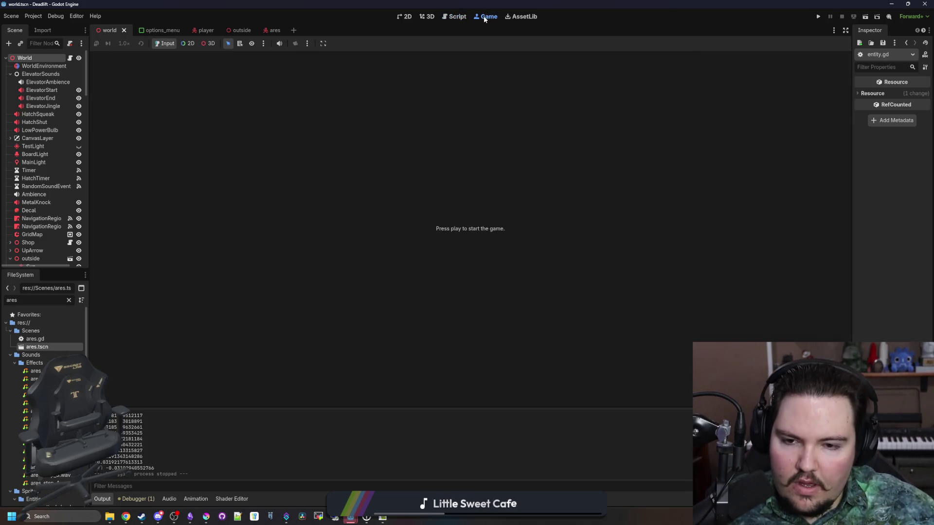
- Run the project, then bring the Mewgenics store page window over the editor
{"action": "left_click", "coordinate": [818, 18]}
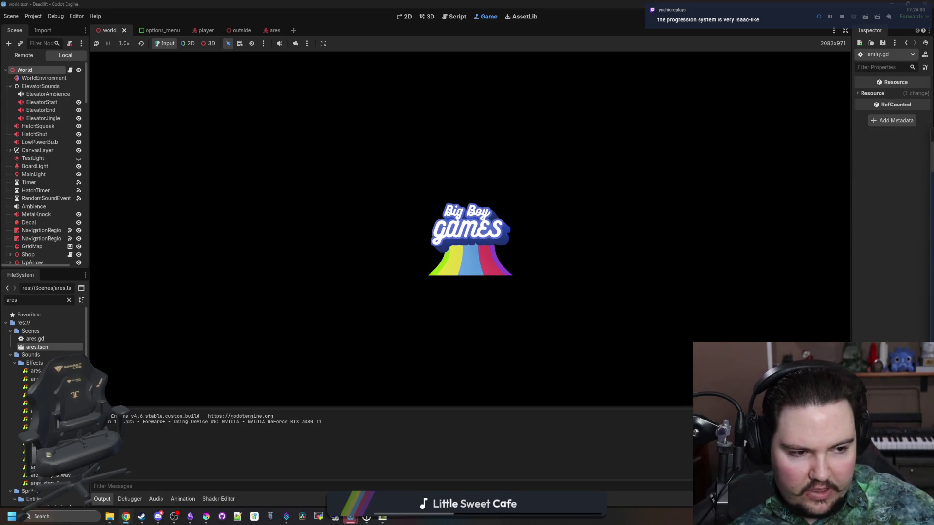
{"action": "mouse_move", "coordinate": [933, 122]}
{"action": "left_mouse_down"}
{"action": "mouse_move", "coordinate": [657, 125]}
{"action": "mouse_move", "coordinate": [553, 199]}
{"action": "left_mouse_up"}
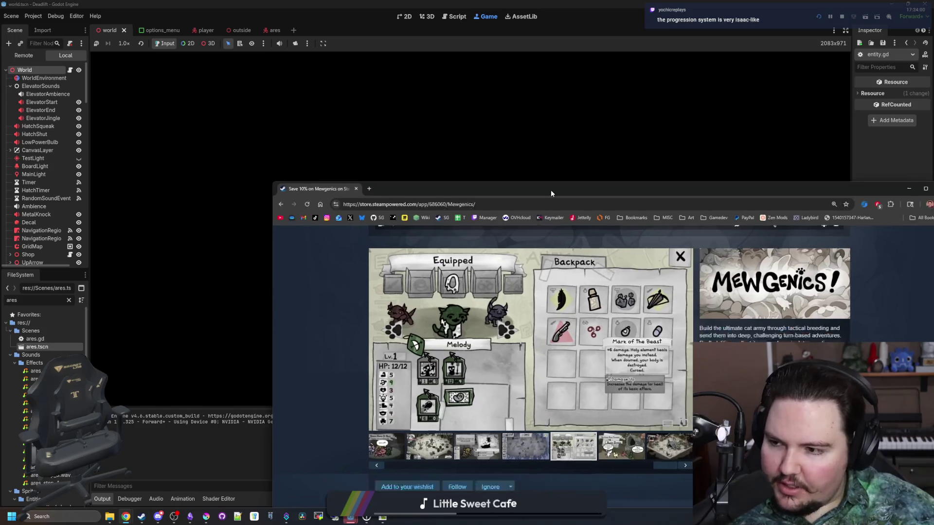
- Maximize the Mewgenics store page and browse screenshots up to the Mr Dingus house image
{"action": "double_click", "coordinate": [554, 199]}
{"action": "mouse_move", "coordinate": [368, 306]}
{"action": "scroll", "coordinate": [438, 365], "scroll_direction": "up", "scroll_amount": 3}
{"action": "left_click", "coordinate": [526, 409]}
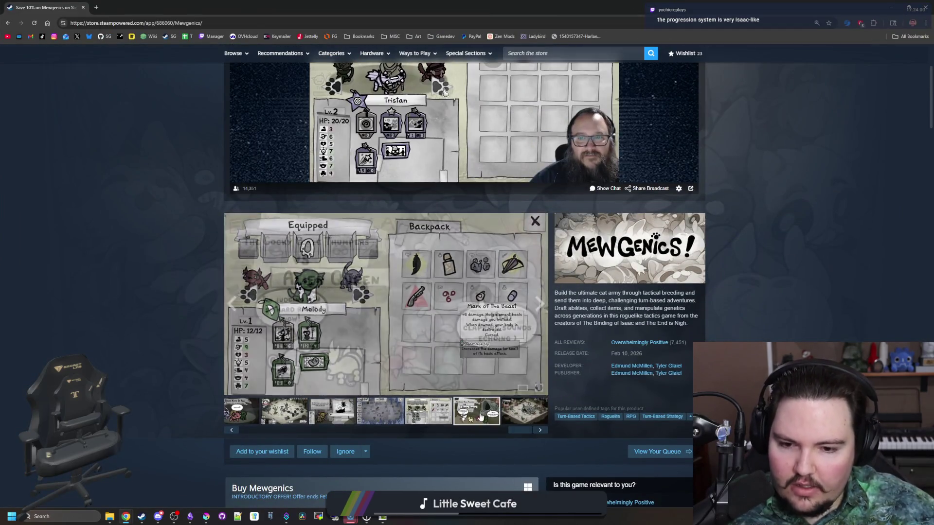
{"action": "scroll", "coordinate": [527, 408], "scroll_direction": "down", "scroll_amount": 1}
{"action": "left_click", "coordinate": [539, 382]}
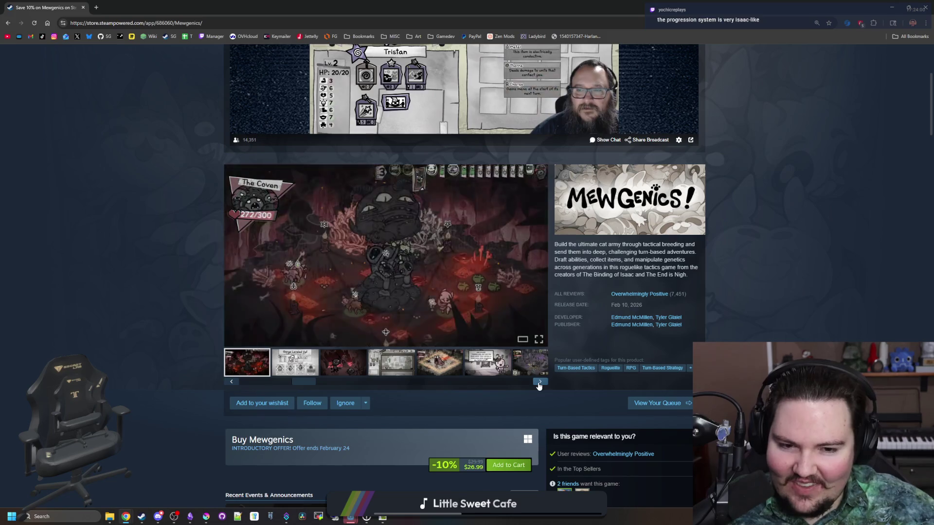
{"action": "left_click", "coordinate": [539, 383]}
{"action": "left_click", "coordinate": [539, 382]}
{"action": "left_click", "coordinate": [539, 382]}
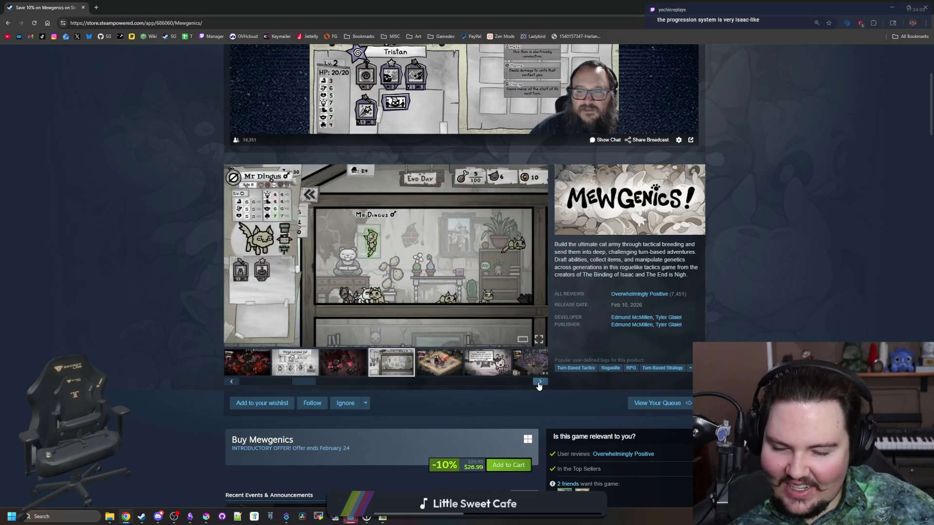
- Page on past the graveyard battle and shop dialogue screenshots to 'Gorge Leveled Up'
{"action": "left_click", "coordinate": [538, 383]}
{"action": "left_click", "coordinate": [538, 383]}
{"action": "left_click", "coordinate": [539, 382]}
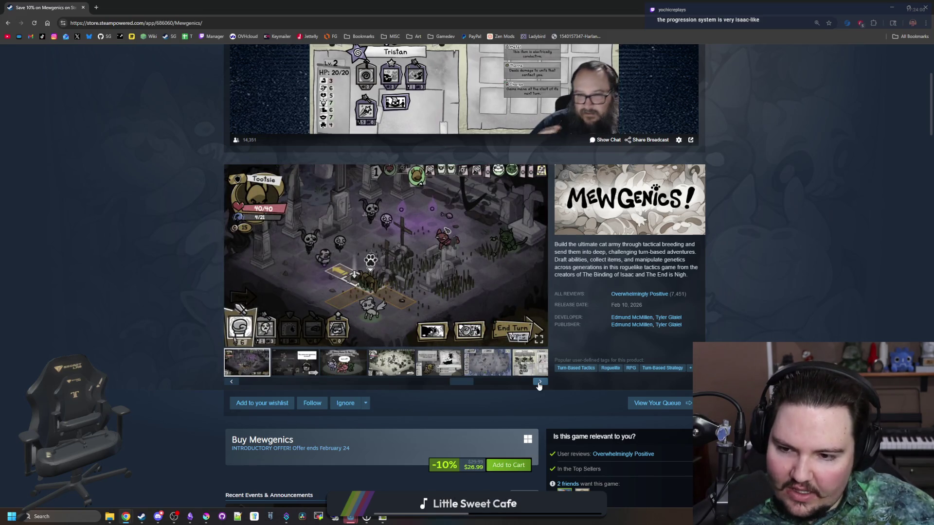
{"action": "left_click", "coordinate": [538, 383]}
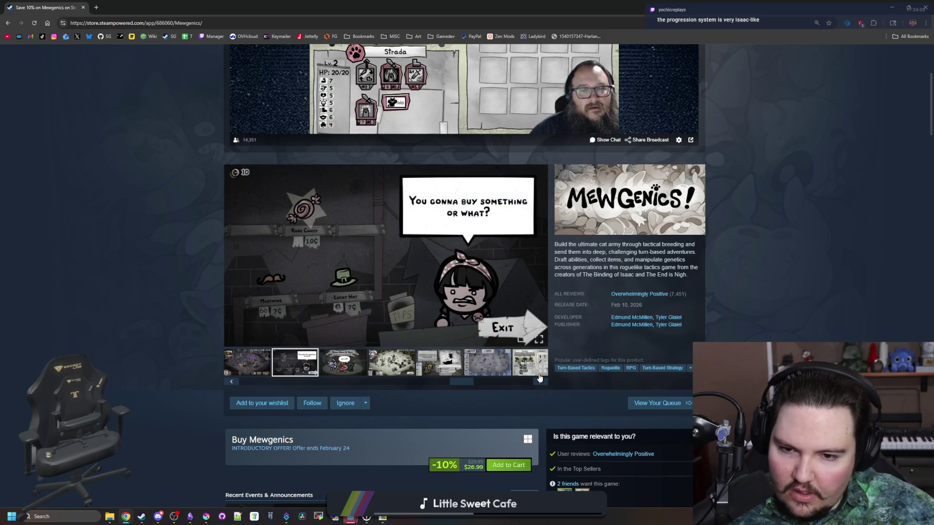
{"action": "left_click", "coordinate": [541, 382]}
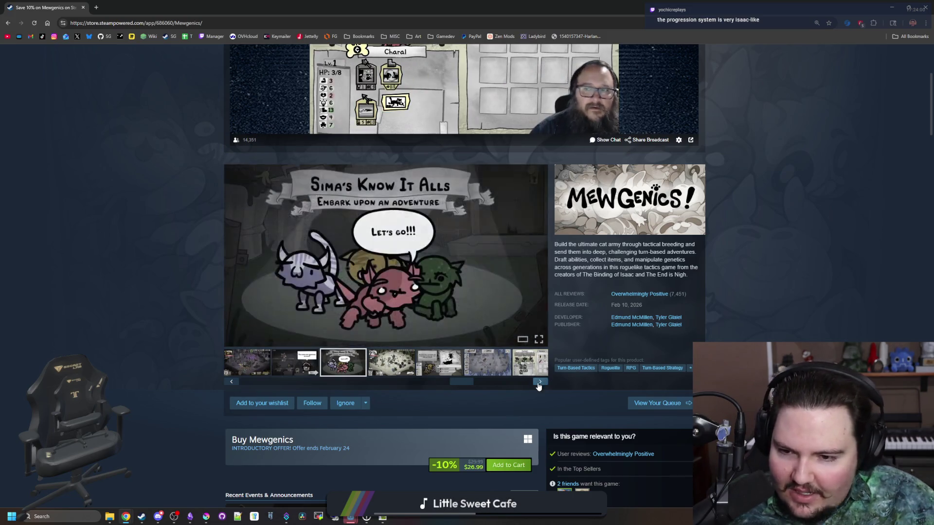
{"action": "left_click", "coordinate": [539, 384]}
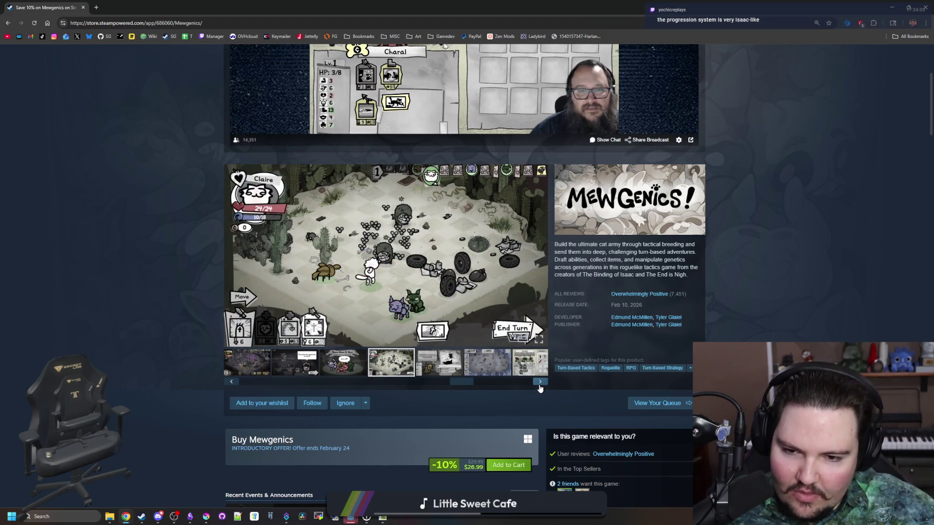
{"action": "left_click", "coordinate": [540, 384]}
{"action": "left_click", "coordinate": [540, 385]}
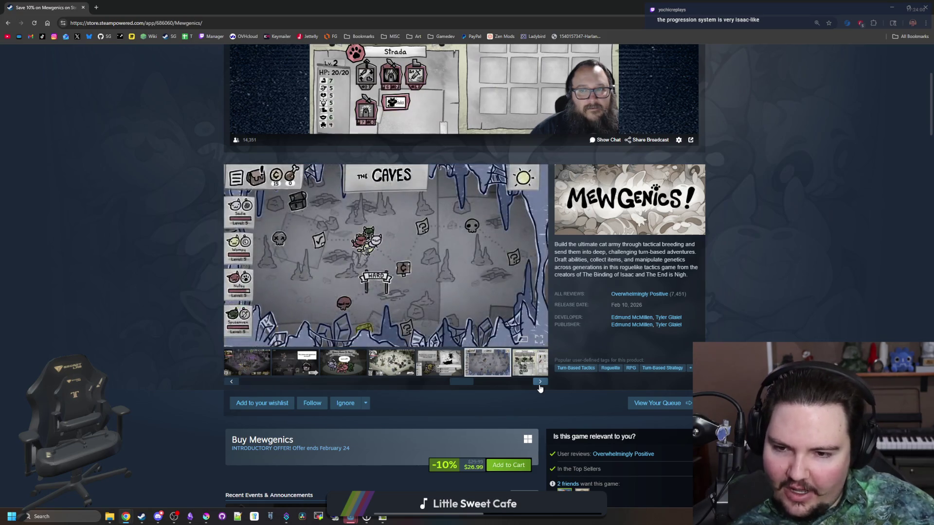
{"action": "left_click", "coordinate": [540, 385]}
{"action": "left_click", "coordinate": [540, 385]}
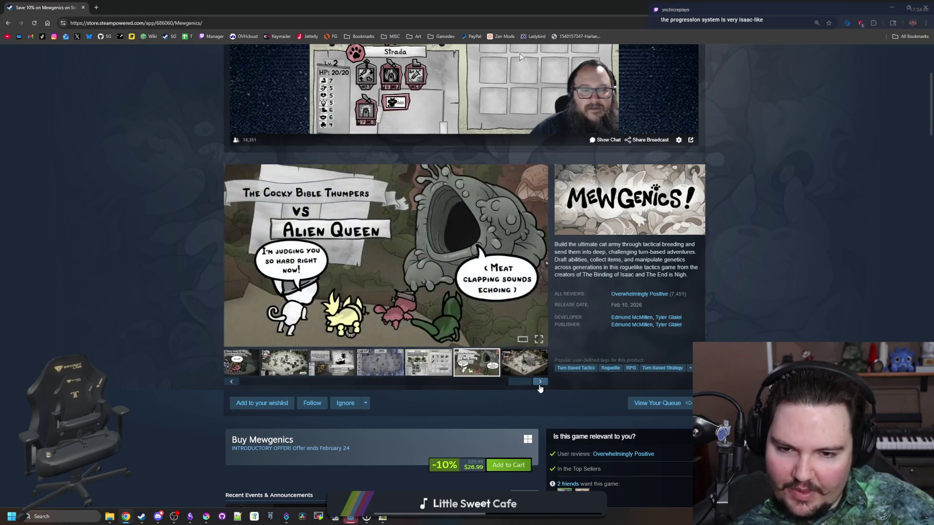
{"action": "left_click", "coordinate": [540, 384]}
{"action": "left_click", "coordinate": [540, 384]}
{"action": "left_click", "coordinate": [539, 384]}
{"action": "left_click", "coordinate": [539, 384]}
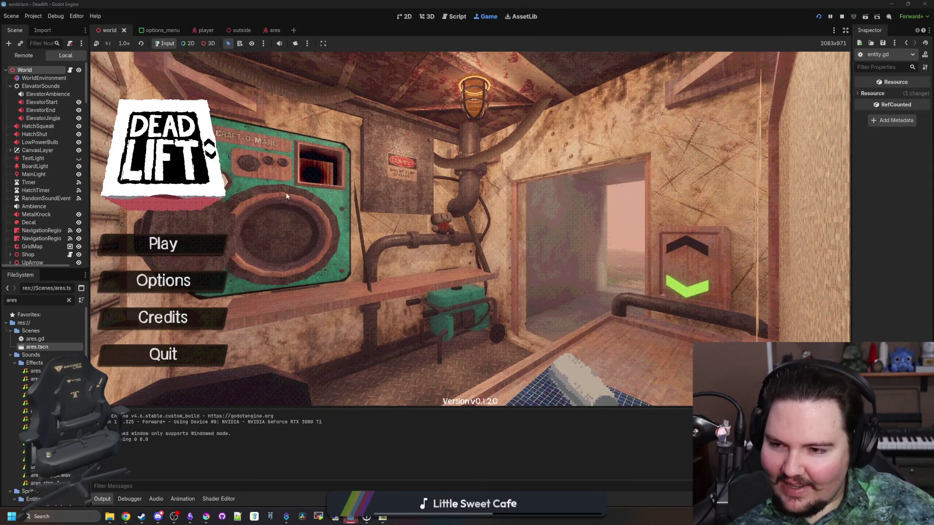
- Enter debug code 'dwasdwa', start the game and ride the elevator to level 1
{"action": "type", "text": "dwasdwa"}
{"action": "left_click", "coordinate": [194, 241]}
{"action": "key", "text": "e"}
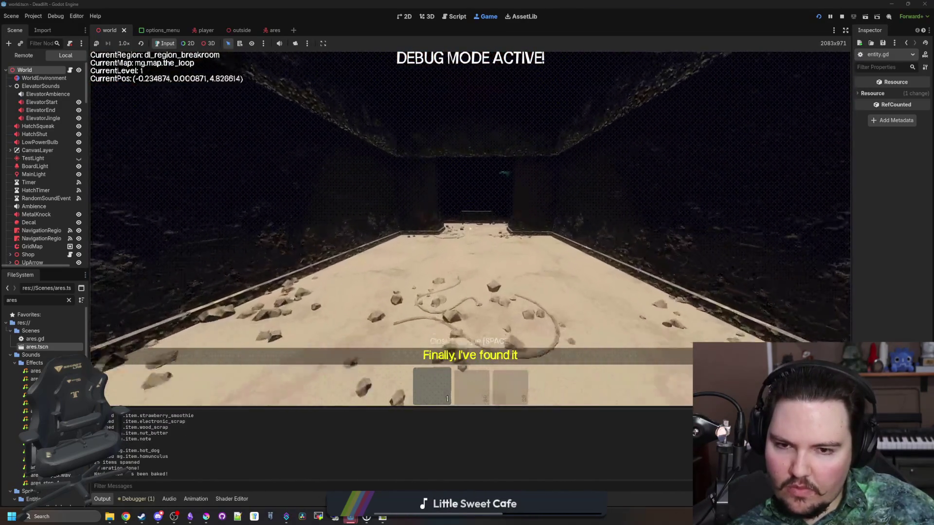
- Walk from the breakroom through the overgrown region into the freezer room
{"action": "key", "text": "w"}
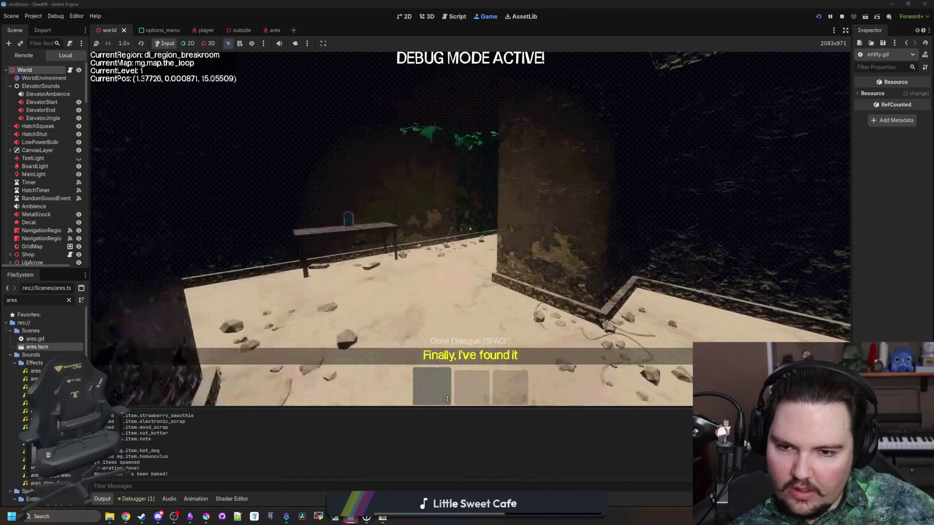
{"action": "key", "text": "w"}
{"action": "key", "text": "w"}
{"action": "key", "text": "w"}
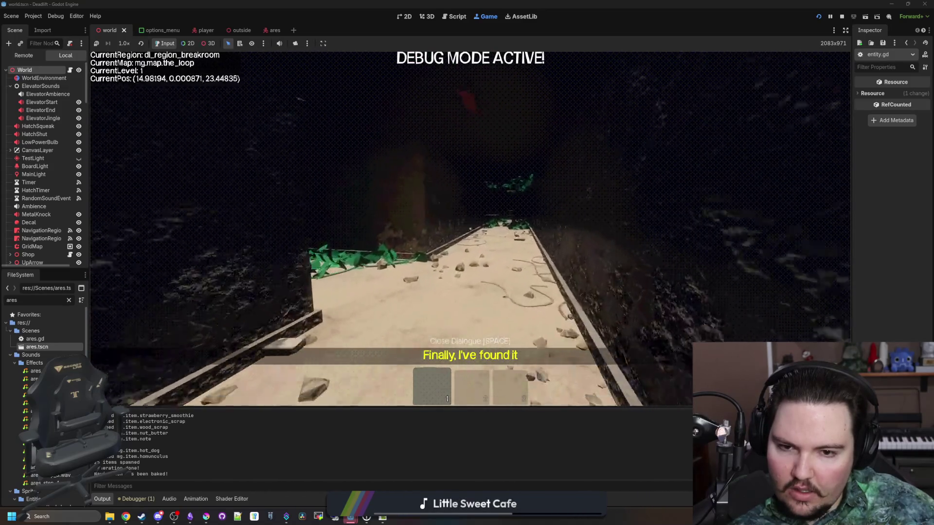
{"action": "key", "text": "w"}
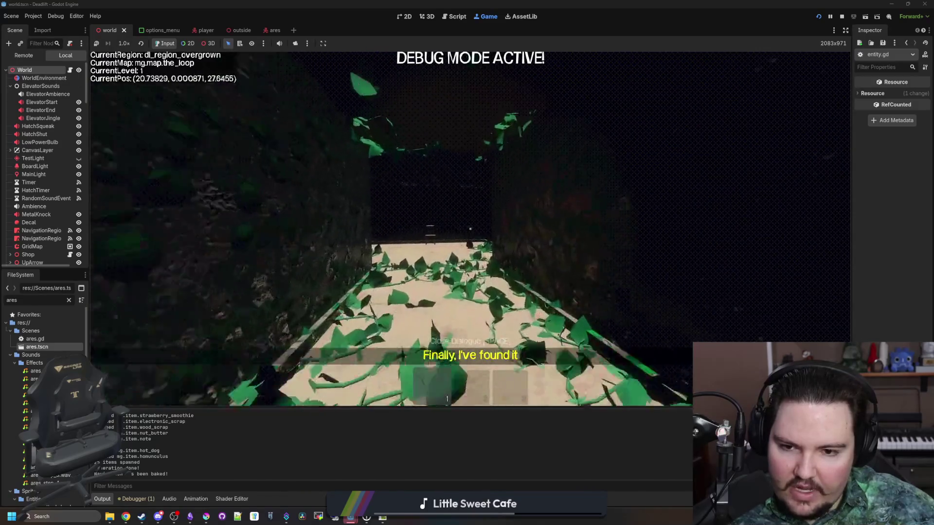
{"action": "key", "text": "w"}
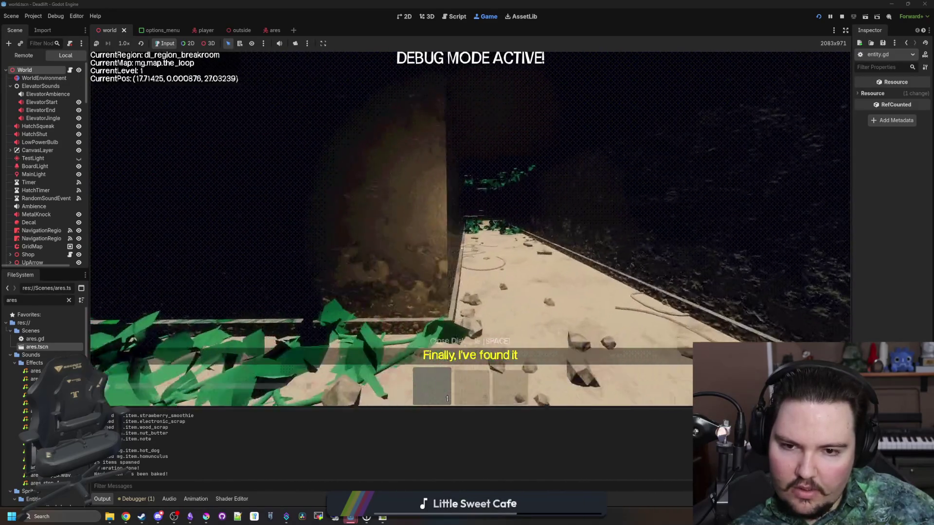
{"action": "key", "text": "w"}
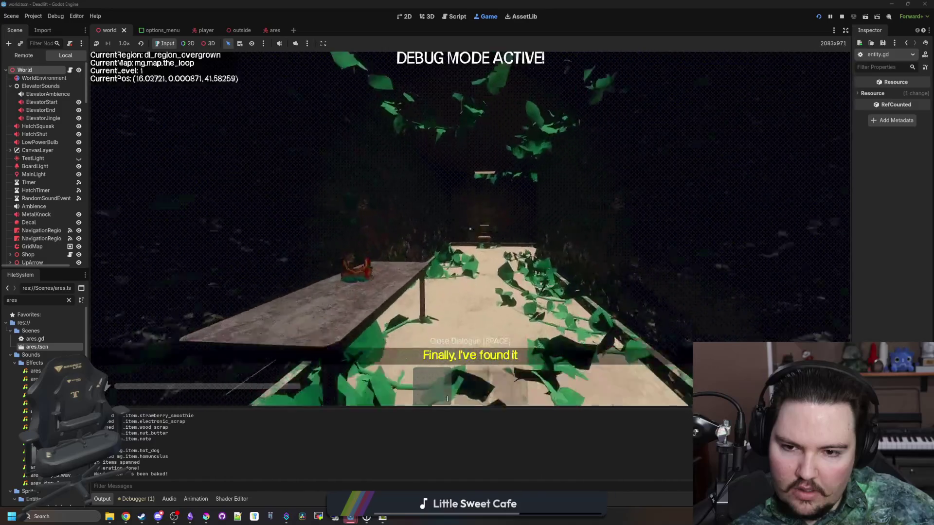
{"action": "key", "text": "w"}
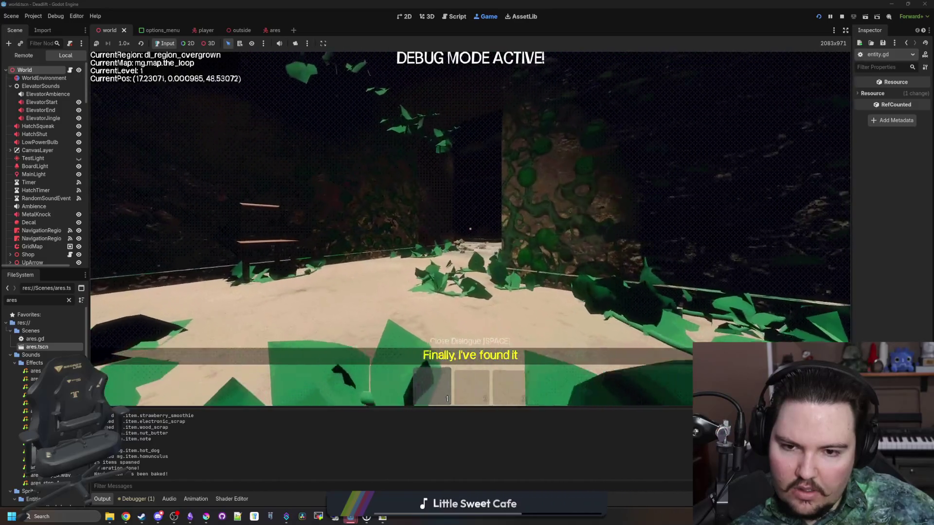
{"action": "key", "text": "w"}
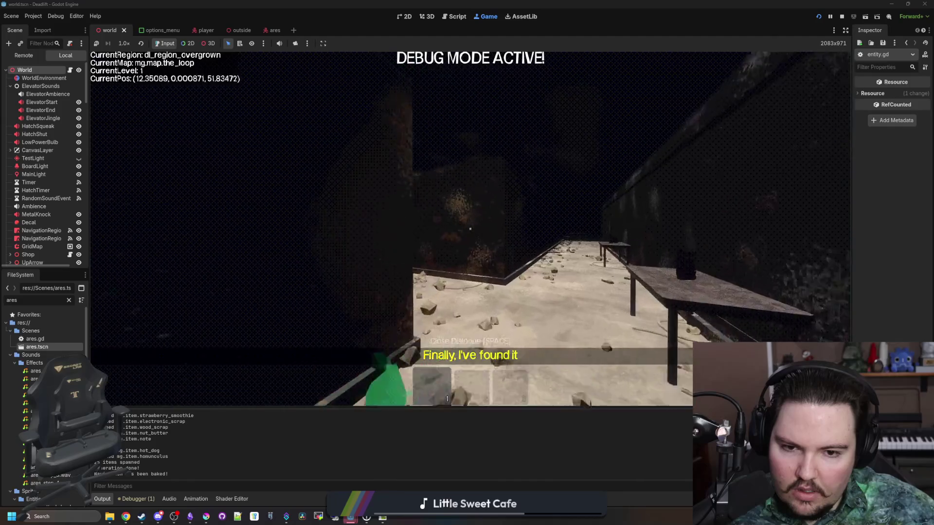
{"action": "key", "text": "w"}
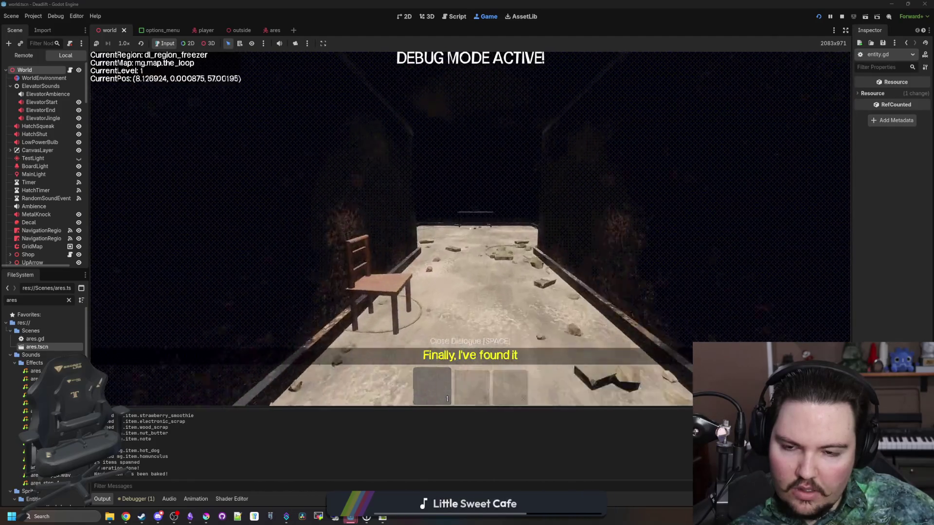
- Approach and retreat from the ram creature, roam the freezer region, then pause
{"action": "key", "text": "w"}
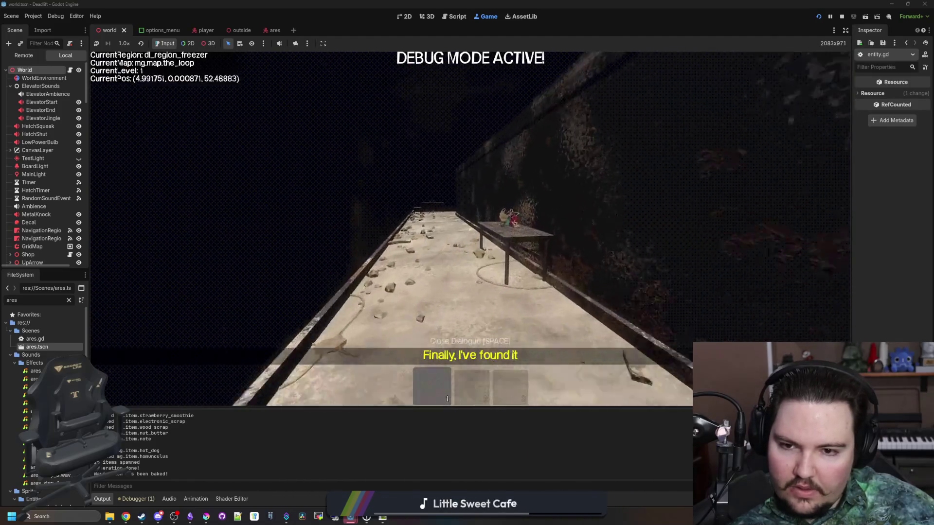
{"action": "key", "text": "w"}
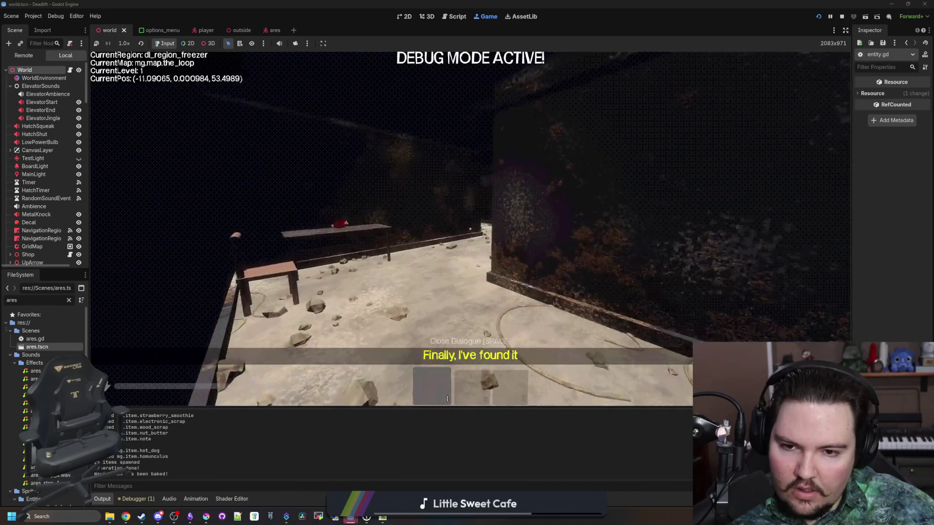
{"action": "key", "text": "w"}
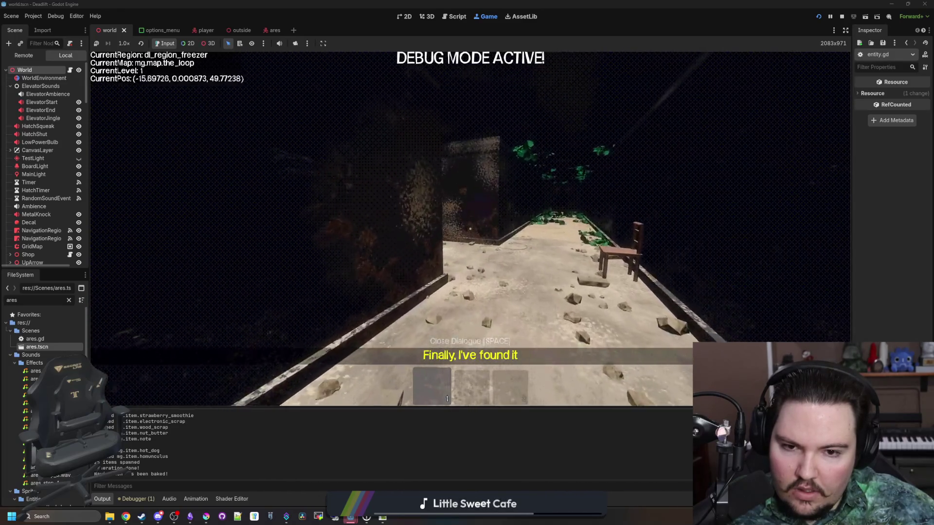
{"action": "key", "text": "w"}
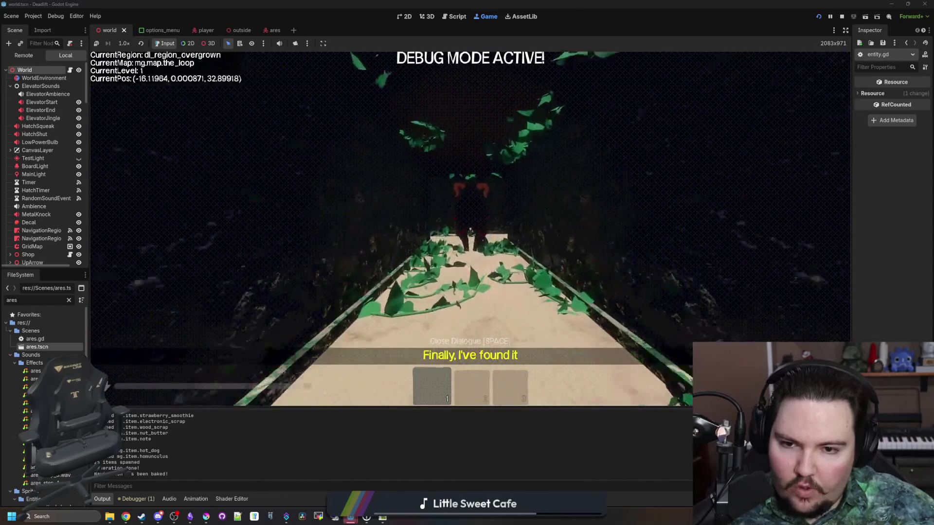
{"action": "key", "text": "s"}
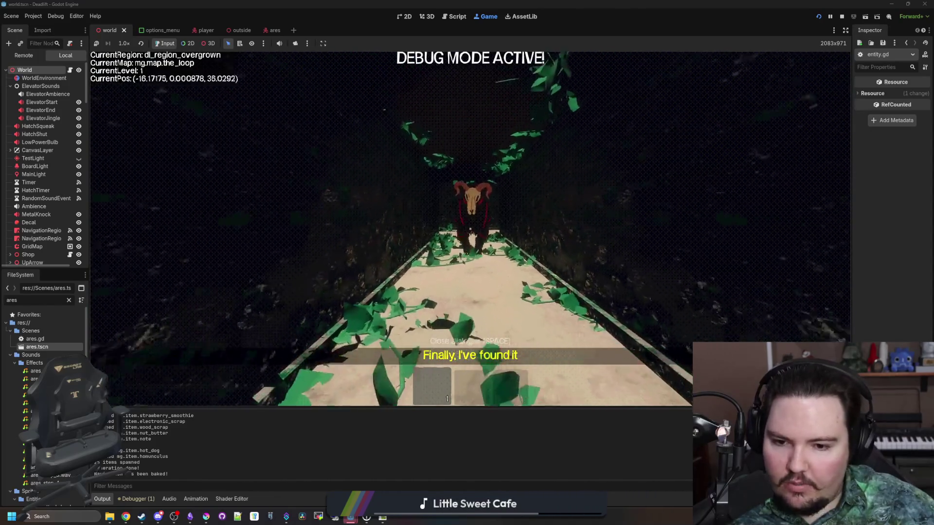
{"action": "key", "text": "a"}
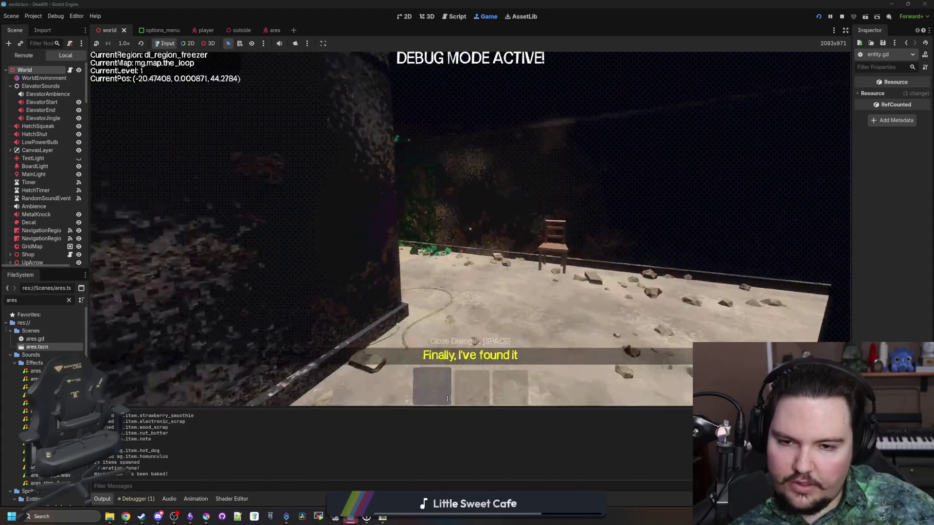
{"action": "key", "text": "w"}
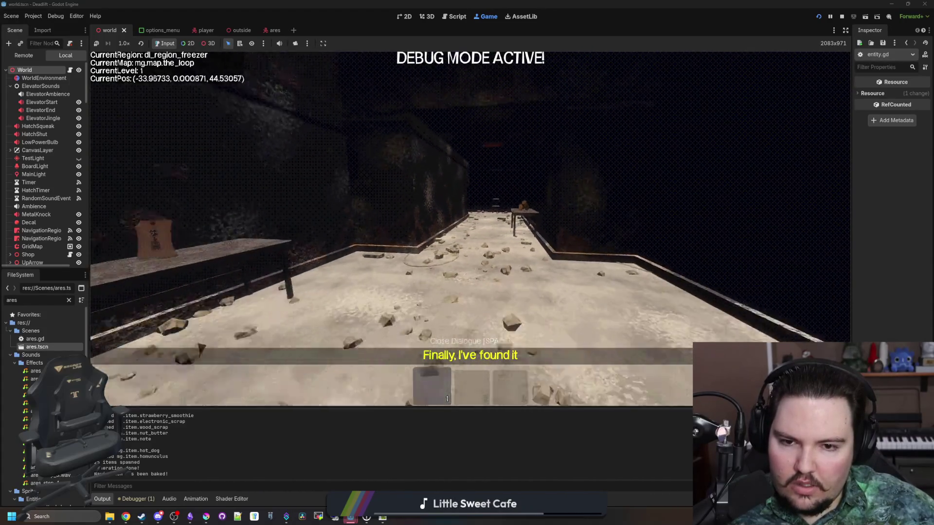
{"action": "key", "text": "w"}
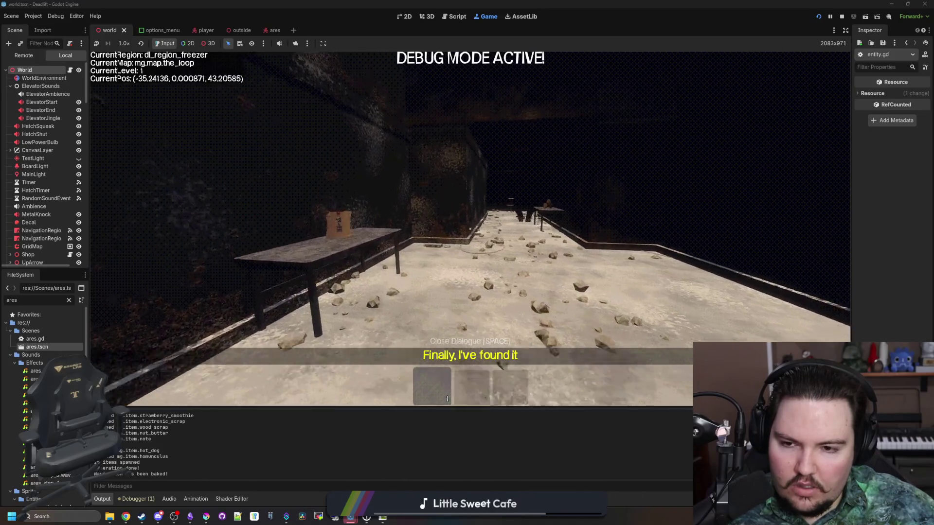
{"action": "key", "text": "w"}
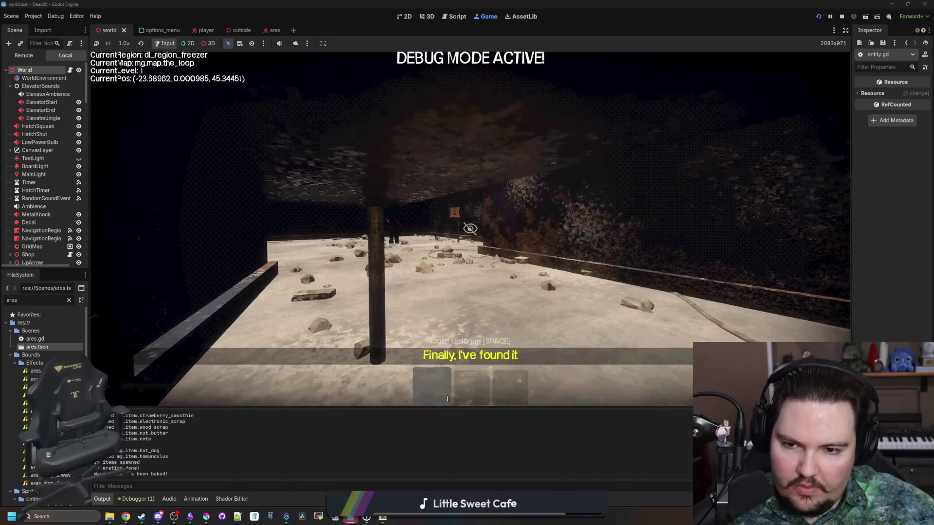
{"action": "key", "text": "super"}
{"action": "key", "text": "super"}
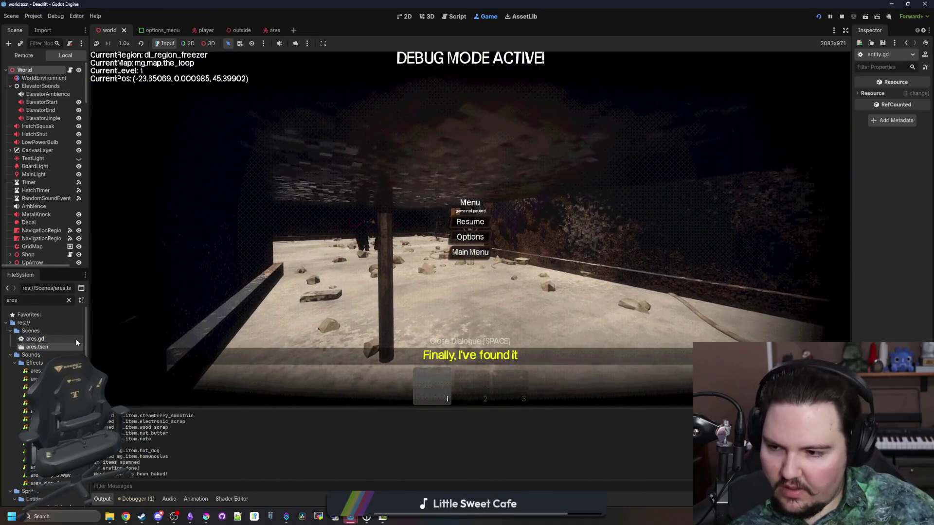
- Open ares.gd, jump to the Entity base script, and narrow the side docks
{"action": "double_click", "coordinate": [69, 341]}
{"action": "scroll", "coordinate": [300, 111], "scroll_direction": "up", "scroll_amount": 2}
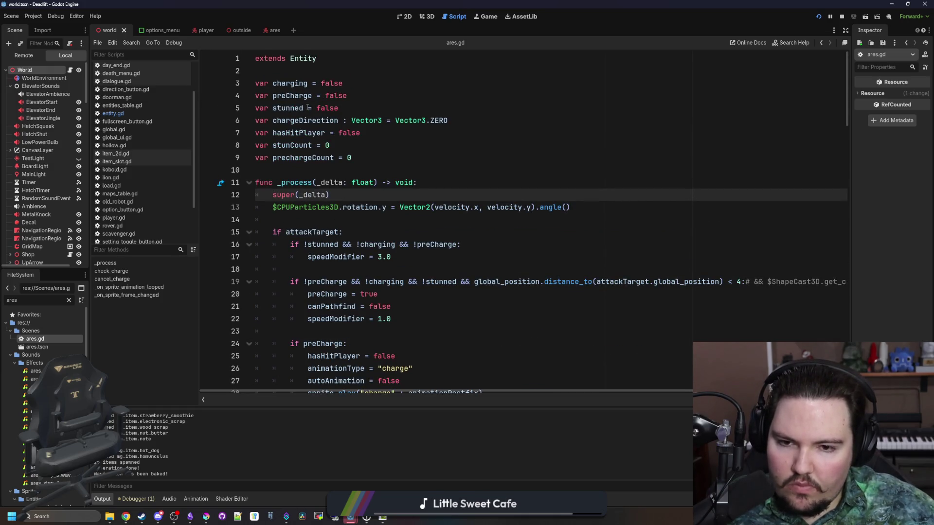
{"action": "scroll", "coordinate": [311, 109], "scroll_direction": "down", "scroll_amount": 3}
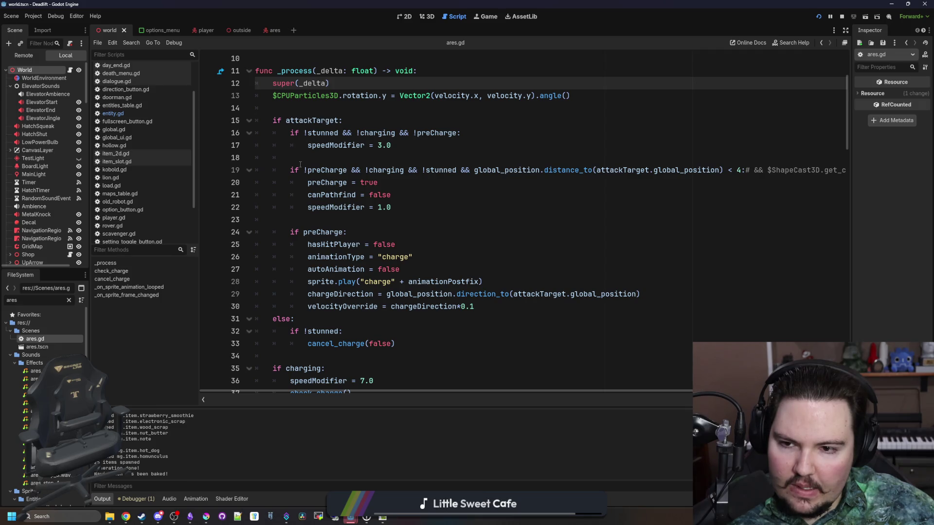
{"action": "scroll", "coordinate": [331, 184], "scroll_direction": "down", "scroll_amount": 5}
{"action": "scroll", "coordinate": [302, 142], "scroll_direction": "up", "scroll_amount": 8}
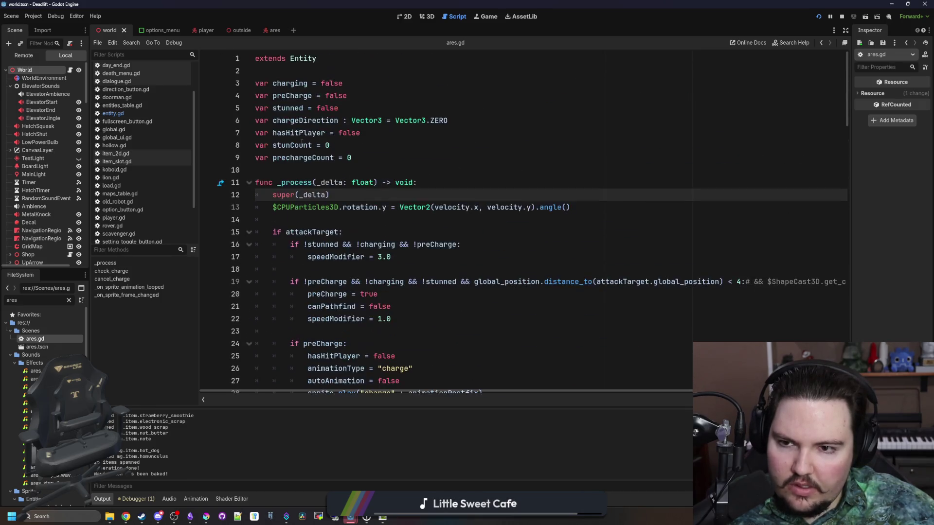
{"action": "left_click", "coordinate": [302, 60], "text": "ctrl"}
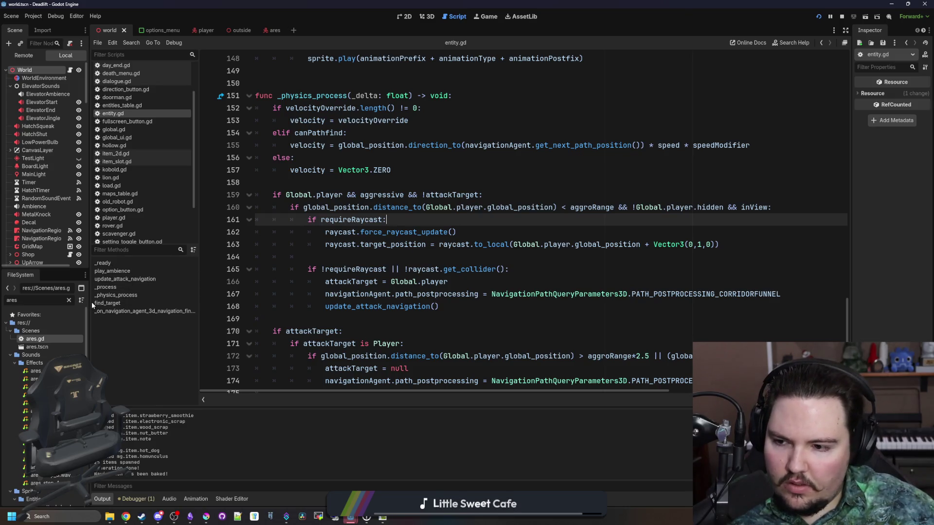
{"action": "left_click_drag", "start_coordinate": [89, 302], "coordinate": [65, 303]}
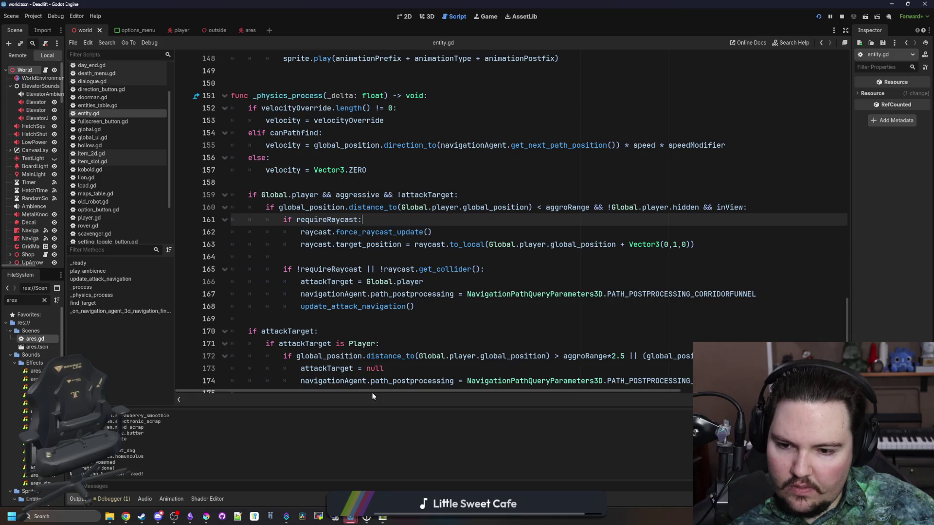
- Add a print(inView) debug line in _physics_process and relaunch the game
{"action": "left_click", "coordinate": [686, 210]}
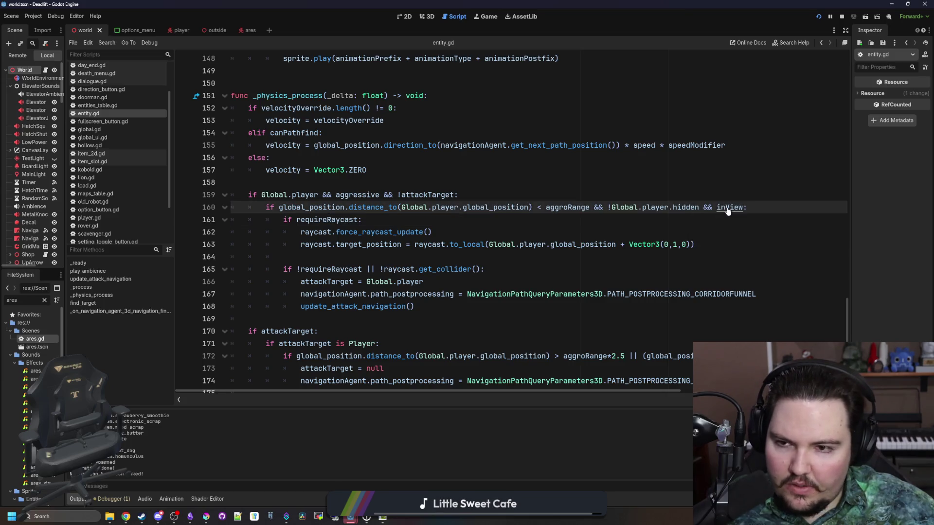
{"action": "scroll", "coordinate": [574, 218], "scroll_direction": "up", "scroll_amount": 2}
{"action": "left_click", "coordinate": [271, 246]}
{"action": "left_click", "coordinate": [267, 253]}
{"action": "key", "text": "Return"}
{"action": "key", "text": "Return"}
{"action": "key", "text": "Up"}
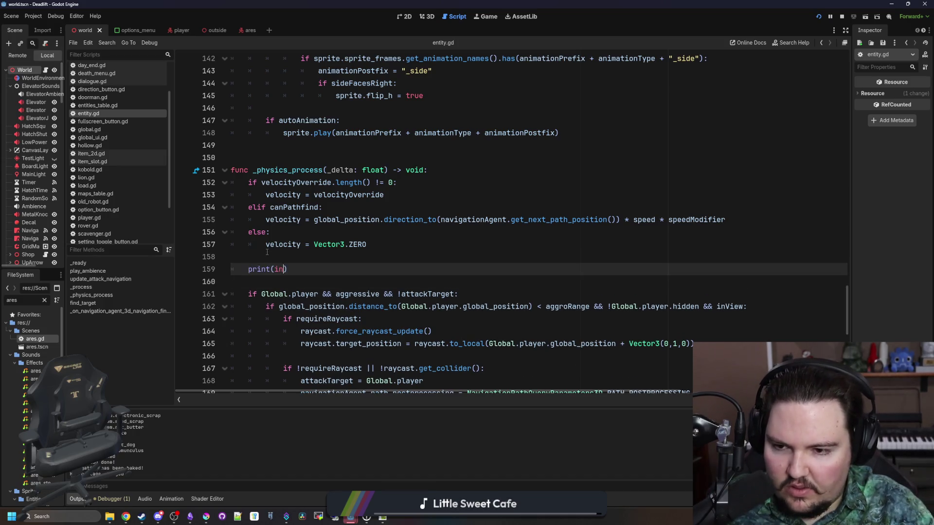
{"action": "type", "text": "w"}
{"action": "left_click", "coordinate": [267, 252]}
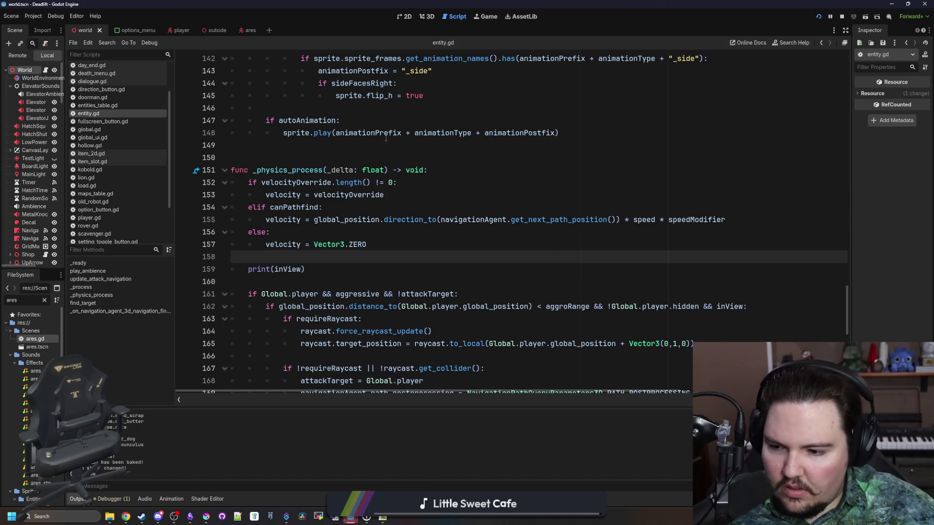
{"action": "left_click", "coordinate": [479, 18]}
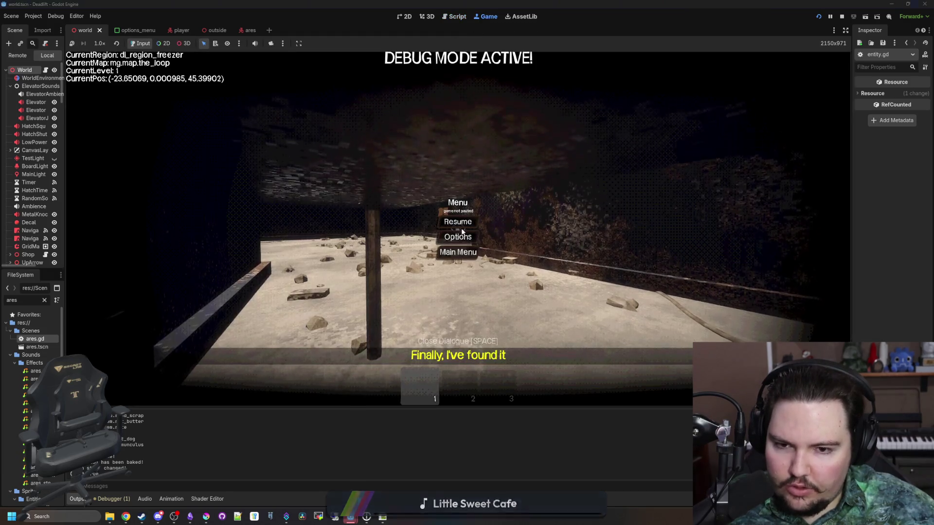
- Stop the game and open entities_table.gd by filtering FileSystem for 'entities'
{"action": "key", "text": "Escape"}
{"action": "key", "text": "Escape"}
{"action": "key", "text": "F5"}
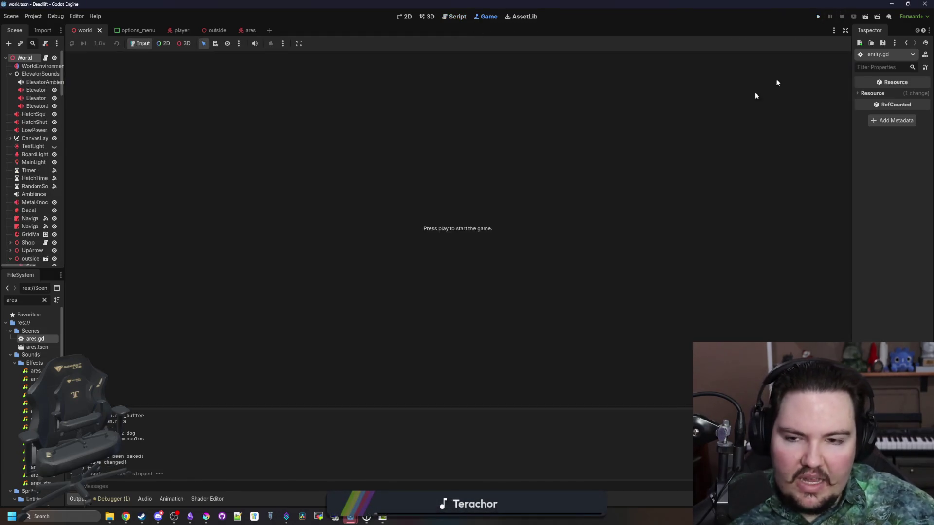
{"action": "left_click", "coordinate": [44, 300]}
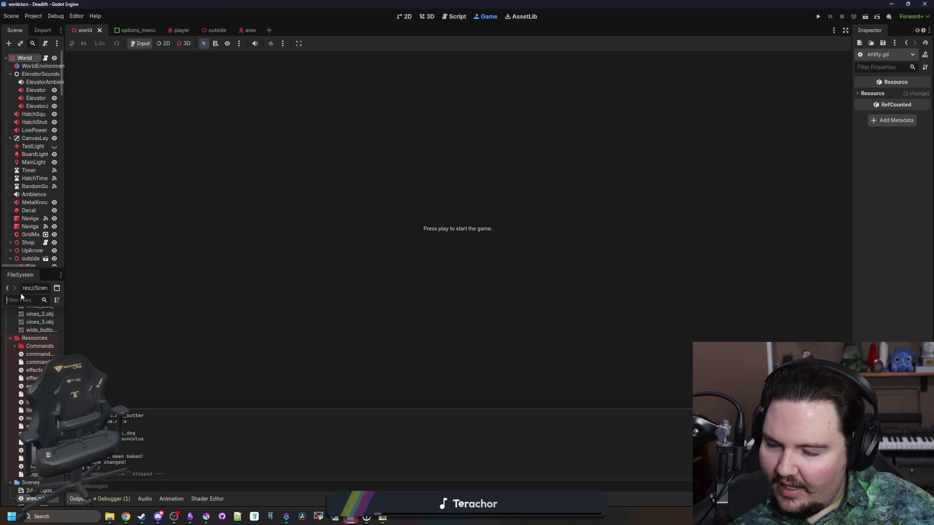
{"action": "type", "text": "entities"}
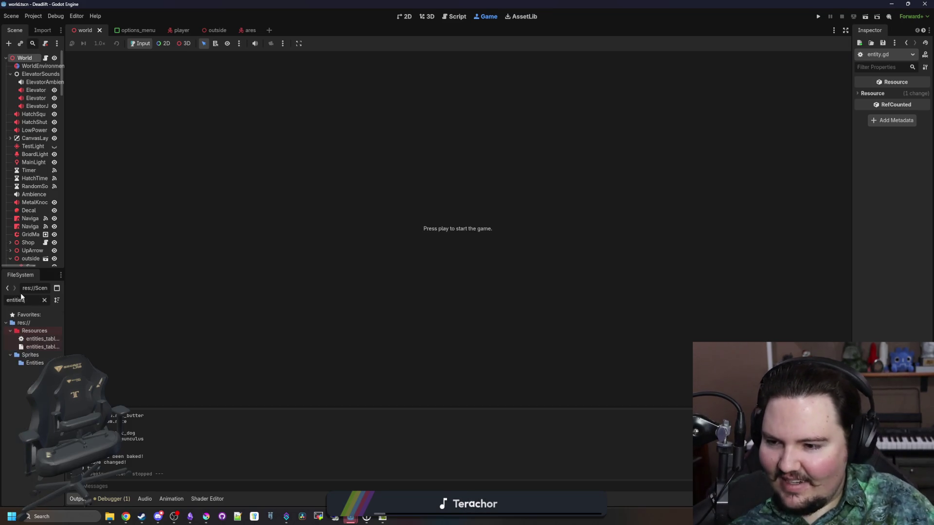
{"action": "double_click", "coordinate": [37, 337]}
- Change the default VisionAngle from 180.0 to PI/2.0 and run the project
{"action": "scroll", "coordinate": [350, 221], "scroll_direction": "down", "scroll_amount": 2}
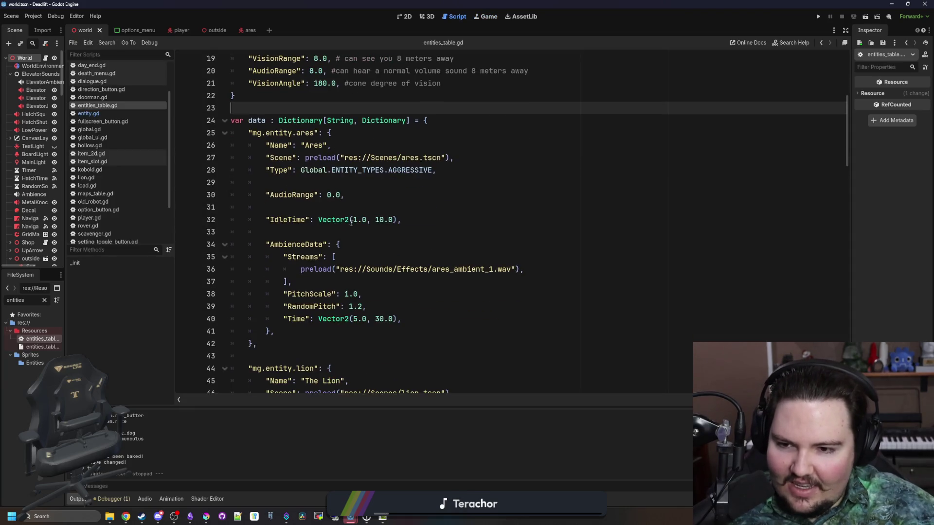
{"action": "scroll", "coordinate": [352, 223], "scroll_direction": "up", "scroll_amount": 5}
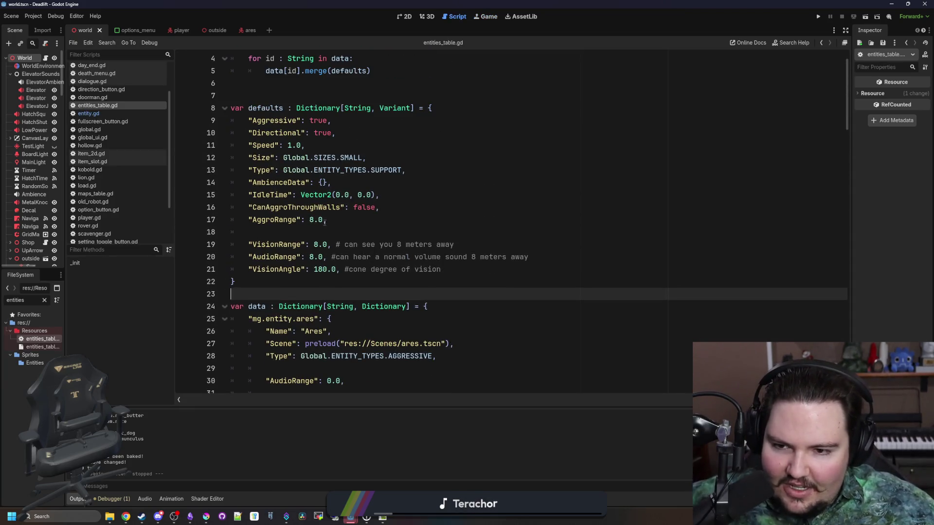
{"action": "left_click_drag", "start_coordinate": [335, 271], "coordinate": [315, 271]}
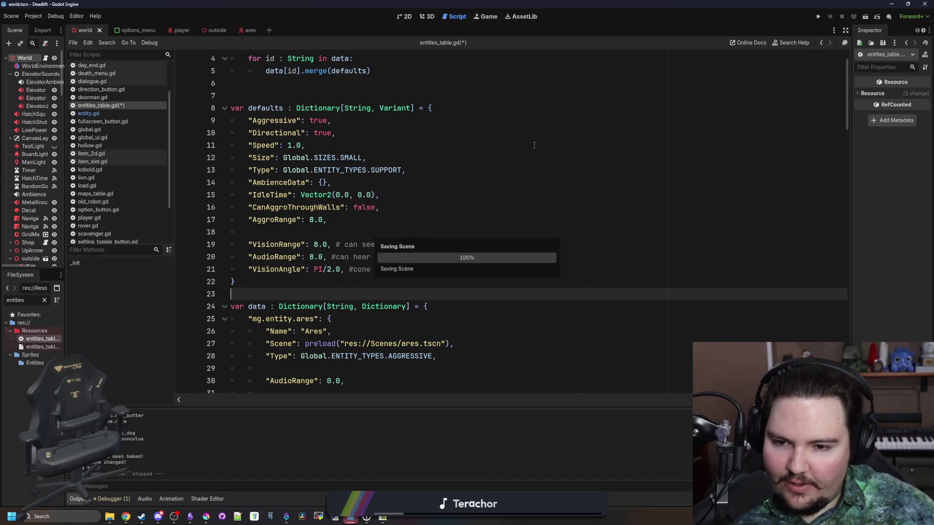
{"action": "left_click", "coordinate": [820, 16]}
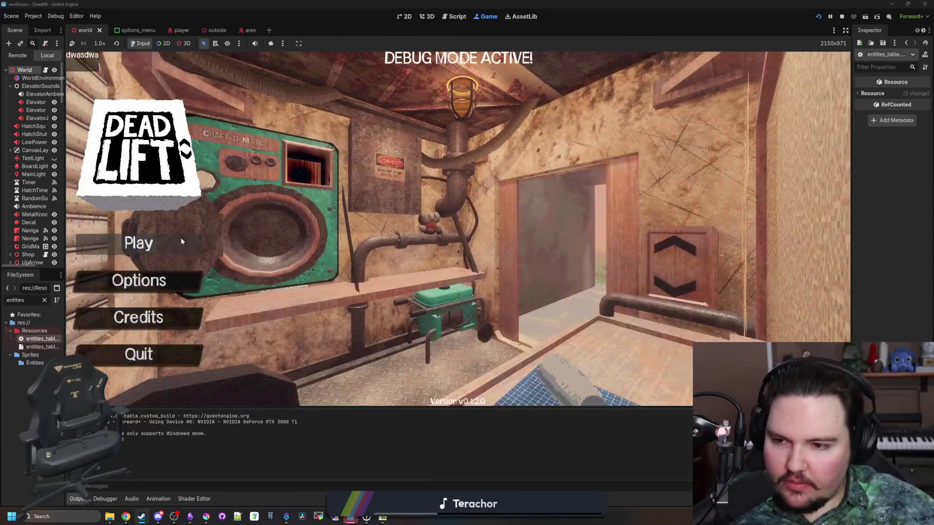
- Start a new game, leave the elevator and walk the corridor into the chair room
{"action": "left_click", "coordinate": [181, 242]}
{"action": "key", "text": "e"}
{"action": "key", "text": "w"}
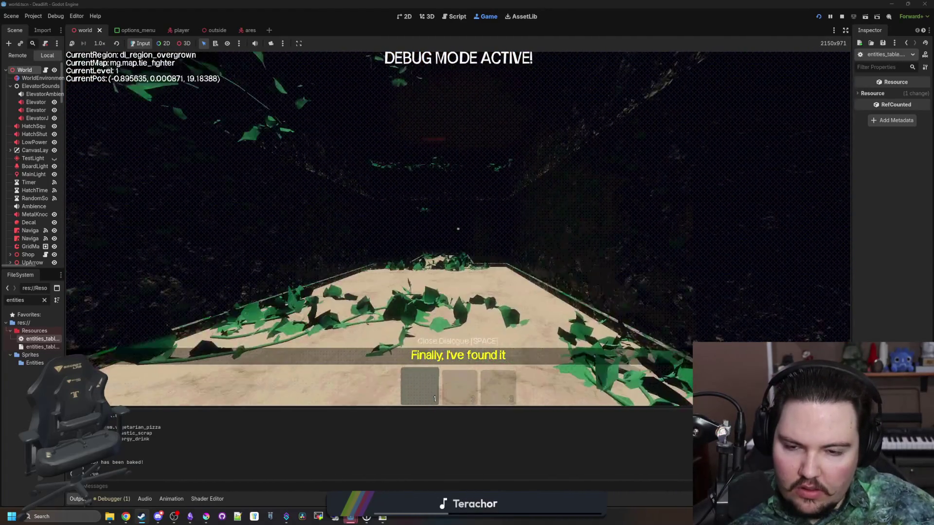
{"action": "key", "text": "w"}
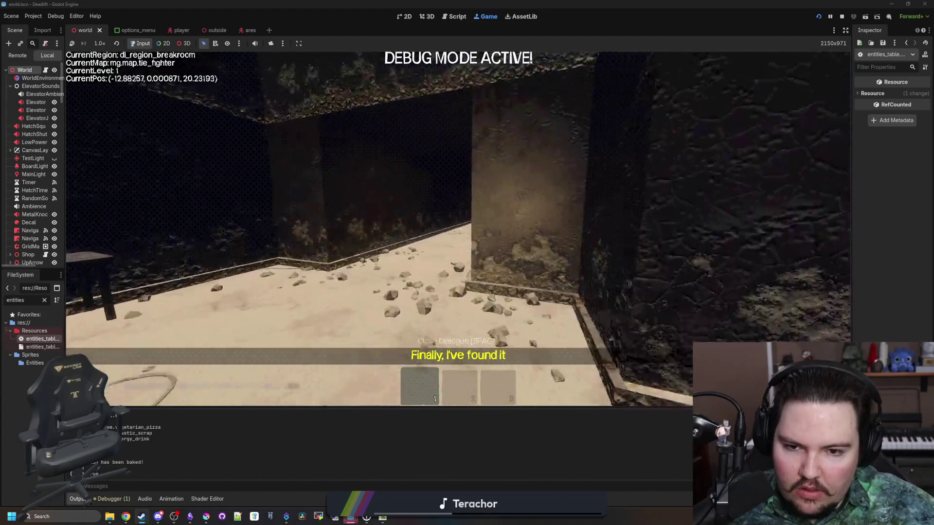
{"action": "key", "text": "w"}
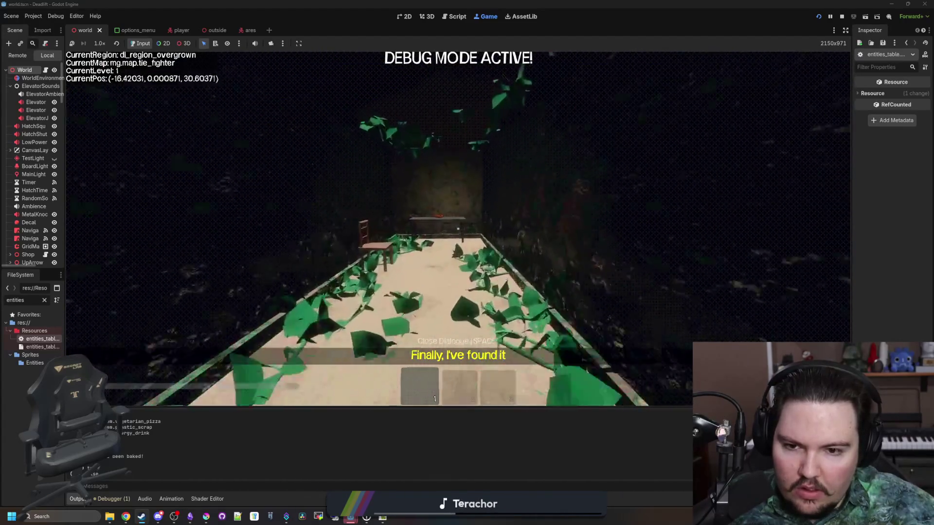
{"action": "key", "text": "w"}
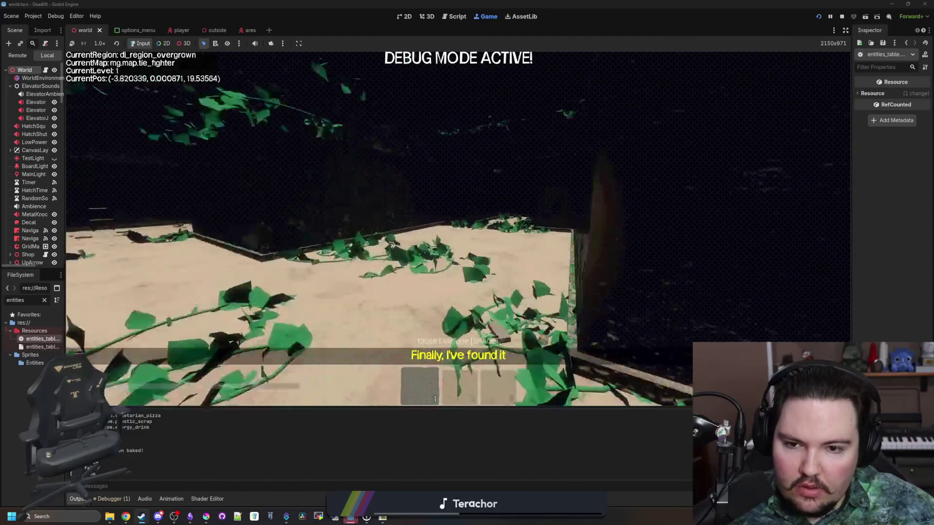
{"action": "key", "text": "w"}
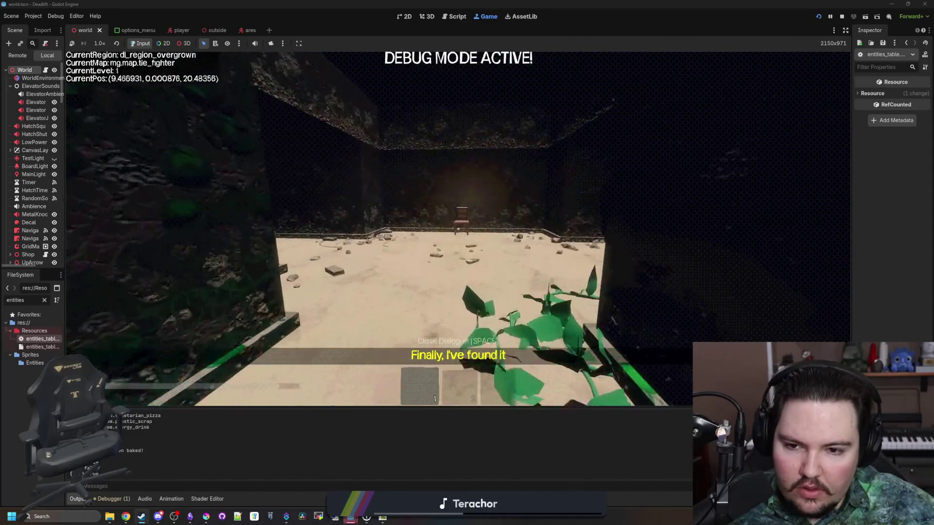
{"action": "key", "text": "s"}
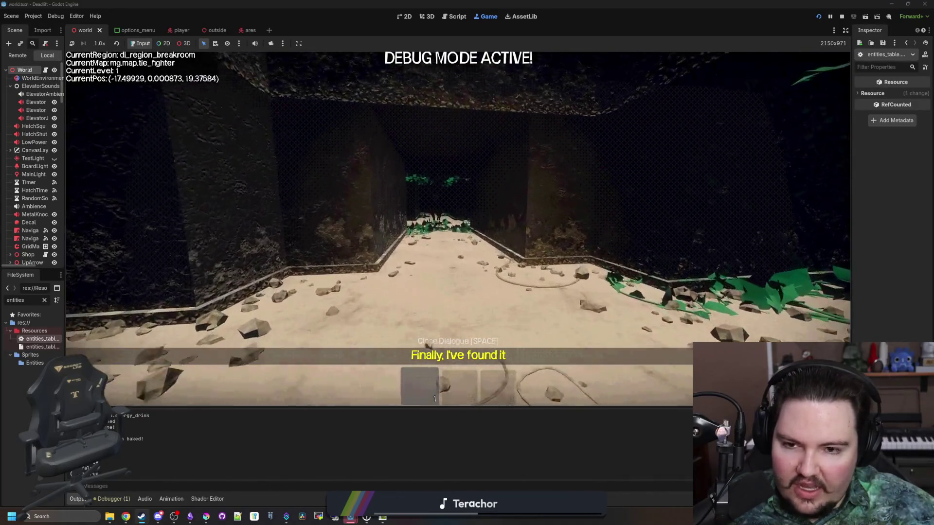
- Walk past the pillar, through the overgrown room and past the horned creature
{"action": "key", "text": "w"}
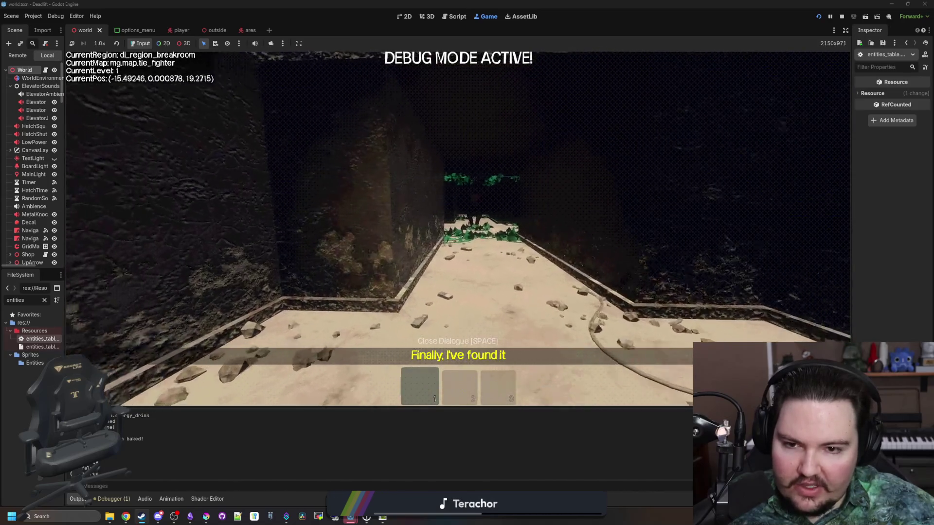
{"action": "key", "text": "w"}
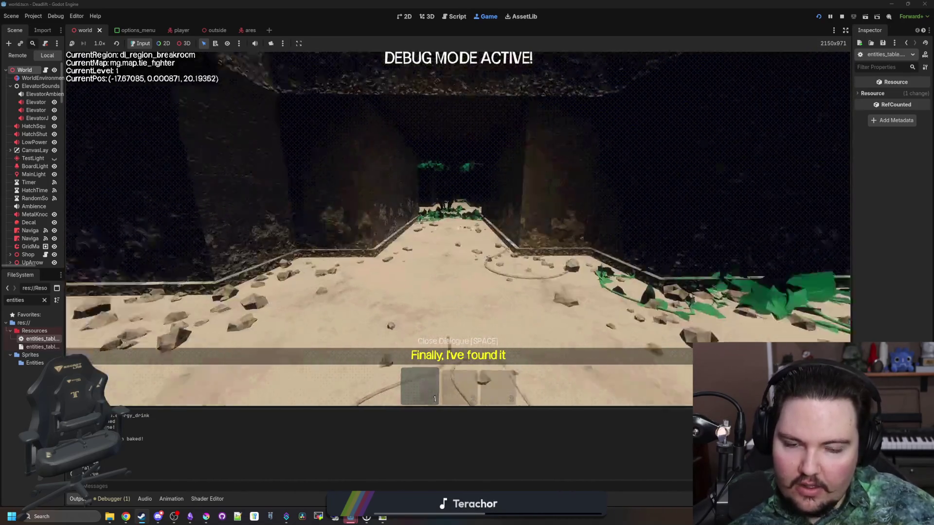
{"action": "key", "text": "w"}
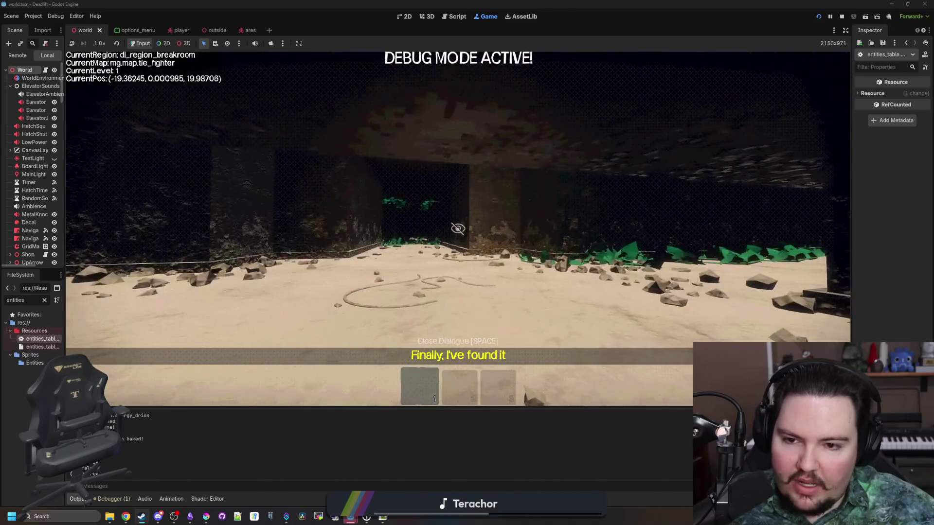
{"action": "key", "text": "w"}
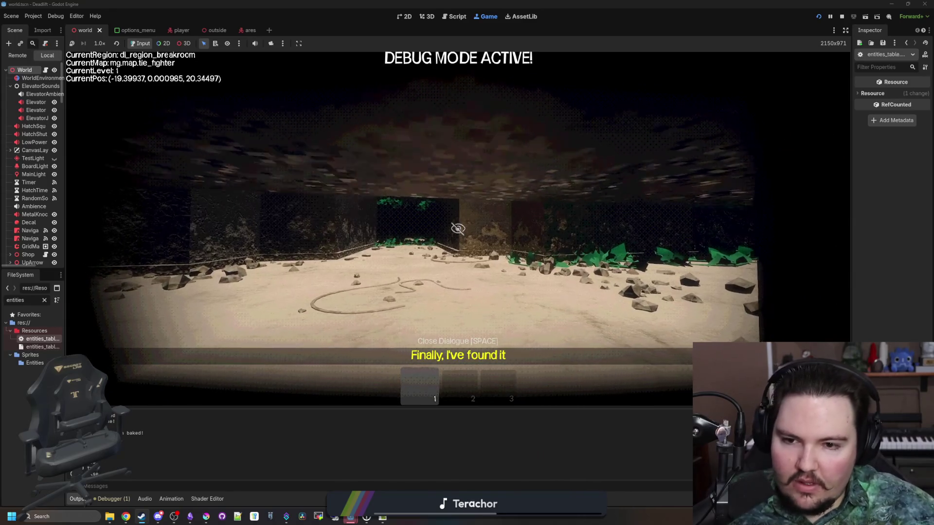
{"action": "key", "text": "w"}
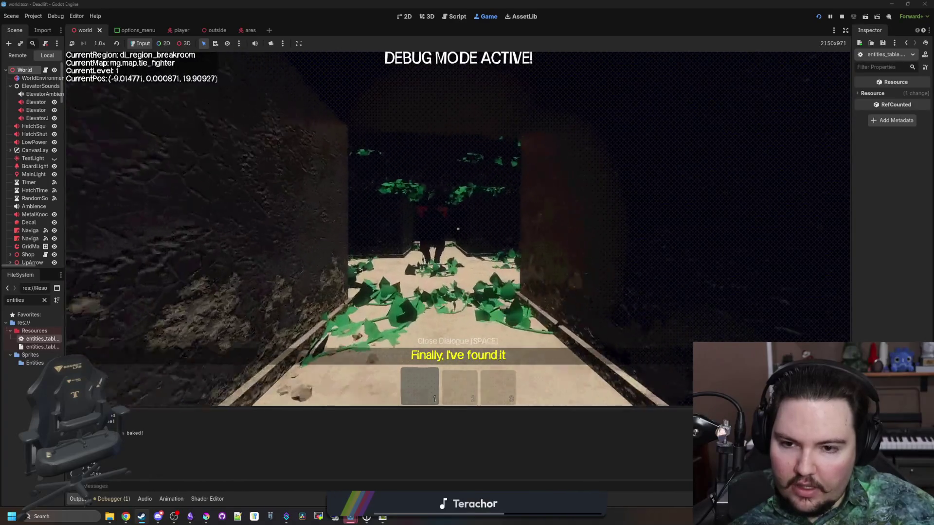
{"action": "key", "text": "w"}
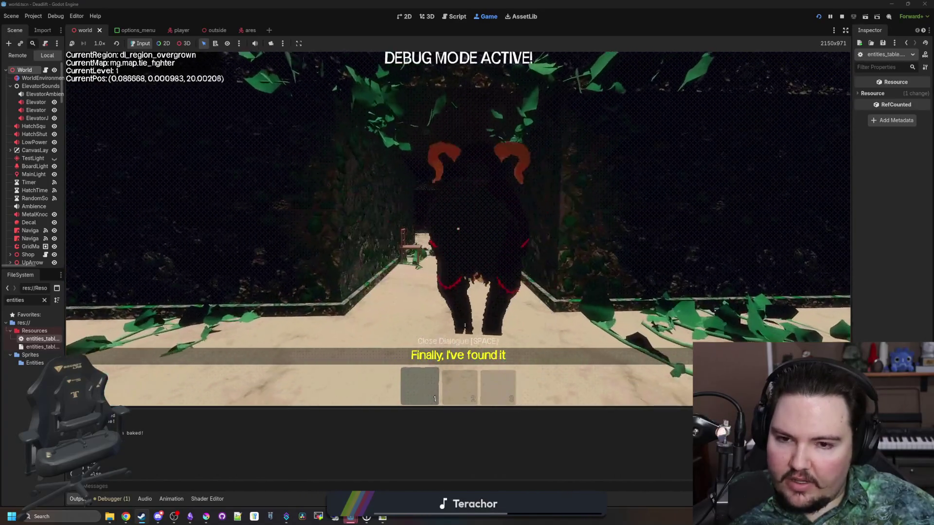
{"action": "key", "text": "w"}
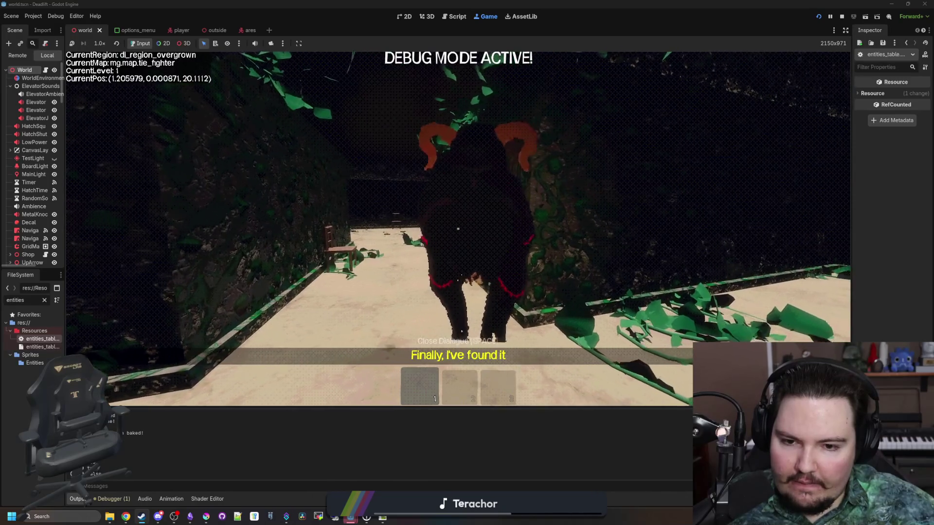
{"action": "key", "text": "w"}
{"action": "key", "text": "w"}
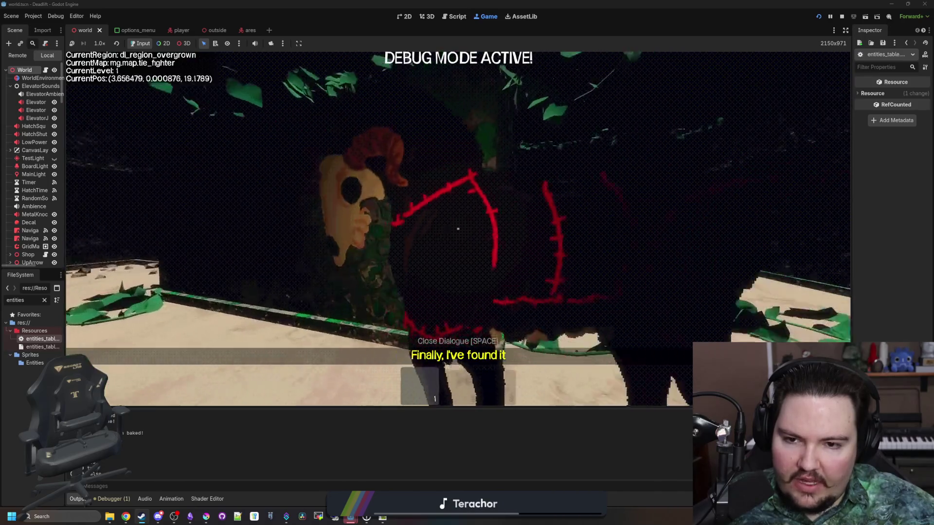
{"action": "key", "text": "w"}
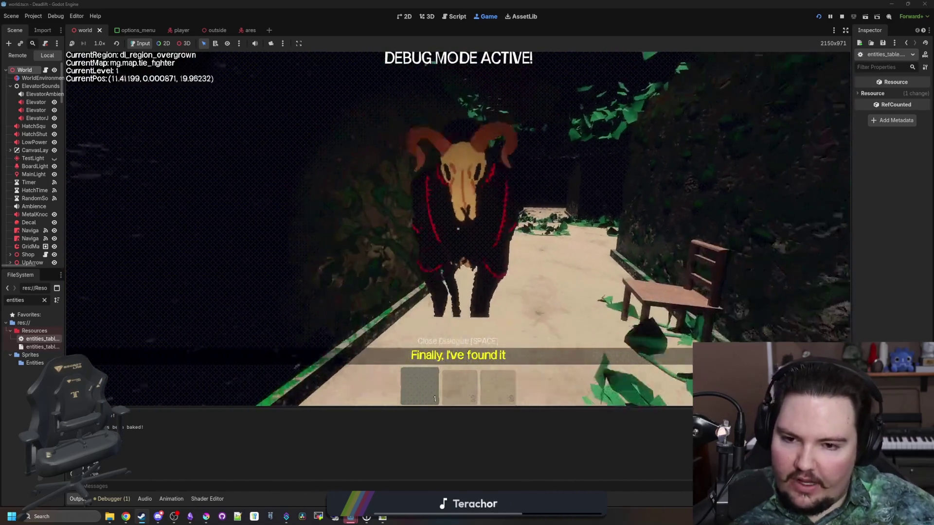
{"action": "key", "text": "w"}
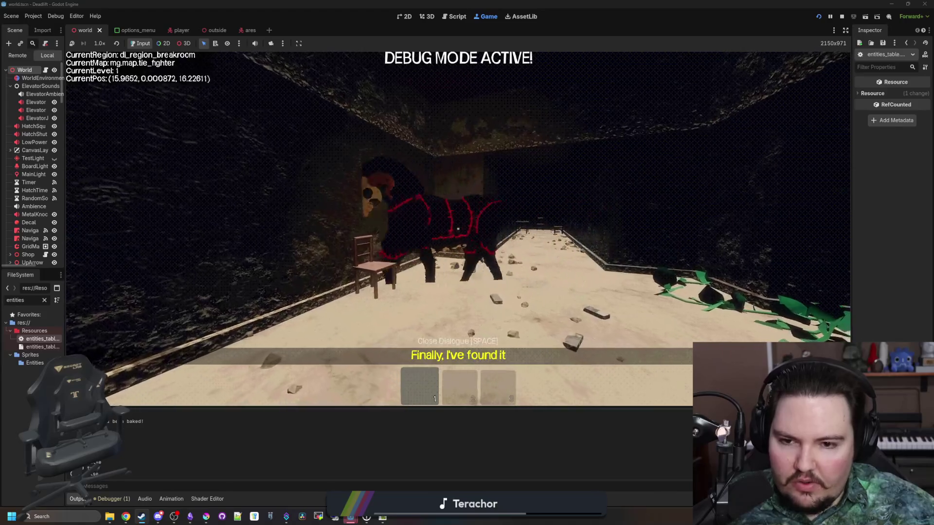
{"action": "key", "text": "w"}
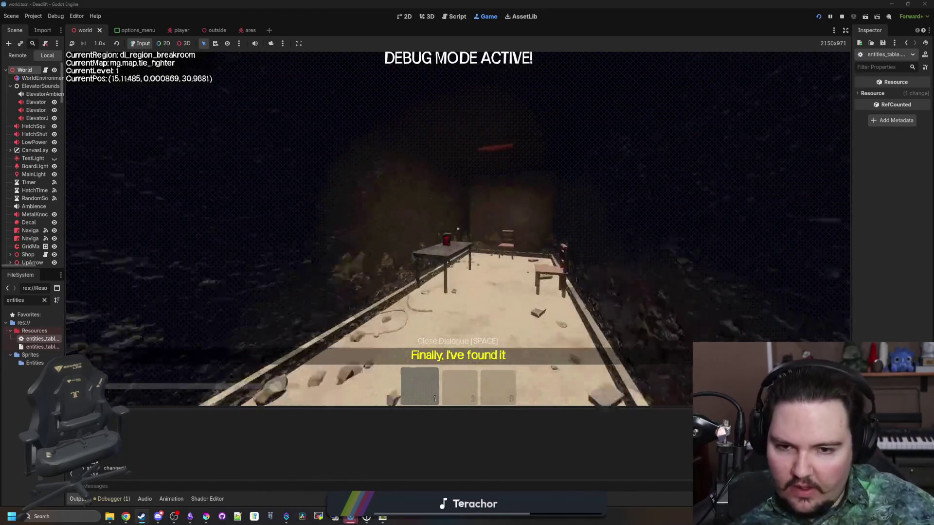
{"action": "key", "text": "w"}
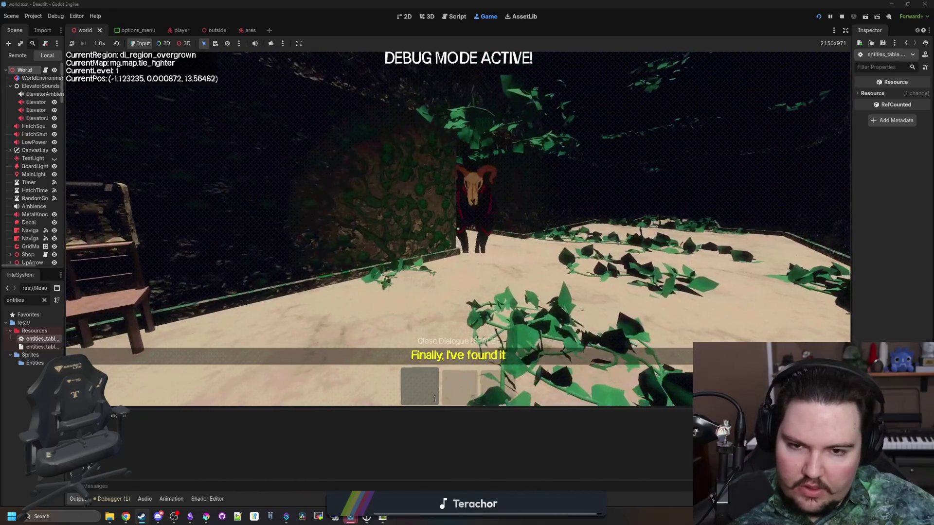
- Approach and back off from the ram, walk past it into the breakroom, then pause
{"action": "key", "text": "w"}
{"action": "key", "text": "w"}
{"action": "key", "text": "w"}
{"action": "key", "text": "w"}
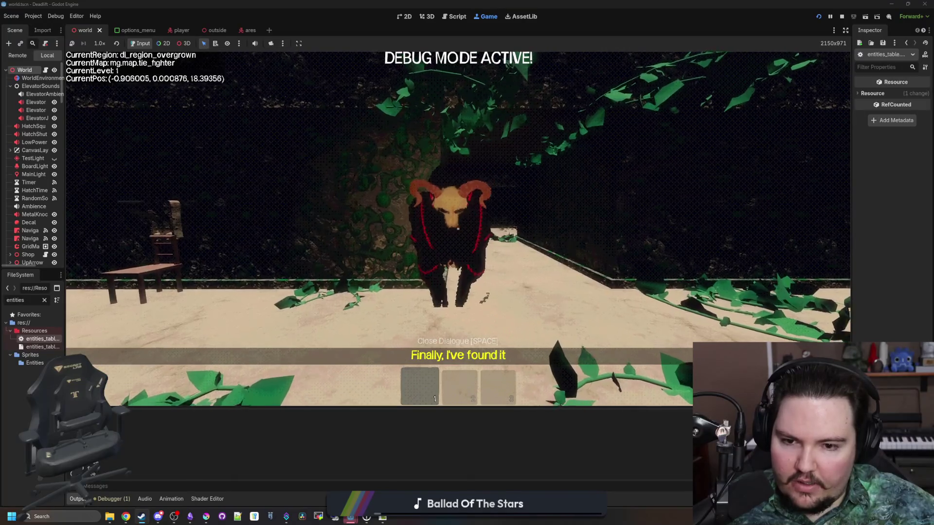
{"action": "key", "text": "s"}
{"action": "key", "text": "s"}
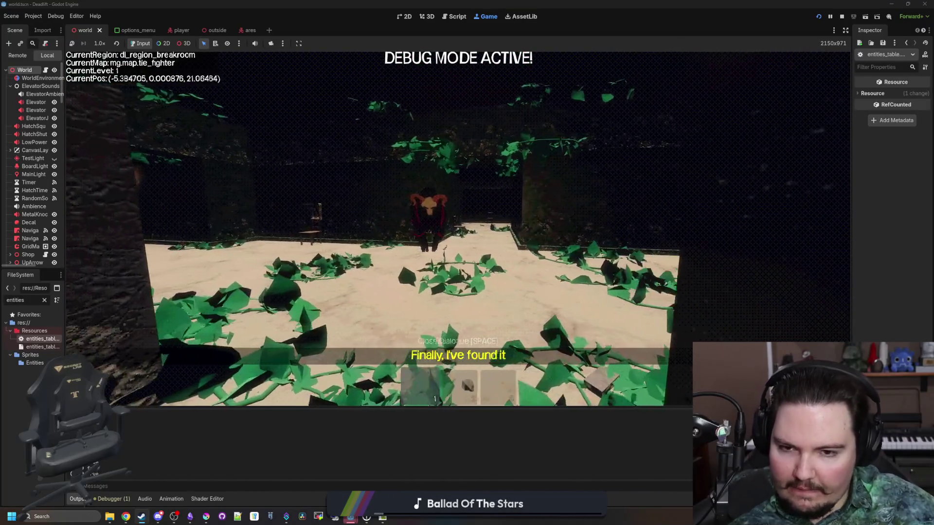
{"action": "key", "text": "s"}
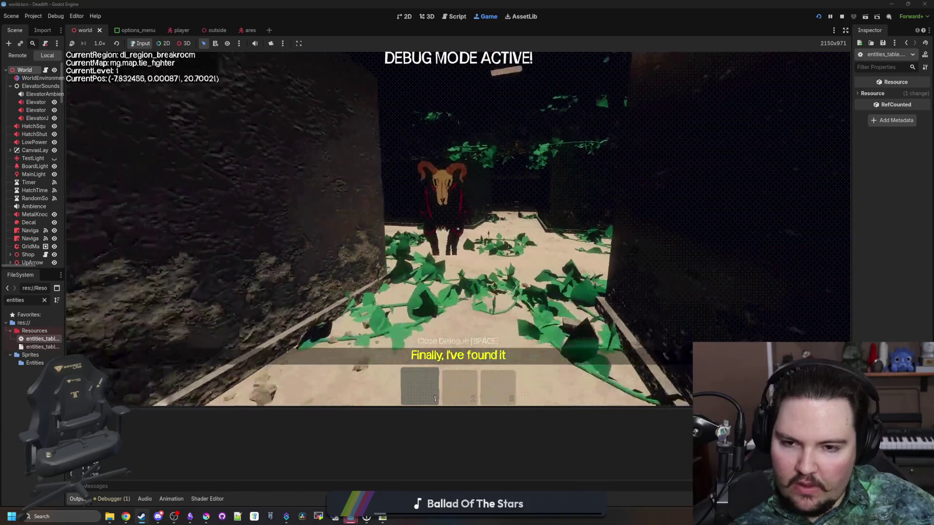
{"action": "key", "text": "w"}
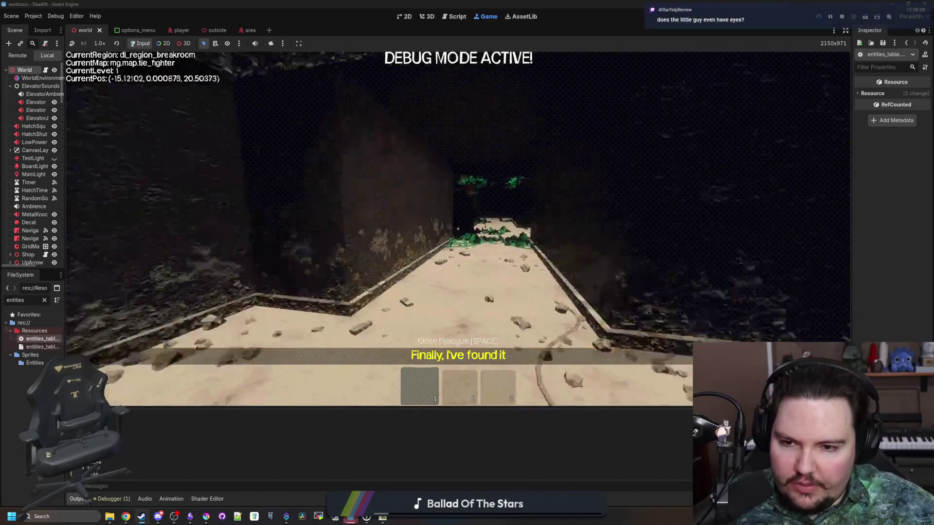
{"action": "key", "text": "w"}
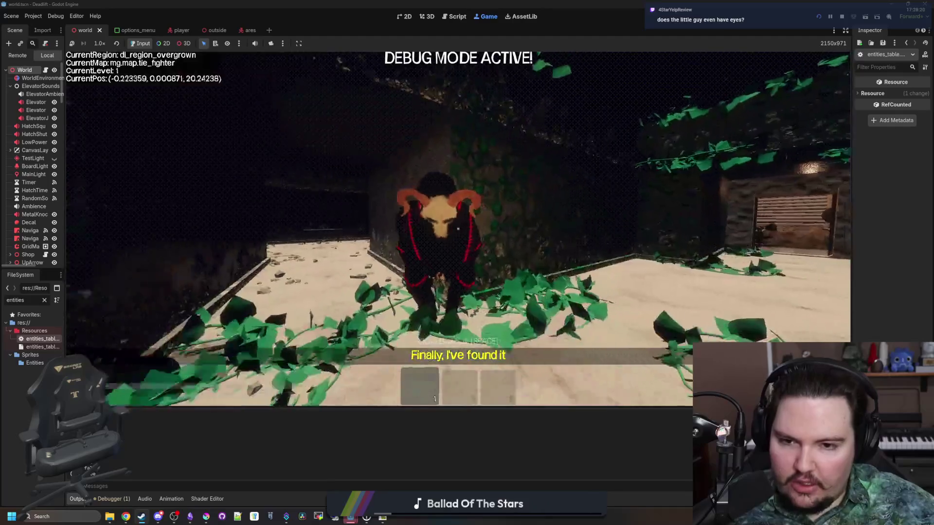
{"action": "key", "text": "w"}
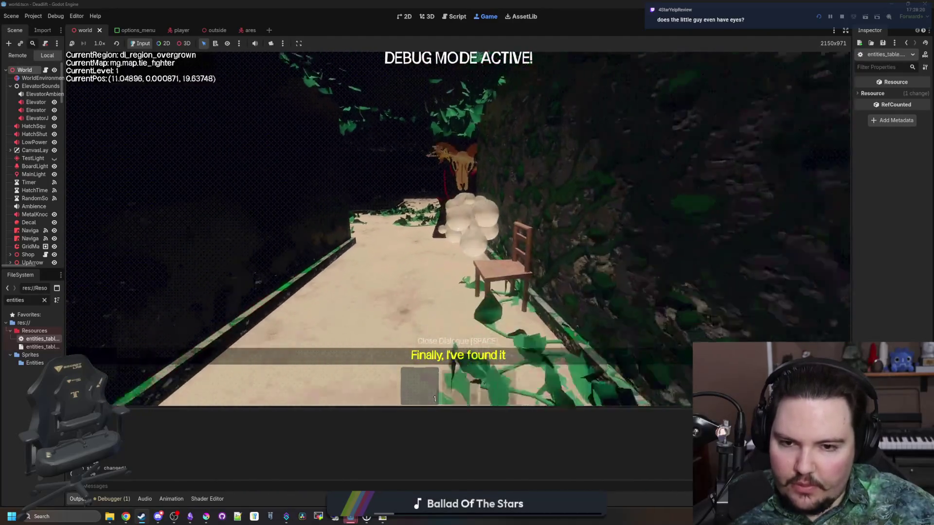
{"action": "key", "text": "w"}
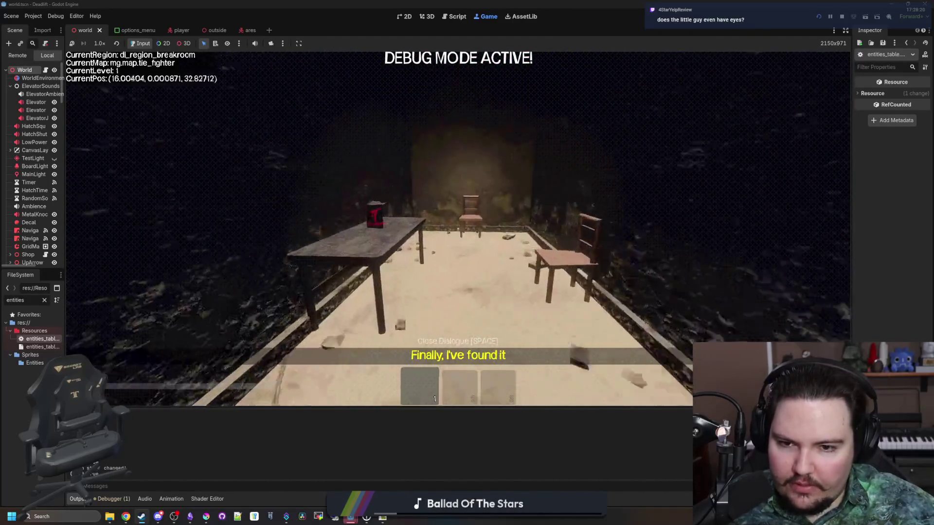
{"action": "key", "text": "Escape"}
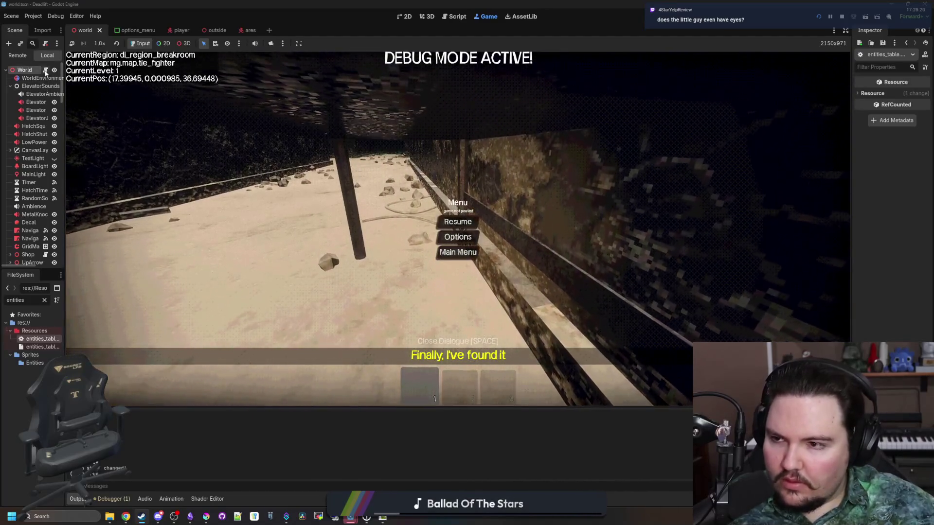
{"action": "key", "text": "ctrl+F3"}
- Open entity.gd and find the print(inView) debug line near line 157
{"action": "left_click", "coordinate": [378, 183]}
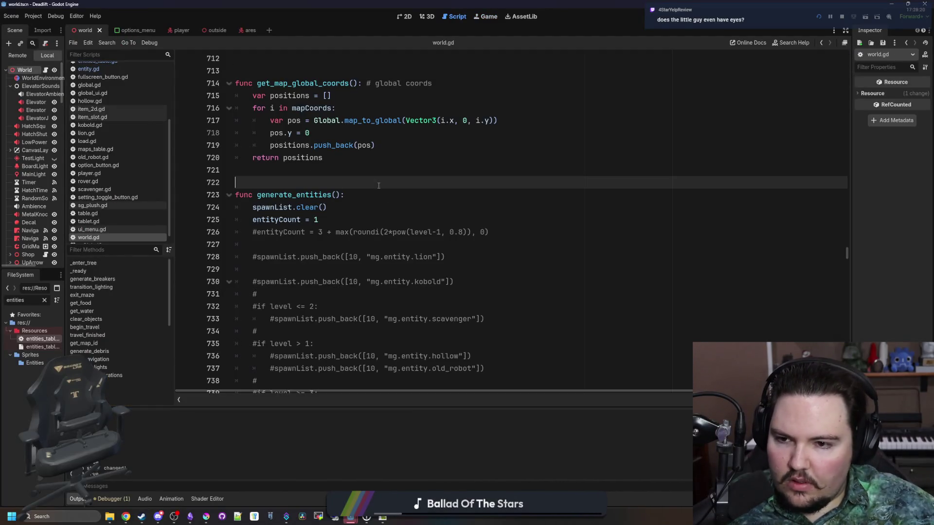
{"action": "scroll", "coordinate": [87, 108], "scroll_direction": "up", "scroll_amount": 3}
{"action": "left_click", "coordinate": [95, 105]}
{"action": "left_click", "coordinate": [361, 235]}
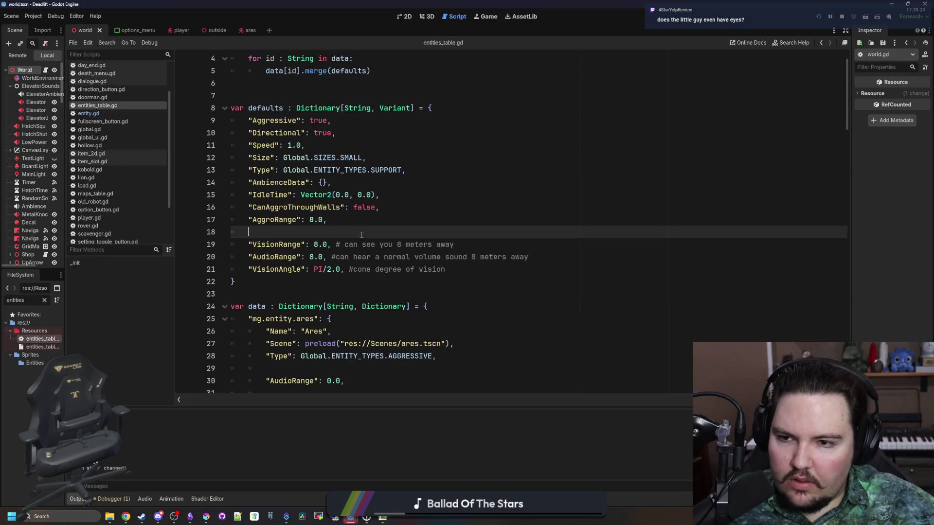
{"action": "left_click", "coordinate": [90, 113]}
{"action": "left_click", "coordinate": [389, 244]}
{"action": "scroll", "coordinate": [402, 240], "scroll_direction": "down", "scroll_amount": 2}
{"action": "key", "text": "Down"}
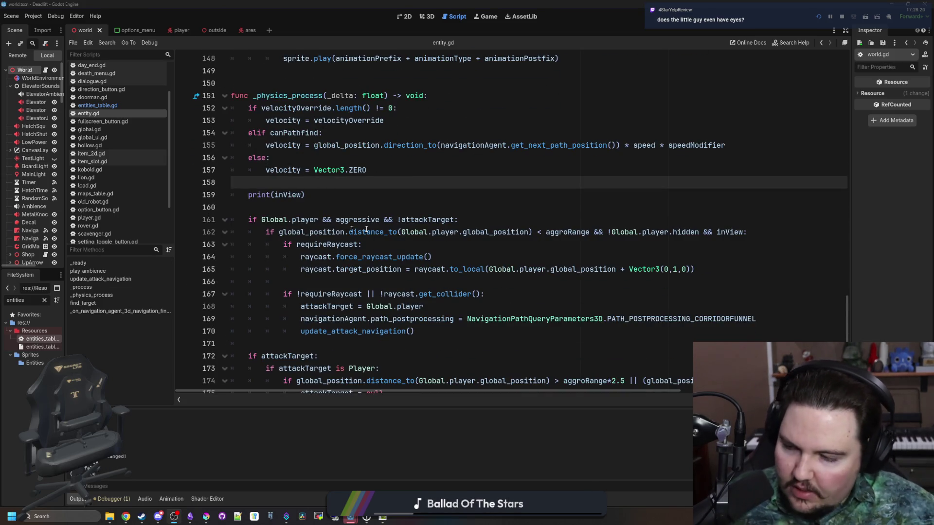
{"action": "left_click", "coordinate": [433, 203]}
{"action": "left_click", "coordinate": [433, 199]}
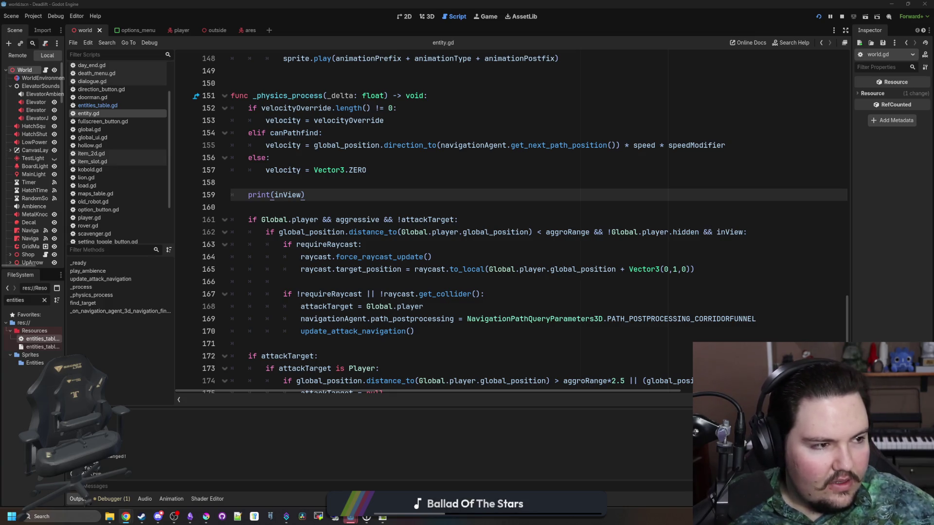
- Delete the print(inView) line, save entity.gd, and return to entities_table.gd
{"action": "left_click", "coordinate": [379, 170]}
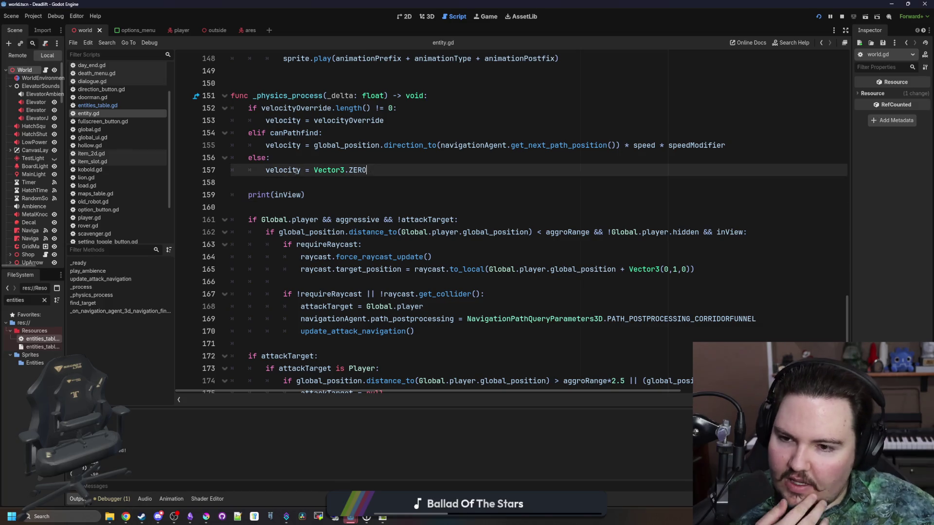
{"action": "left_click_drag", "start_coordinate": [330, 201], "coordinate": [248, 195]}
{"action": "key", "text": "BackSpace"}
{"action": "key", "text": "BackSpace"}
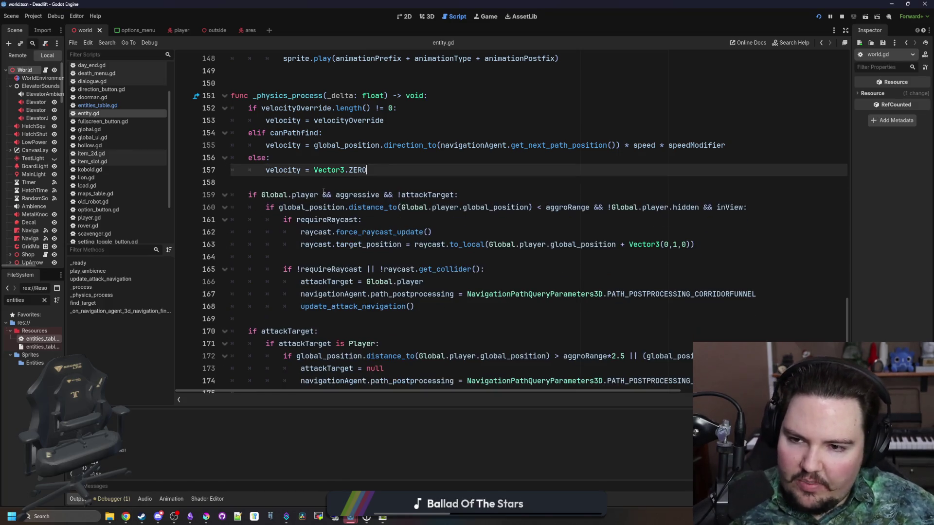
{"action": "key", "text": "ctrl+s"}
{"action": "scroll", "coordinate": [343, 184], "scroll_direction": "down", "scroll_amount": 1}
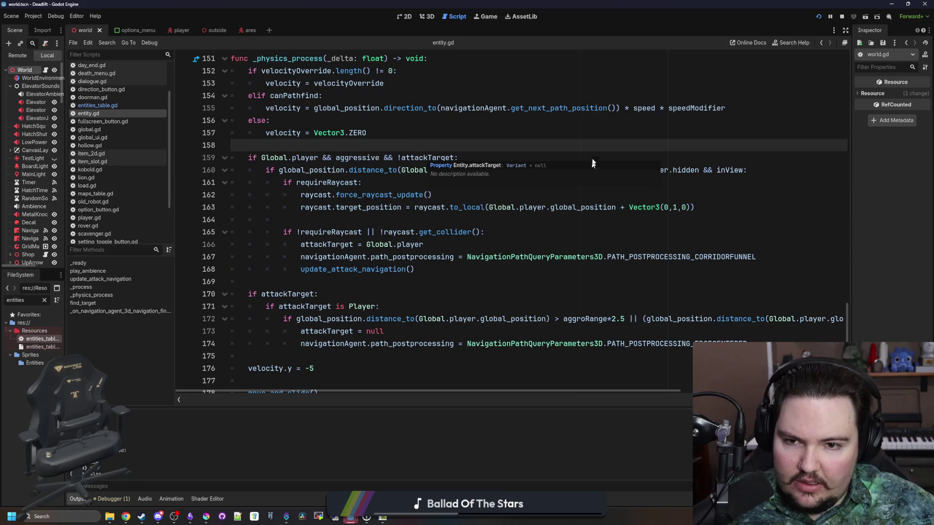
{"action": "left_click", "coordinate": [594, 155]}
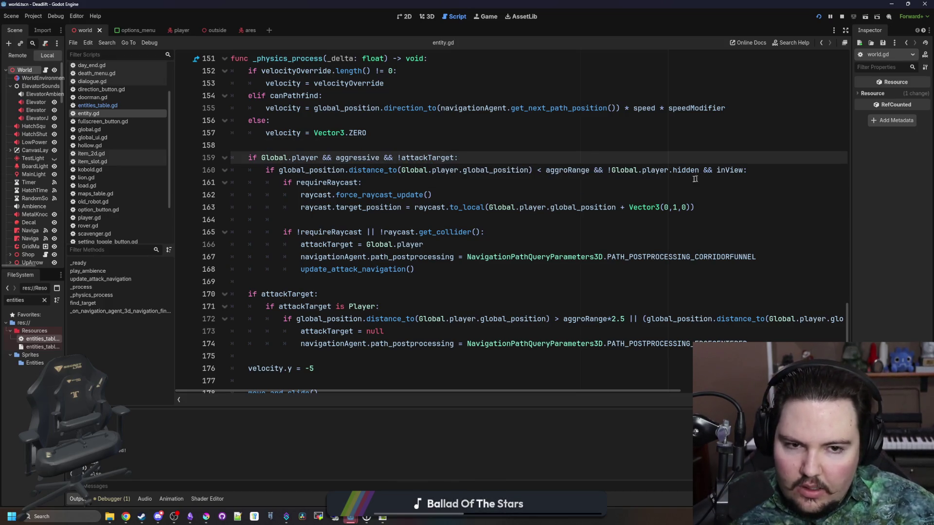
{"action": "key", "text": "alt+Left"}
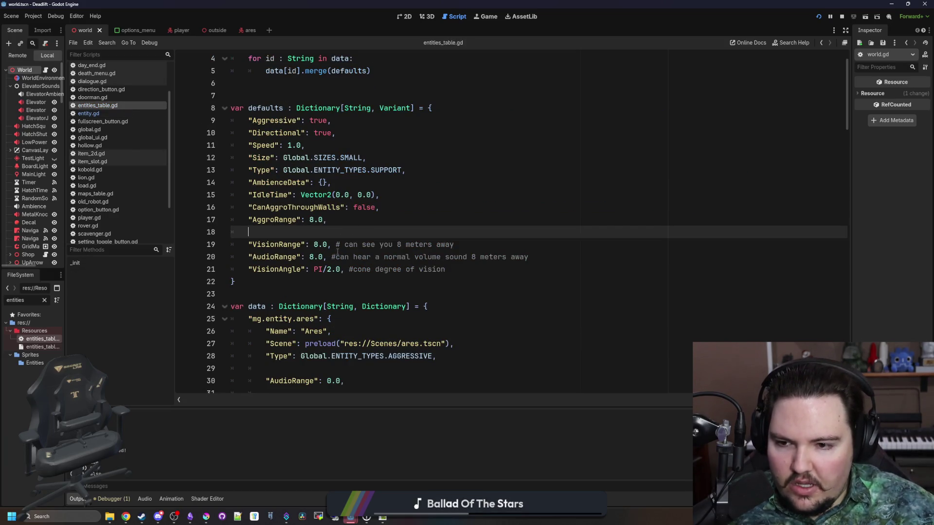
- Paste the default VisionRange line into the Doorman entry, then cut it back out
{"action": "left_click_drag", "start_coordinate": [475, 241], "coordinate": [247, 244]}
{"action": "key", "text": "ctrl+c"}
{"action": "scroll", "coordinate": [316, 262], "scroll_direction": "down", "scroll_amount": 9}
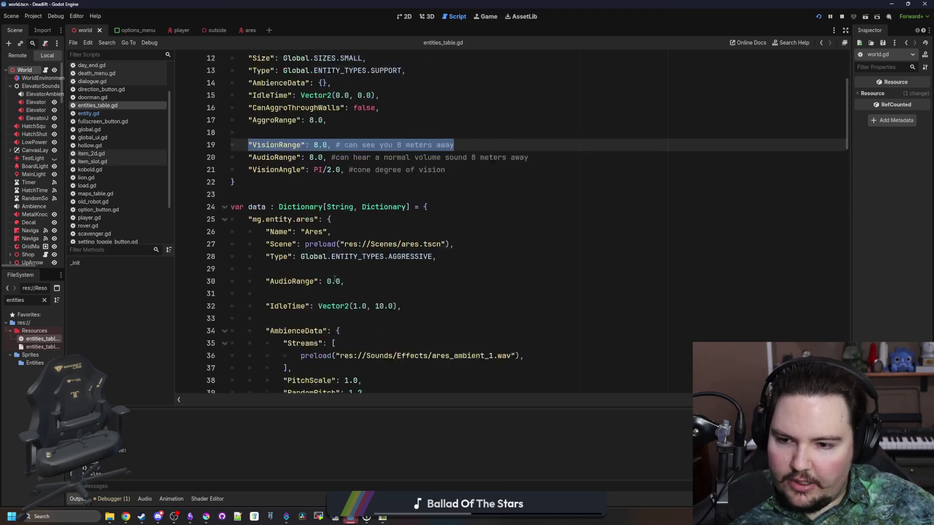
{"action": "scroll", "coordinate": [335, 279], "scroll_direction": "down", "scroll_amount": 10}
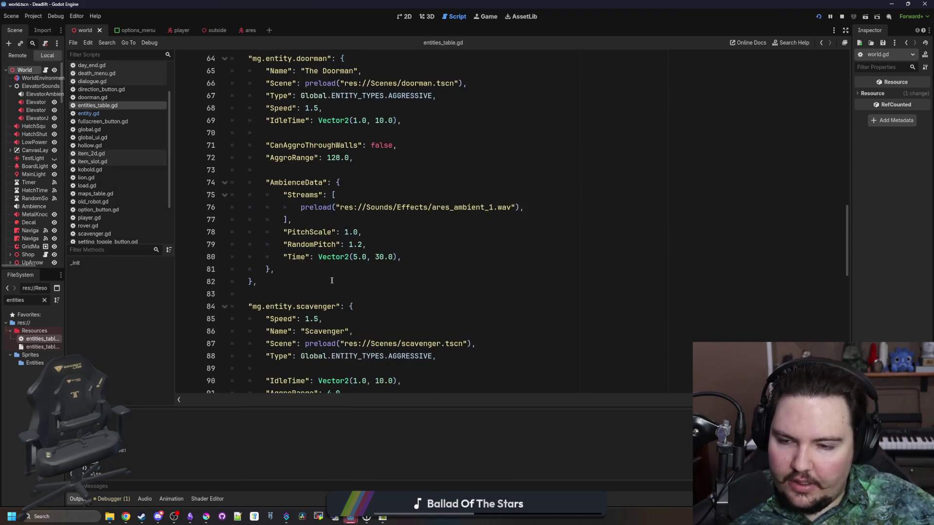
{"action": "left_click", "coordinate": [316, 205]}
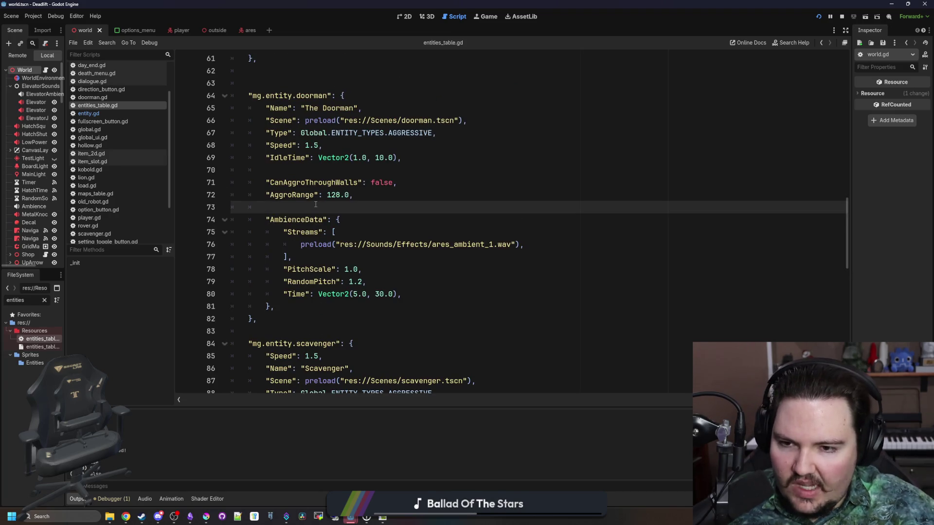
{"action": "key", "text": "ctrl+v"}
{"action": "scroll", "coordinate": [333, 221], "scroll_direction": "up", "scroll_amount": 1}
{"action": "left_click_drag", "start_coordinate": [345, 245], "coordinate": [332, 245]}
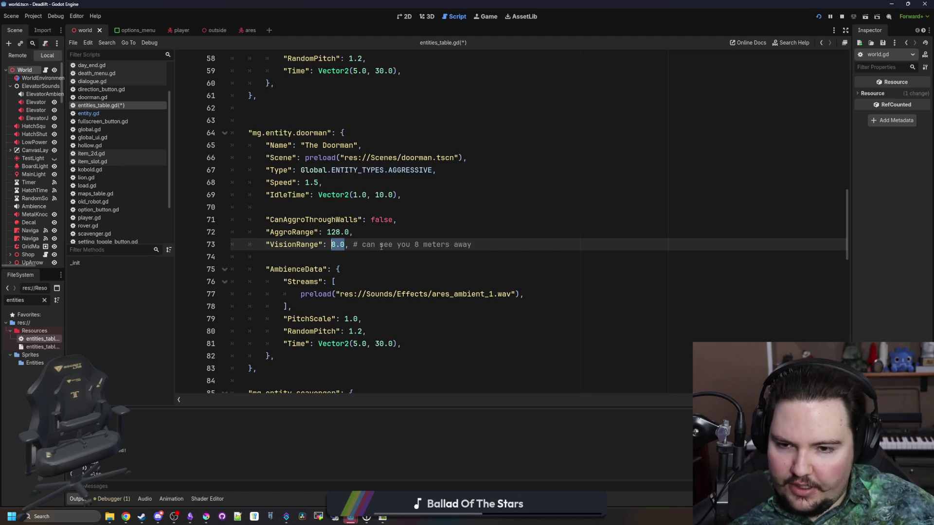
{"action": "triple_click", "coordinate": [482, 244]}
{"action": "key", "text": "ctrl+x"}
- Copy the default VisionAngle line under Doorman's AggroRange and change PI/2.0 to PI
{"action": "scroll", "coordinate": [347, 228], "scroll_direction": "up", "scroll_amount": 10}
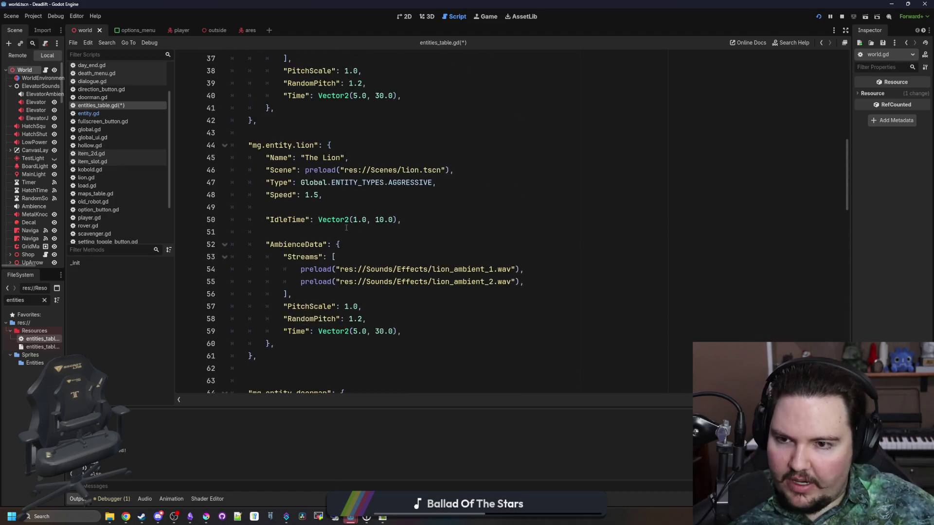
{"action": "scroll", "coordinate": [346, 228], "scroll_direction": "up", "scroll_amount": 5}
{"action": "left_click", "coordinate": [302, 184]}
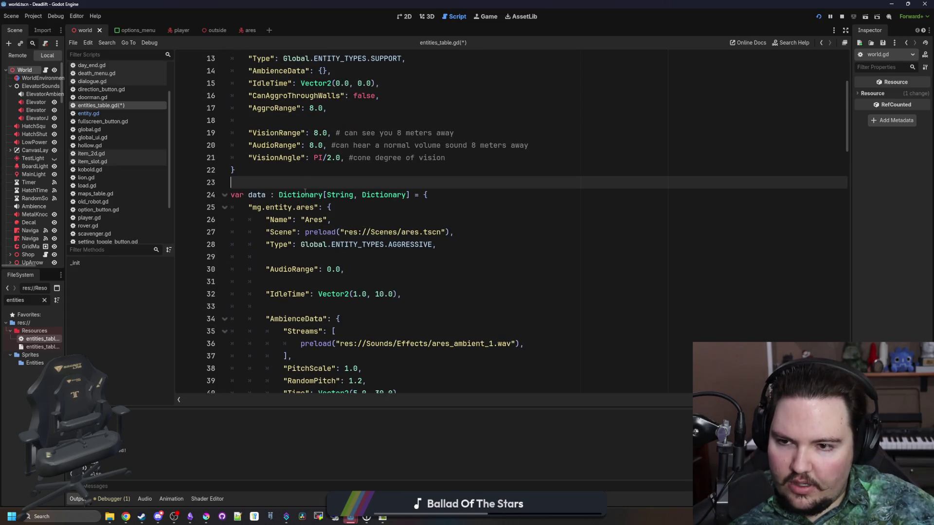
{"action": "triple_click", "coordinate": [473, 163]}
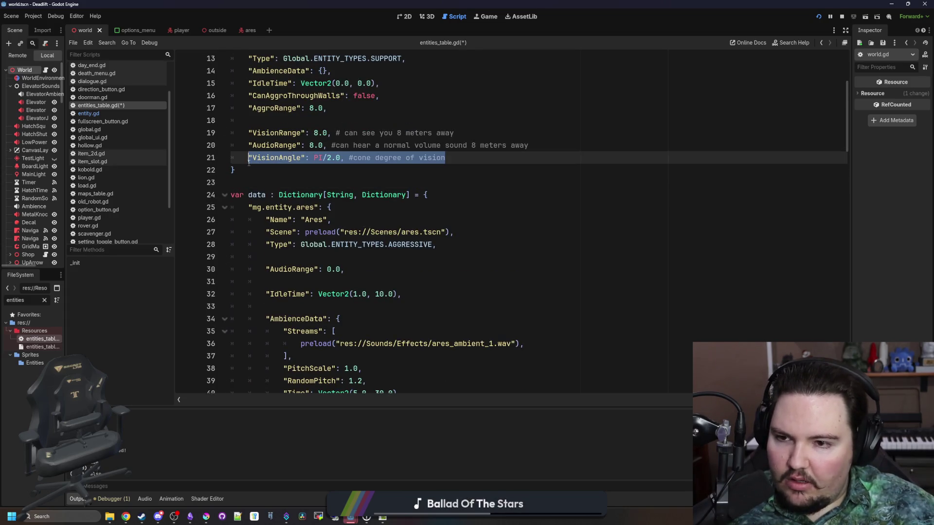
{"action": "scroll", "coordinate": [349, 238], "scroll_direction": "down", "scroll_amount": 6}
{"action": "scroll", "coordinate": [349, 239], "scroll_direction": "down", "scroll_amount": 9}
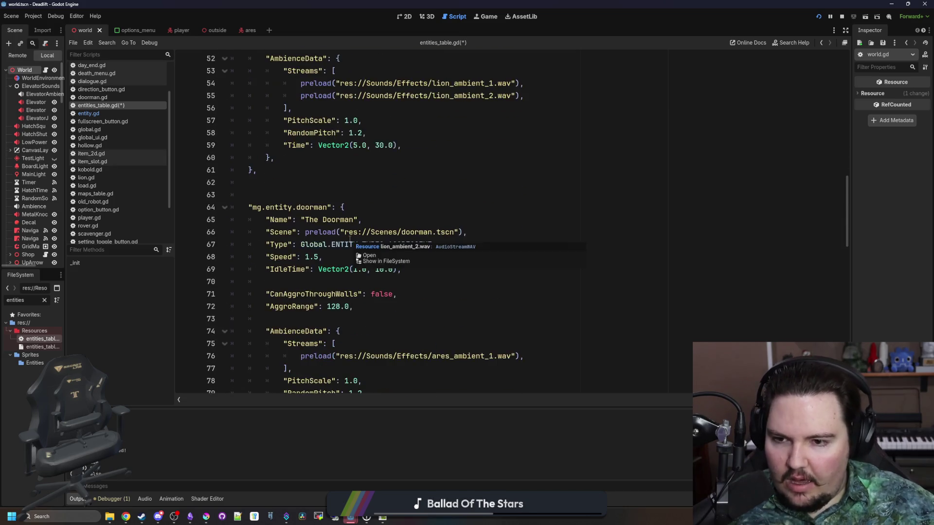
{"action": "left_click", "coordinate": [408, 196]}
{"action": "left_click", "coordinate": [411, 229]}
{"action": "key", "text": "Return"}
{"action": "key", "text": "ctrl+v"}
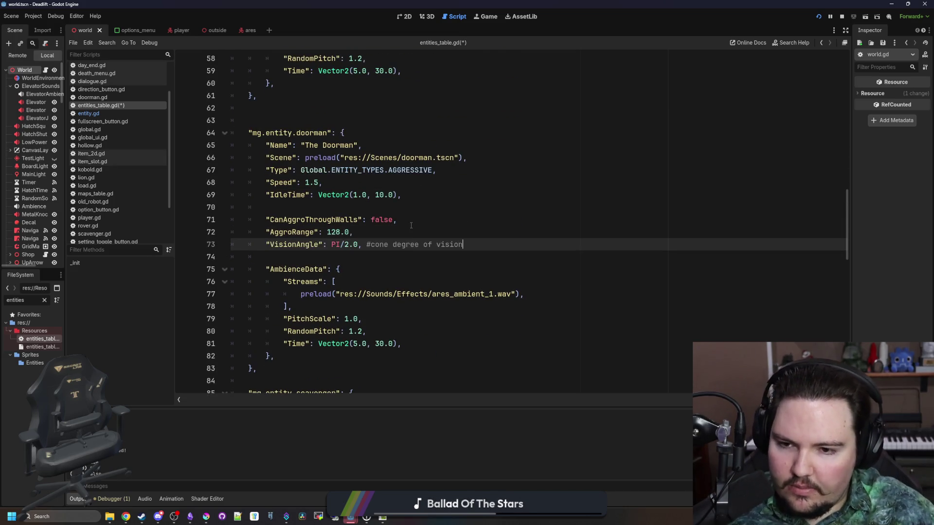
{"action": "key", "text": "BackSpace"}
{"action": "key", "text": "BackSpace"}
{"action": "key", "text": "BackSpace"}
- Save entities_table.gd, glance at entity.gd, and come back to entities_table.gd
{"action": "left_click", "coordinate": [411, 226]}
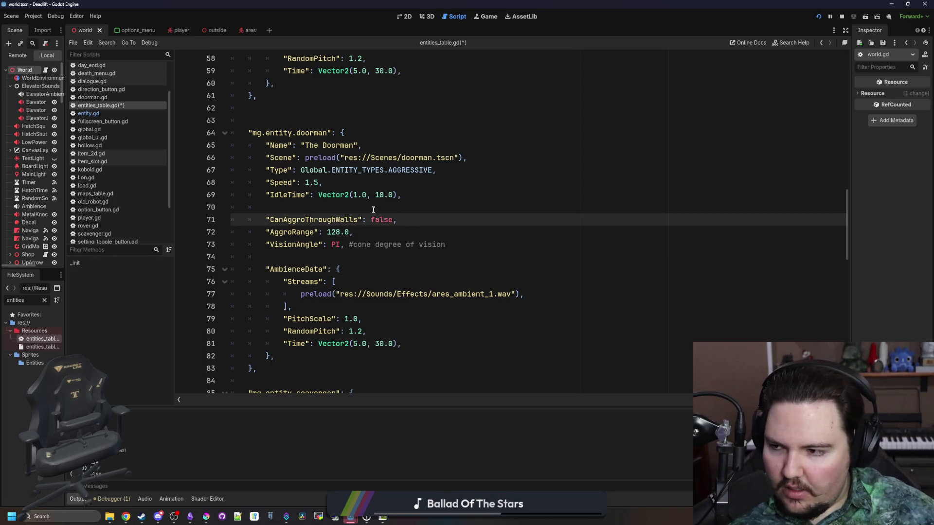
{"action": "key", "text": "Down"}
{"action": "key", "text": "ctrl+s"}
{"action": "left_click", "coordinate": [86, 113]}
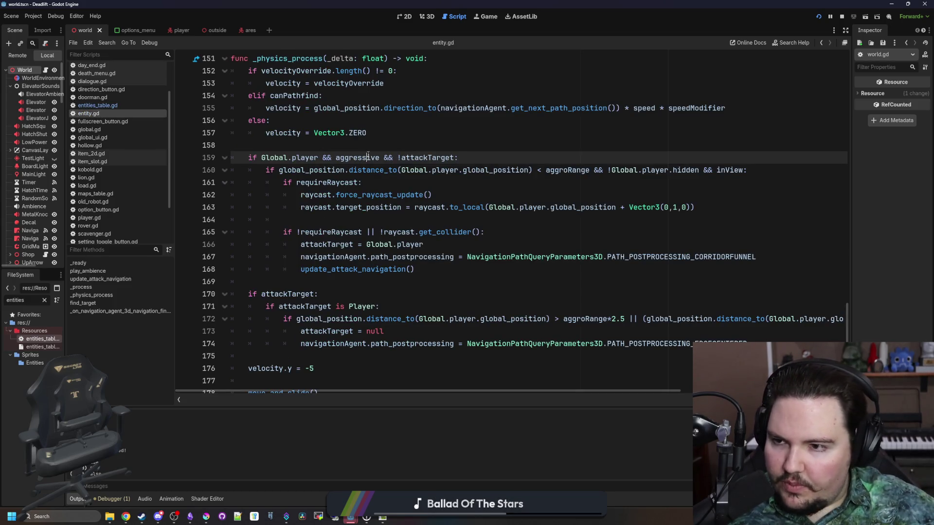
{"action": "left_click", "coordinate": [129, 107]}
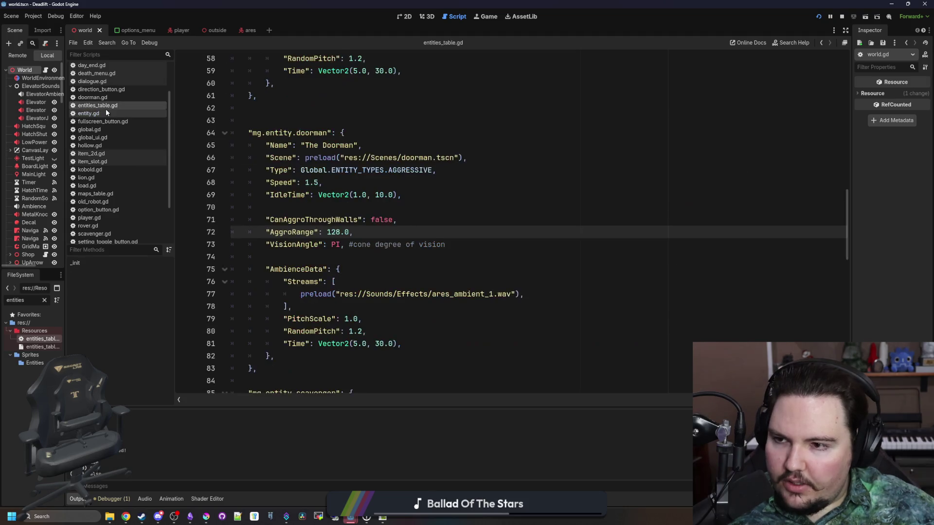
- Change entity.gd's inView angle check from < to <= visionAngle and save
{"action": "left_click", "coordinate": [106, 114]}
{"action": "scroll", "coordinate": [440, 229], "scroll_direction": "up", "scroll_amount": 2}
{"action": "left_click", "coordinate": [440, 220]}
{"action": "scroll", "coordinate": [440, 233], "scroll_direction": "up", "scroll_amount": 15}
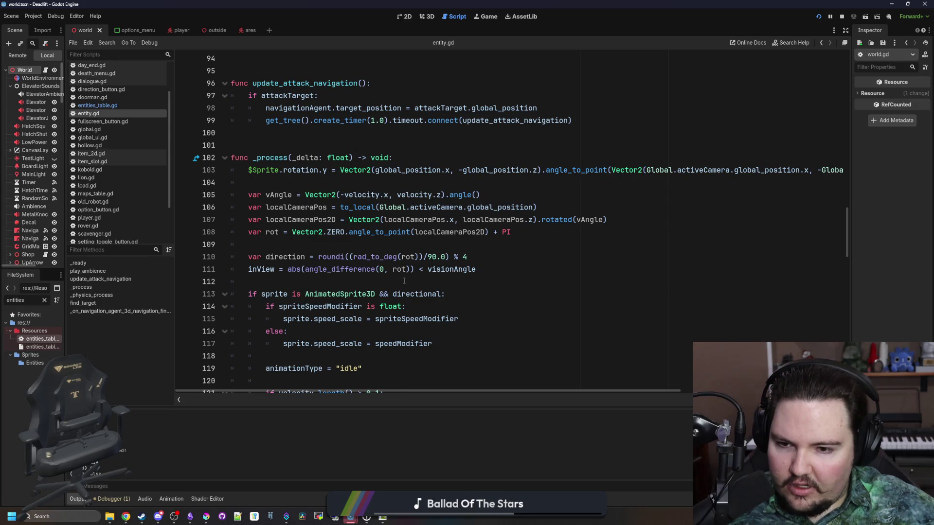
{"action": "left_click", "coordinate": [425, 271]}
{"action": "type", "text": "="}
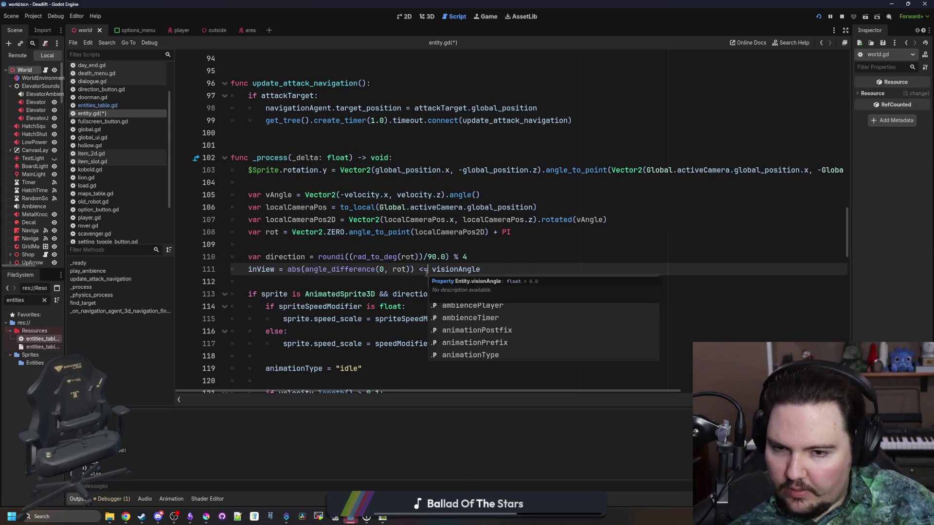
{"action": "left_click", "coordinate": [339, 282]}
{"action": "key", "text": "ctrl+s"}
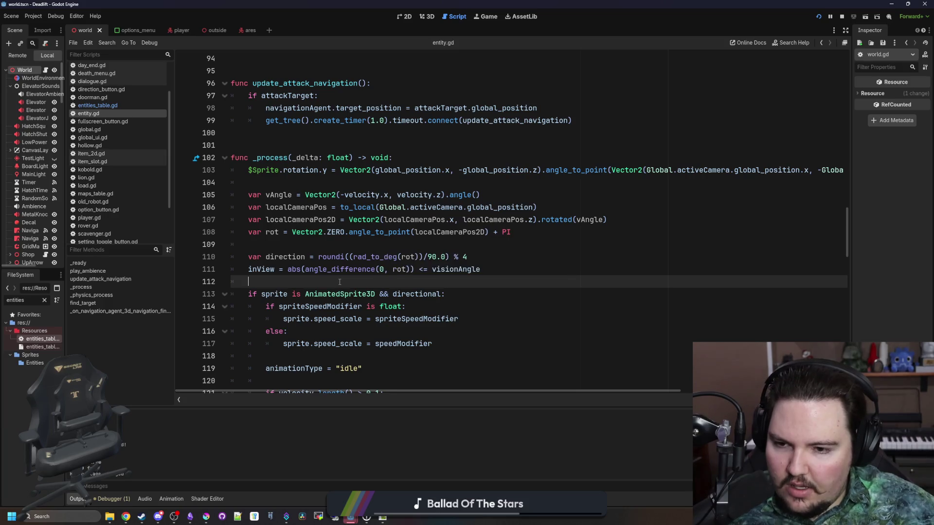
- Return to entities_table.gd, save it, and select the doorman's VisionAngle value
{"action": "key", "text": "alt+Left"}
{"action": "key", "text": "ctrl+s"}
{"action": "left_click_drag", "start_coordinate": [338, 256], "coordinate": [330, 249]}
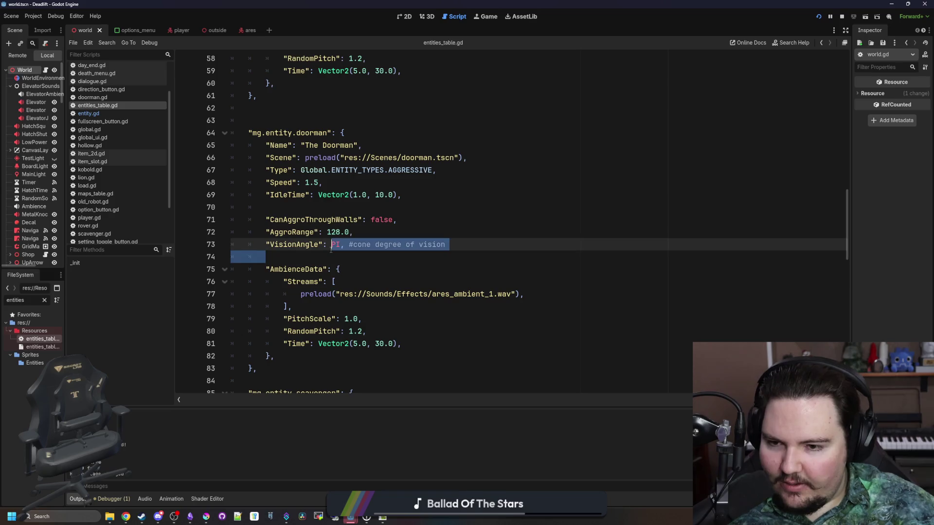
- Copy the doorman's VisionAngle entry and add it to the lion as 0.0 after IdleTime
{"action": "left_click", "coordinate": [314, 257]}
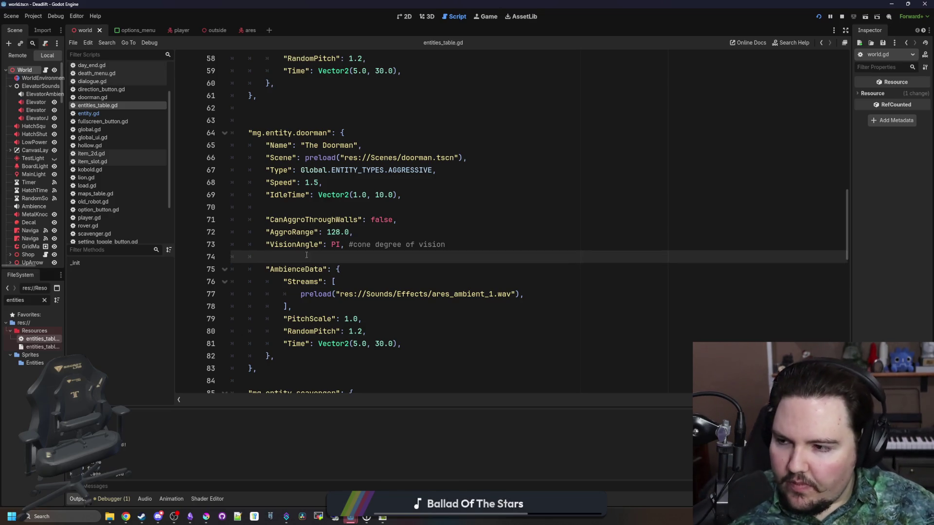
{"action": "left_click_drag", "start_coordinate": [446, 245], "coordinate": [263, 244]}
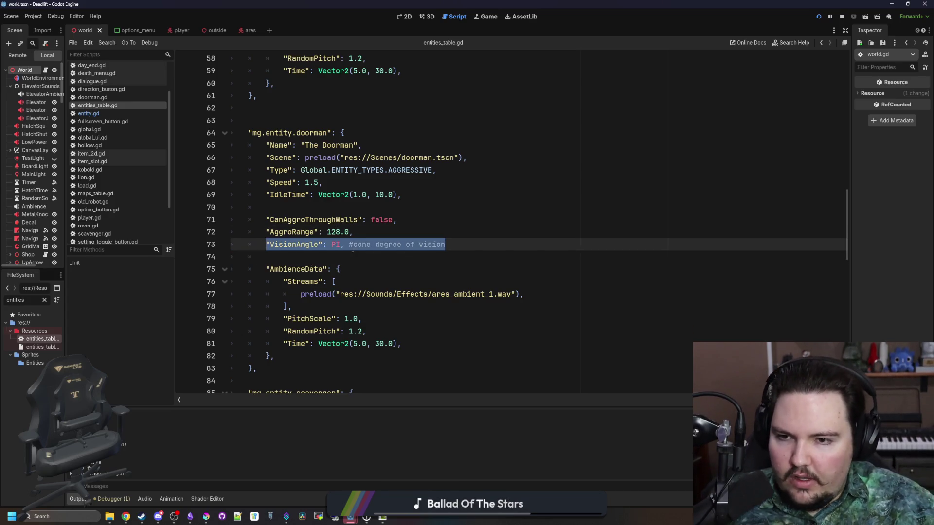
{"action": "scroll", "coordinate": [351, 248], "scroll_direction": "up", "scroll_amount": 6}
{"action": "left_click", "coordinate": [415, 182]}
{"action": "key", "text": "Return"}
{"action": "key", "text": "ctrl+v"}
{"action": "key", "text": "BackSpace"}
{"action": "key", "text": "BackSpace"}
{"action": "key", "text": "BackSpace"}
{"action": "key", "text": "BackSpace"}
{"action": "key", "text": "BackSpace"}
{"action": "key", "text": "BackSpace"}
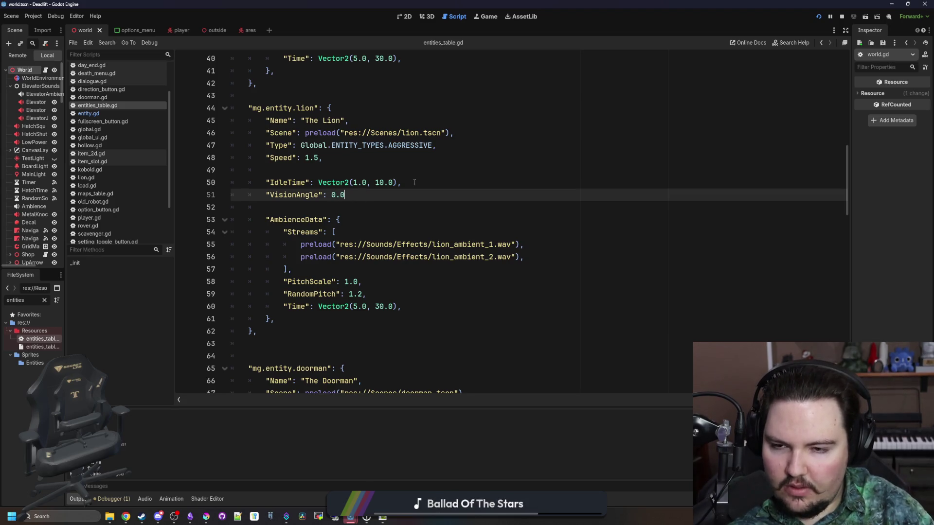
{"action": "mouse_move", "coordinate": [349, 195]}
{"action": "left_mouse_down"}
{"action": "mouse_move", "coordinate": [271, 184]}
{"action": "mouse_move", "coordinate": [266, 195]}
{"action": "left_mouse_up"}
- Give the scavenger a VisionAngle of PI/2 after its AggroRange
{"action": "scroll", "coordinate": [312, 219], "scroll_direction": "up", "scroll_amount": 9}
{"action": "scroll", "coordinate": [352, 239], "scroll_direction": "down", "scroll_amount": 5}
{"action": "scroll", "coordinate": [351, 239], "scroll_direction": "down", "scroll_amount": 2}
{"action": "scroll", "coordinate": [350, 243], "scroll_direction": "up", "scroll_amount": 4}
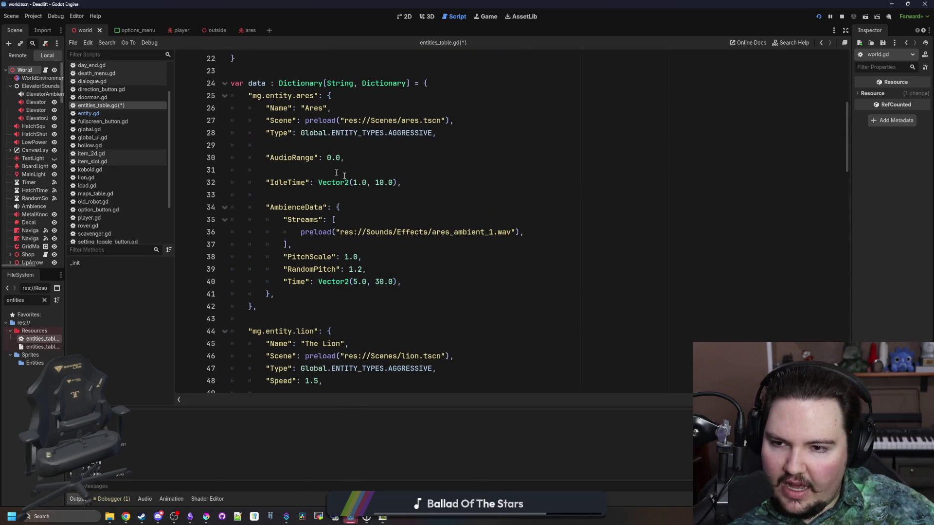
{"action": "scroll", "coordinate": [368, 179], "scroll_direction": "down", "scroll_amount": 5}
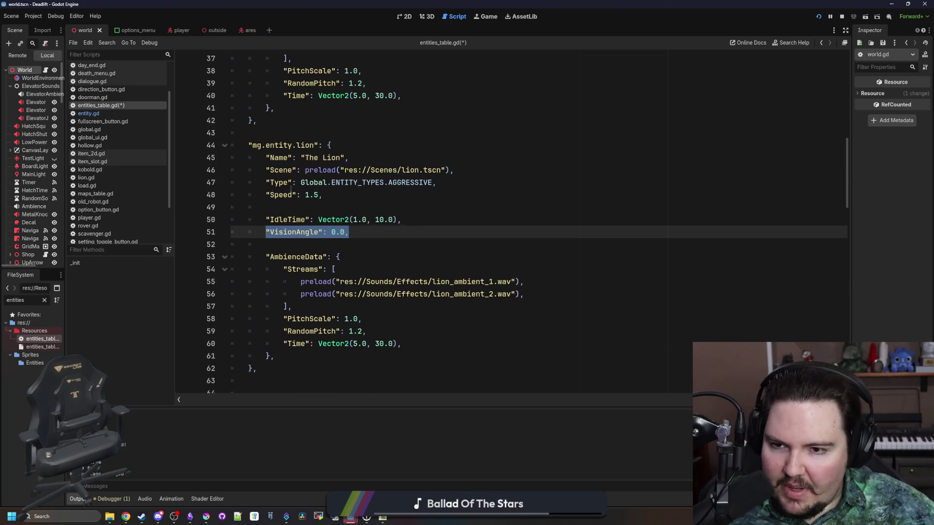
{"action": "scroll", "coordinate": [342, 251], "scroll_direction": "up", "scroll_amount": 6}
{"action": "scroll", "coordinate": [343, 251], "scroll_direction": "down", "scroll_amount": 6}
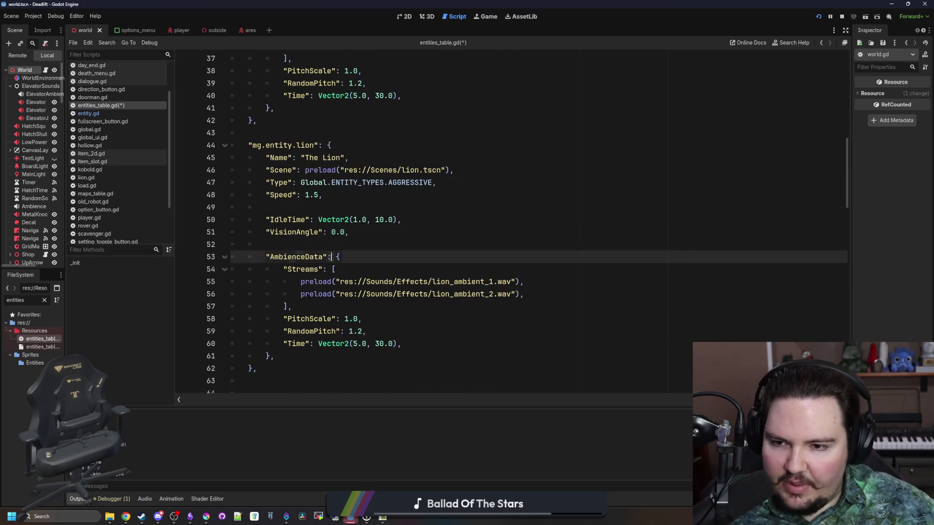
{"action": "scroll", "coordinate": [360, 256], "scroll_direction": "down", "scroll_amount": 9}
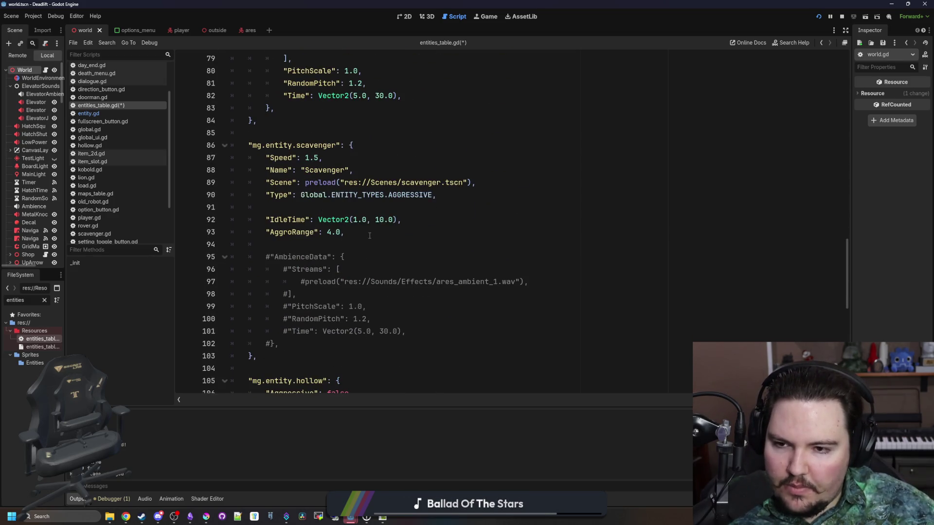
{"action": "left_click", "coordinate": [367, 232]}
{"action": "key", "text": "Return"}
{"action": "key", "text": "Return"}
{"action": "key", "text": "ctrl+v"}
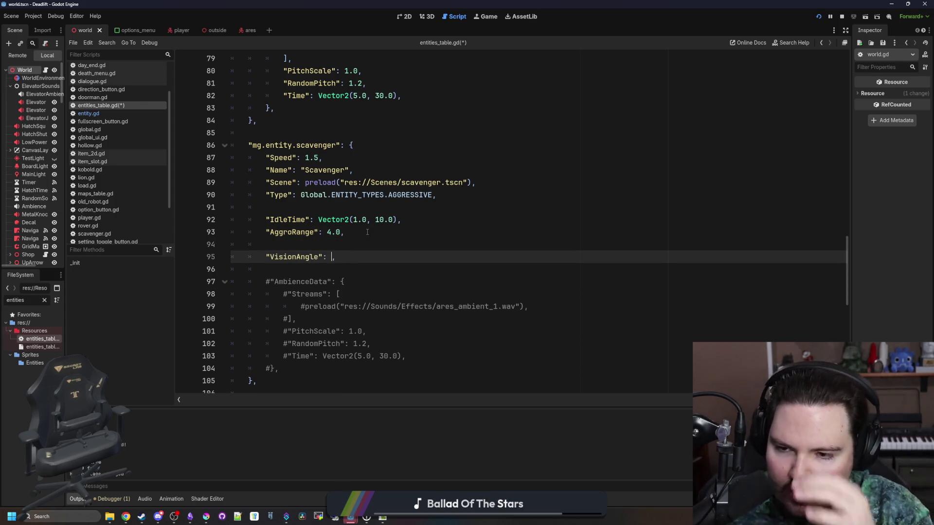
{"action": "type", "text": "PI/"}
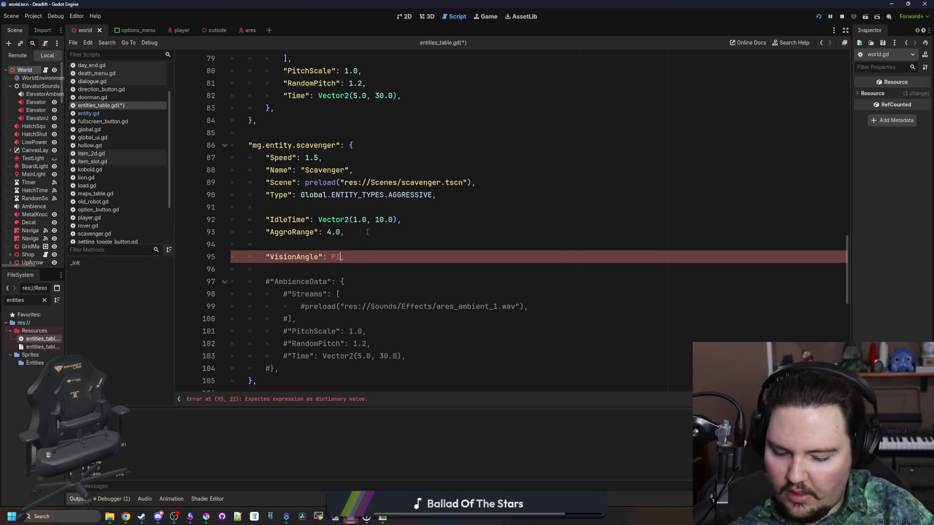
{"action": "type", "text": "2.0"}
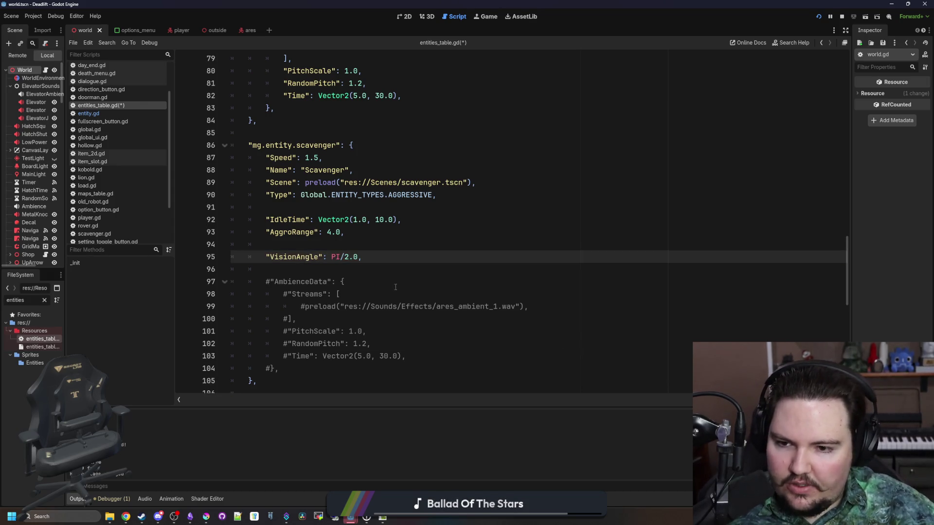
{"action": "left_click_drag", "start_coordinate": [363, 257], "coordinate": [266, 258]}
{"action": "key", "text": "ctrl+c"}
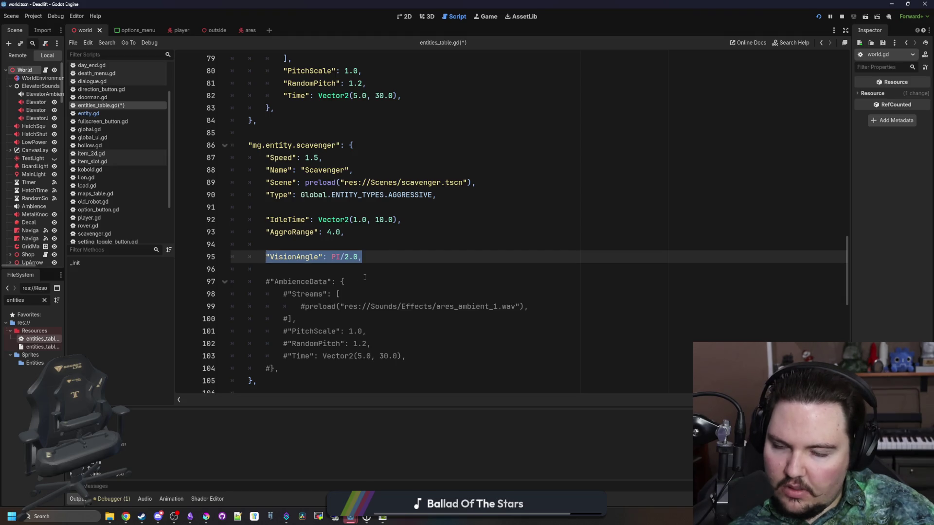
- Give Ares a VisionAngle of PI/1.5 after its AudioRange
{"action": "scroll", "coordinate": [358, 277], "scroll_direction": "up", "scroll_amount": 15}
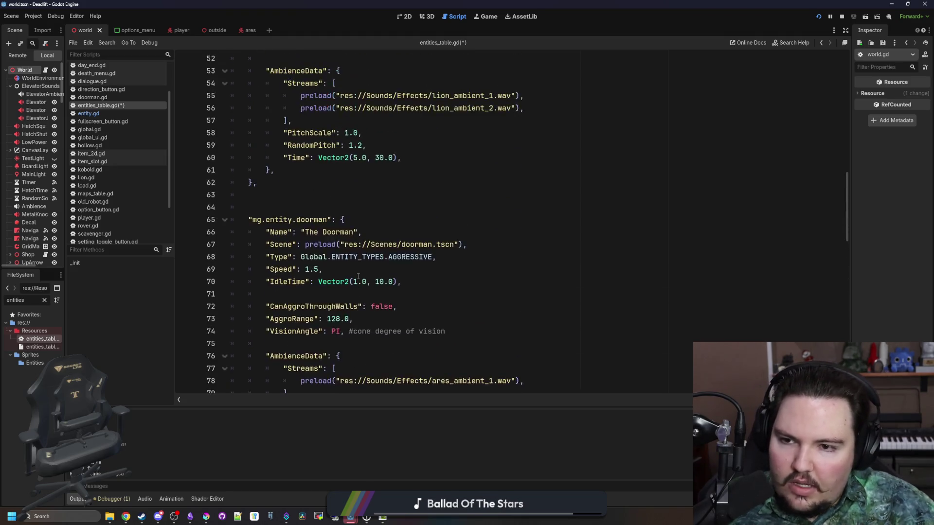
{"action": "scroll", "coordinate": [352, 266], "scroll_direction": "up", "scroll_amount": 5}
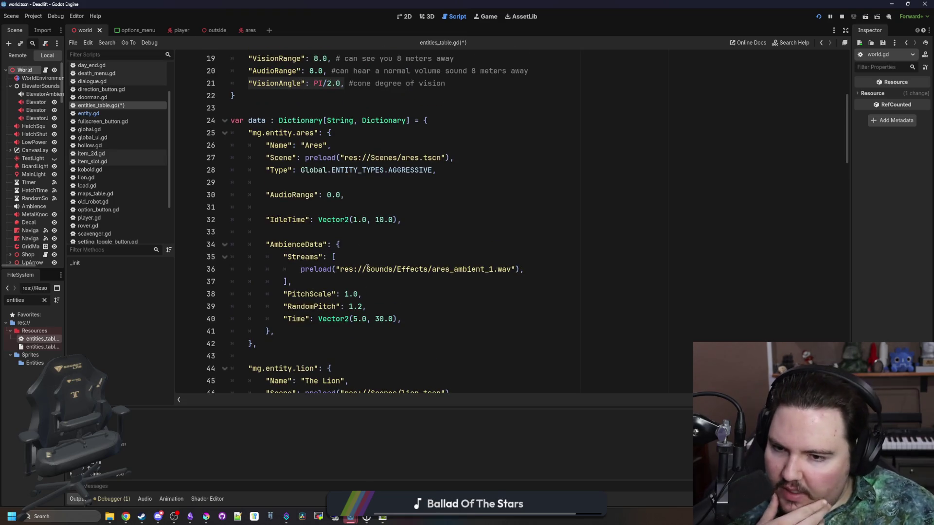
{"action": "left_click", "coordinate": [363, 194]}
{"action": "key", "text": "Return"}
{"action": "key", "text": "ctrl+v"}
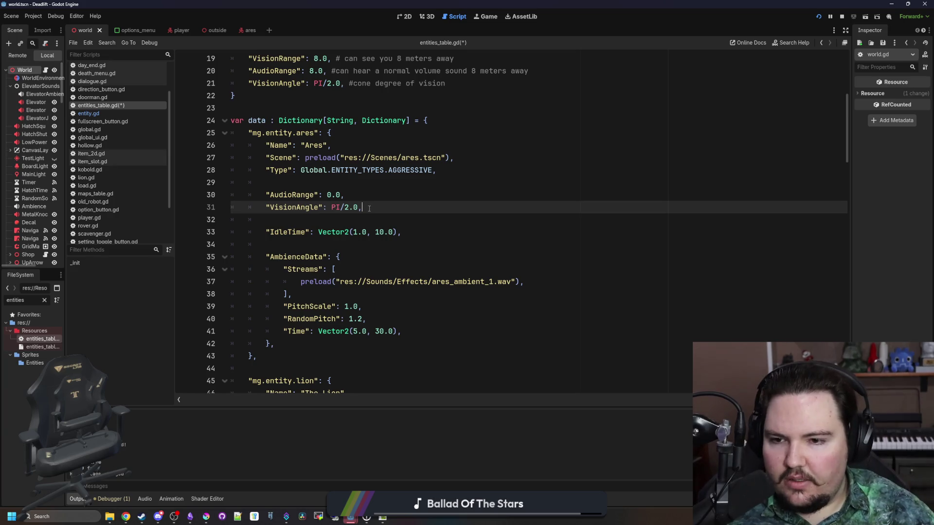
{"action": "left_click_drag", "start_coordinate": [360, 208], "coordinate": [346, 208]}
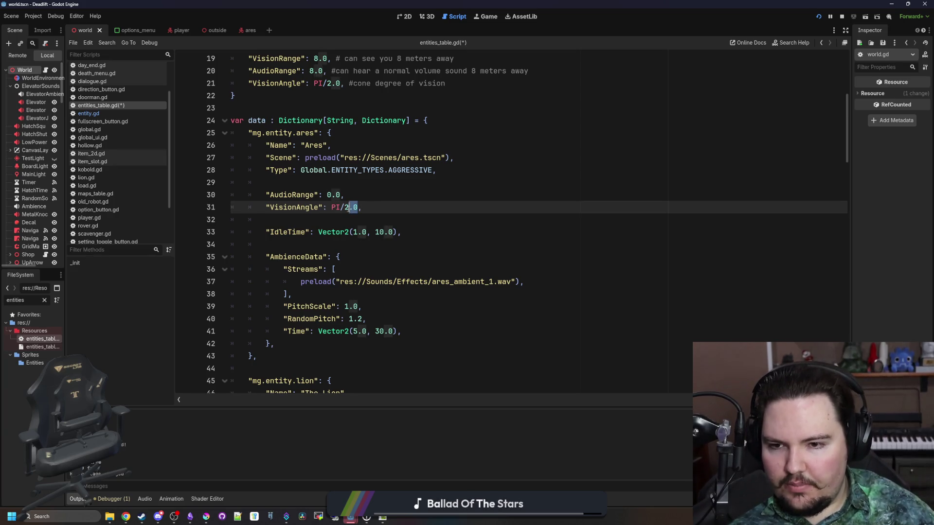
{"action": "type", "text": "1.5"}
{"action": "left_click", "coordinate": [431, 220]}
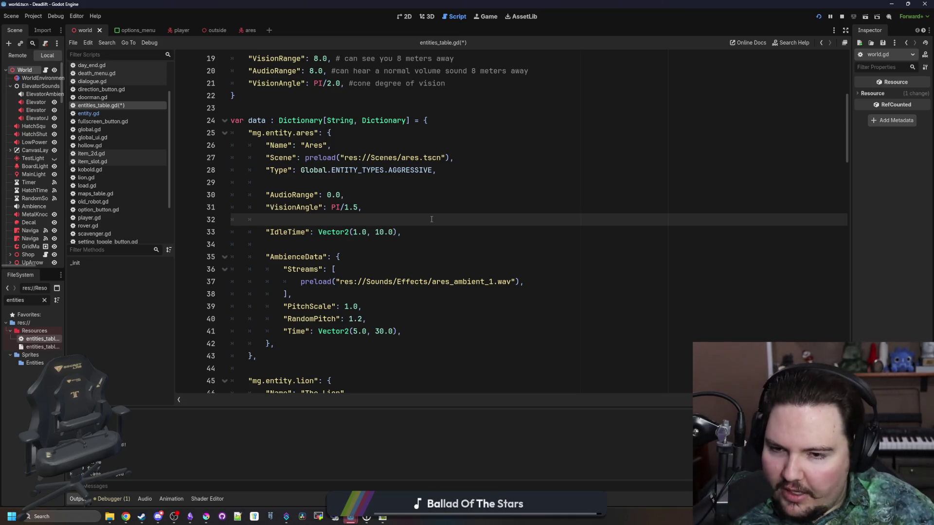
{"action": "mouse_move", "coordinate": [361, 207]}
{"action": "left_mouse_down"}
{"action": "mouse_move", "coordinate": [267, 218]}
{"action": "mouse_move", "coordinate": [266, 206]}
{"action": "left_mouse_up"}
{"action": "key", "text": "ctrl+c"}
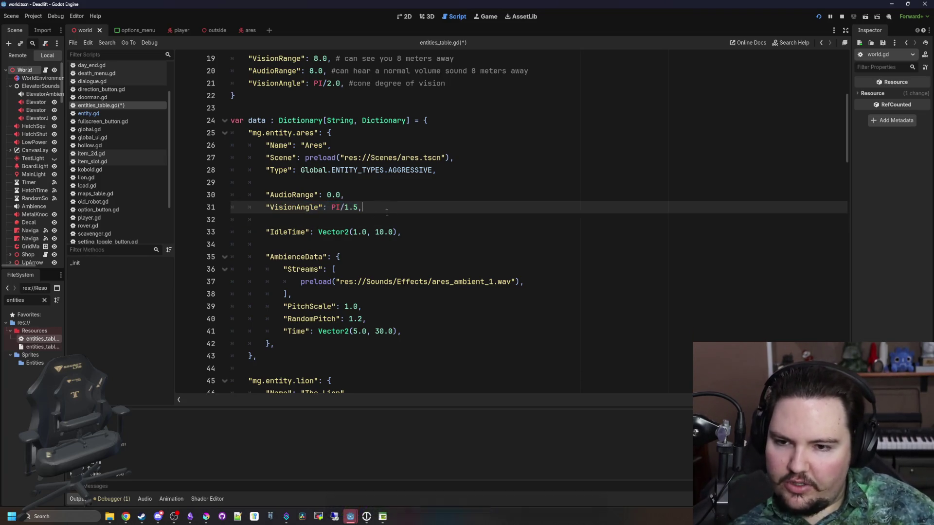
{"action": "left_click", "coordinate": [290, 221]}
- Paste the VisionAngle entry into the Hollow after its Speed line
{"action": "scroll", "coordinate": [354, 268], "scroll_direction": "down", "scroll_amount": 12}
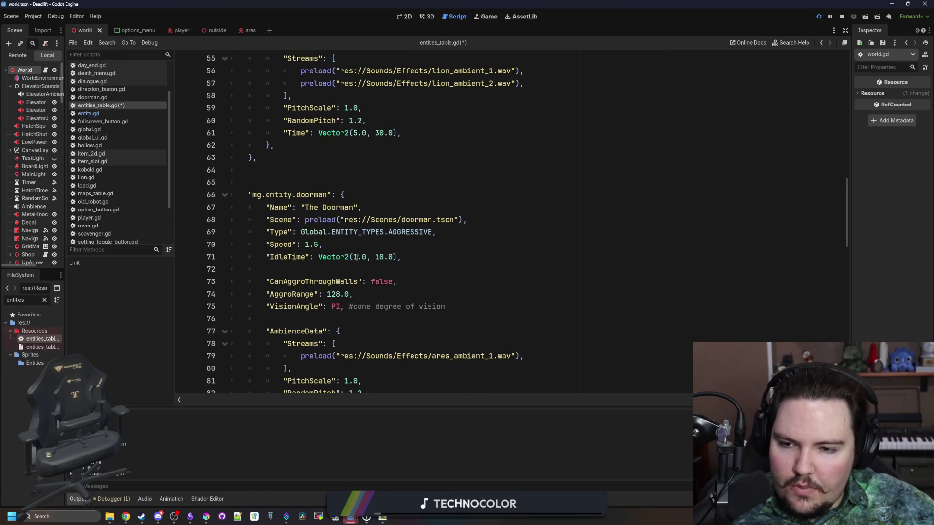
{"action": "scroll", "coordinate": [357, 258], "scroll_direction": "down", "scroll_amount": 1}
{"action": "scroll", "coordinate": [317, 229], "scroll_direction": "down", "scroll_amount": 9}
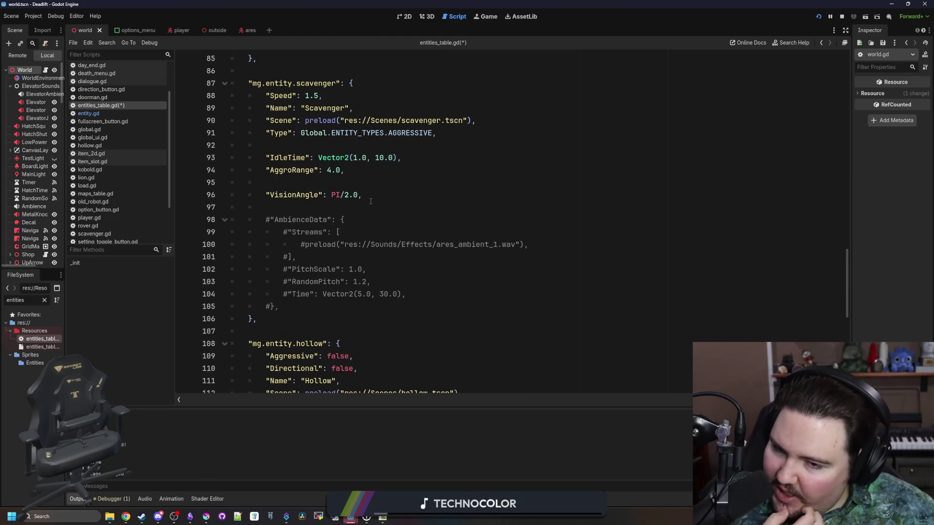
{"action": "scroll", "coordinate": [370, 202], "scroll_direction": "down", "scroll_amount": 2}
{"action": "scroll", "coordinate": [371, 201], "scroll_direction": "down", "scroll_amount": 3}
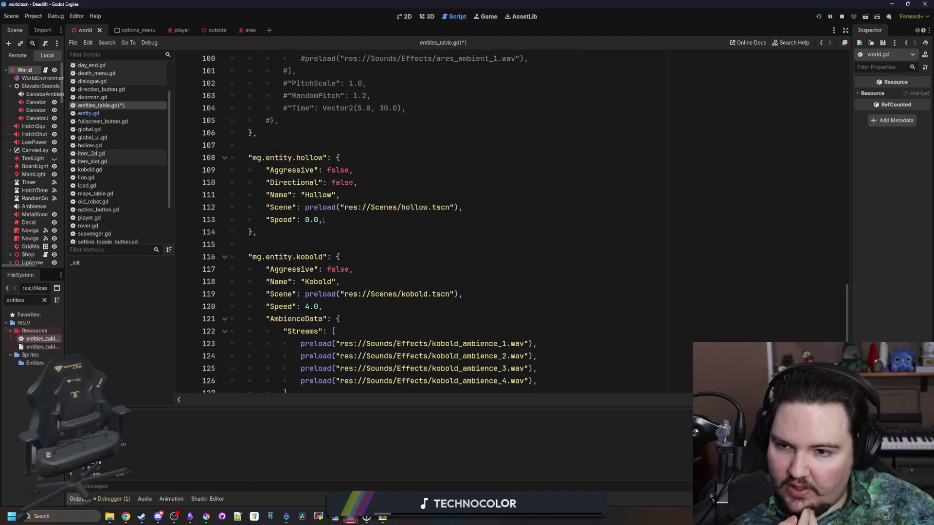
{"action": "left_click", "coordinate": [345, 224]}
{"action": "key", "text": "Return"}
{"action": "key", "text": "ctrl+v"}
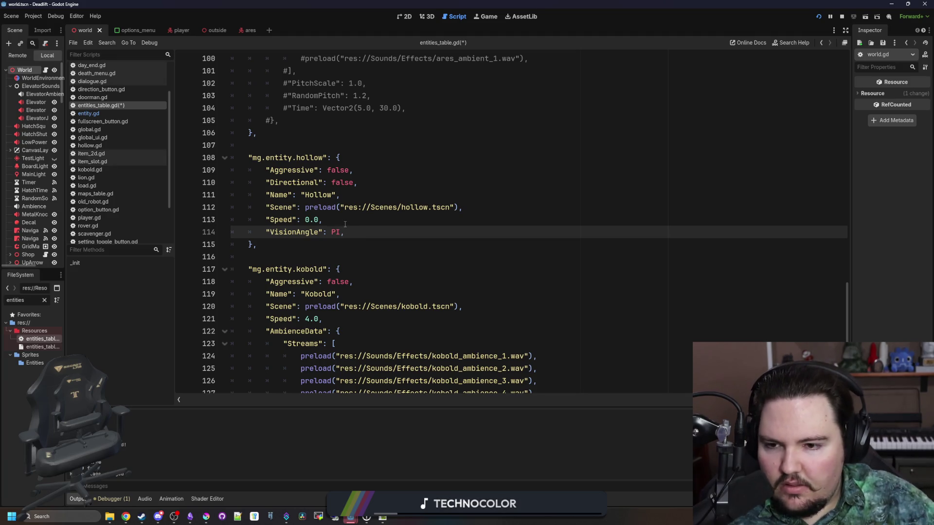
- Add VisionAngle entries to the Kobold and Old Robot, trimming the PI divisor from each
{"action": "scroll", "coordinate": [345, 224], "scroll_direction": "down", "scroll_amount": 3}
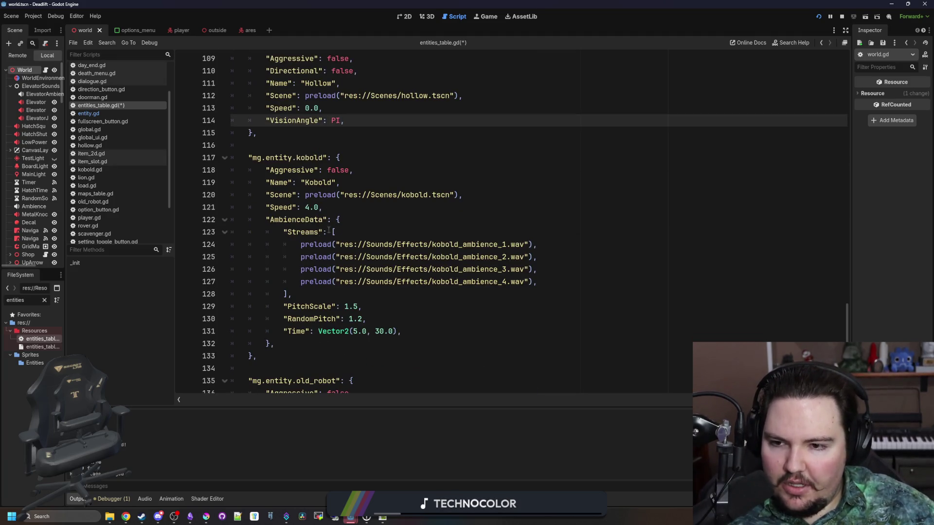
{"action": "left_click", "coordinate": [377, 208]}
{"action": "key", "text": "Return"}
{"action": "key", "text": "Return"}
{"action": "key", "text": "Return"}
{"action": "key", "text": "Up"}
{"action": "key", "text": "ctrl+v"}
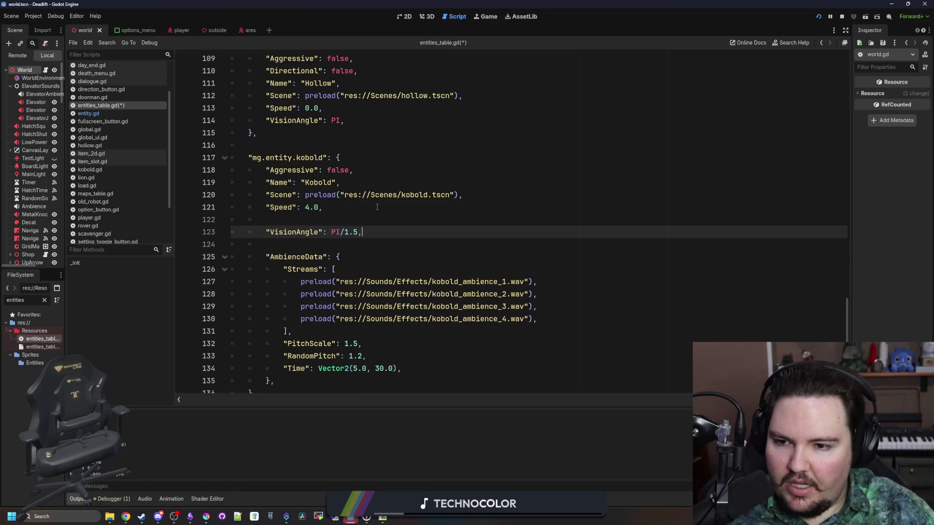
{"action": "key", "text": "BackSpace"}
{"action": "key", "text": "BackSpace"}
{"action": "key", "text": "BackSpace"}
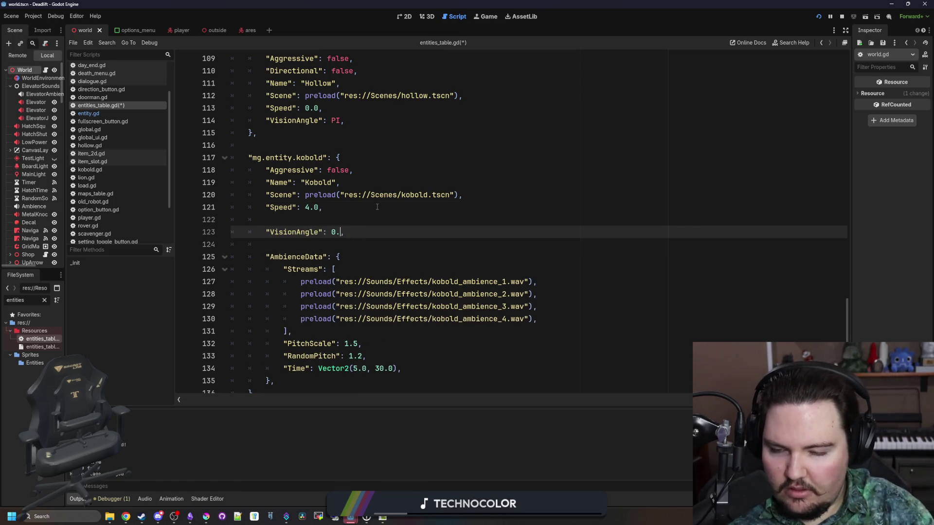
{"action": "scroll", "coordinate": [377, 207], "scroll_direction": "down", "scroll_amount": 3}
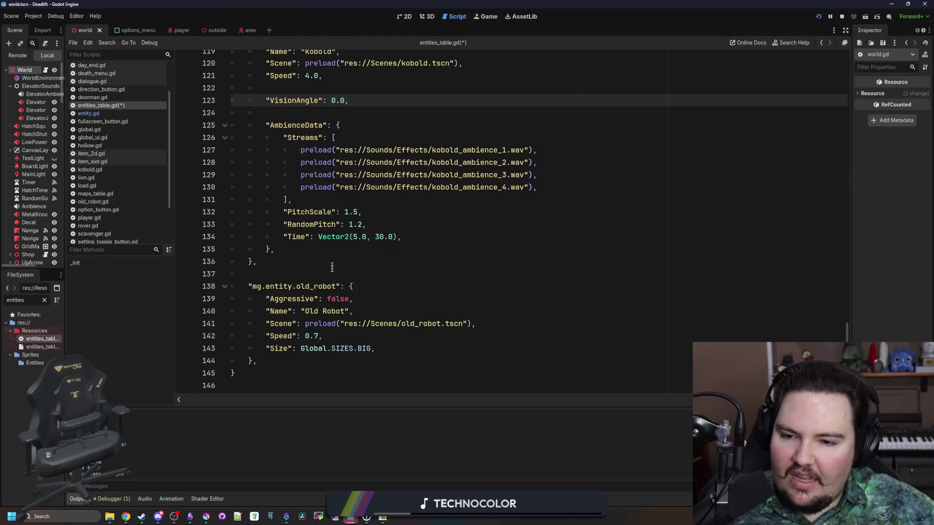
{"action": "left_click", "coordinate": [392, 346]}
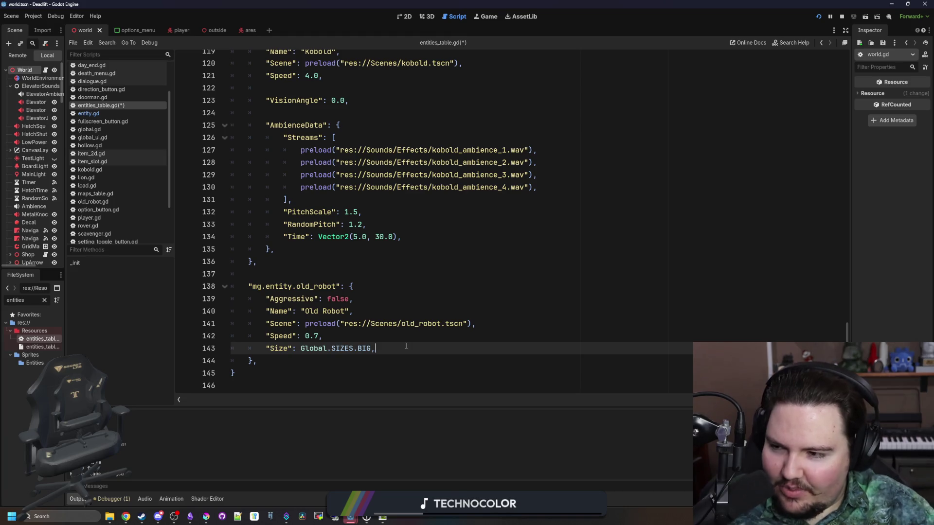
{"action": "key", "text": "Return"}
{"action": "key", "text": "Return"}
{"action": "key", "text": "ctrl+v"}
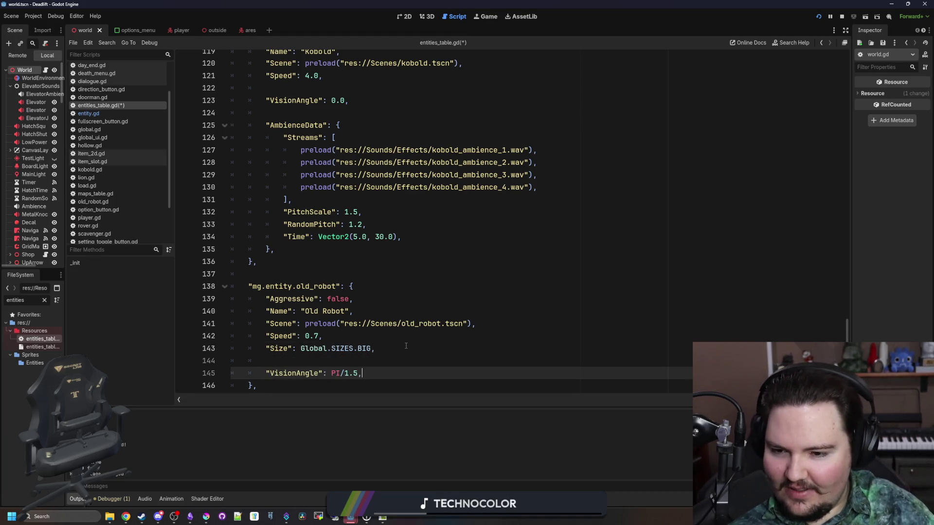
{"action": "key", "text": "BackSpace"}
{"action": "key", "text": "BackSpace"}
{"action": "key", "text": "BackSpace"}
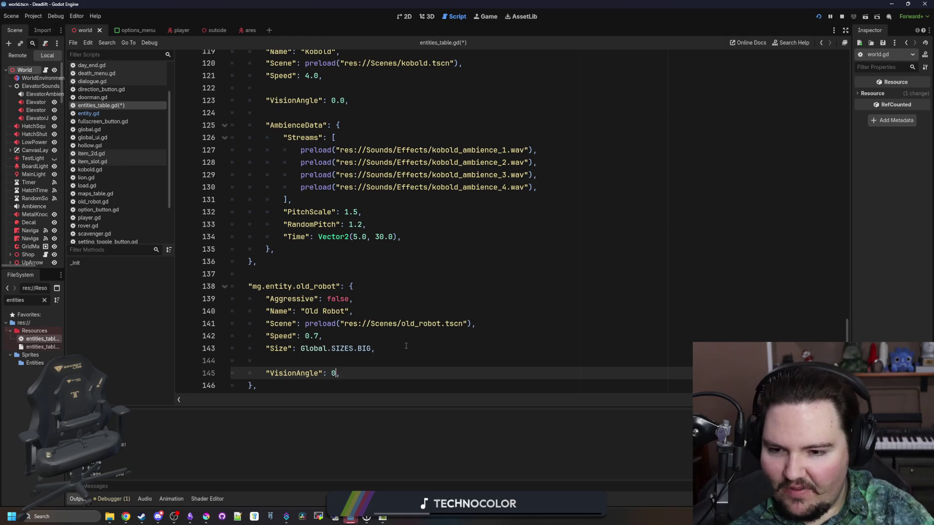
{"action": "left_click", "coordinate": [406, 346]}
- Delete the scavenger's commented-out #AmbienceData block and its leftover blank lines
{"action": "scroll", "coordinate": [407, 346], "scroll_direction": "up", "scroll_amount": 5}
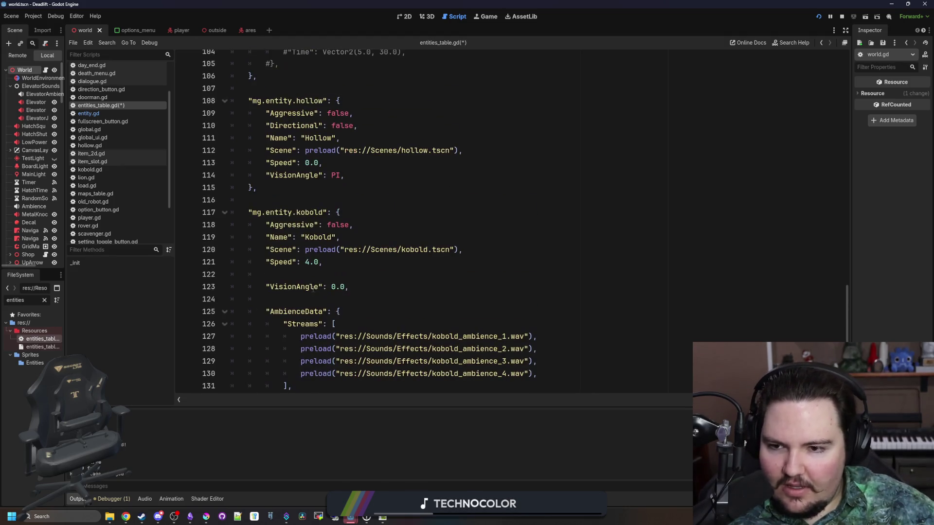
{"action": "scroll", "coordinate": [407, 257], "scroll_direction": "up", "scroll_amount": 7}
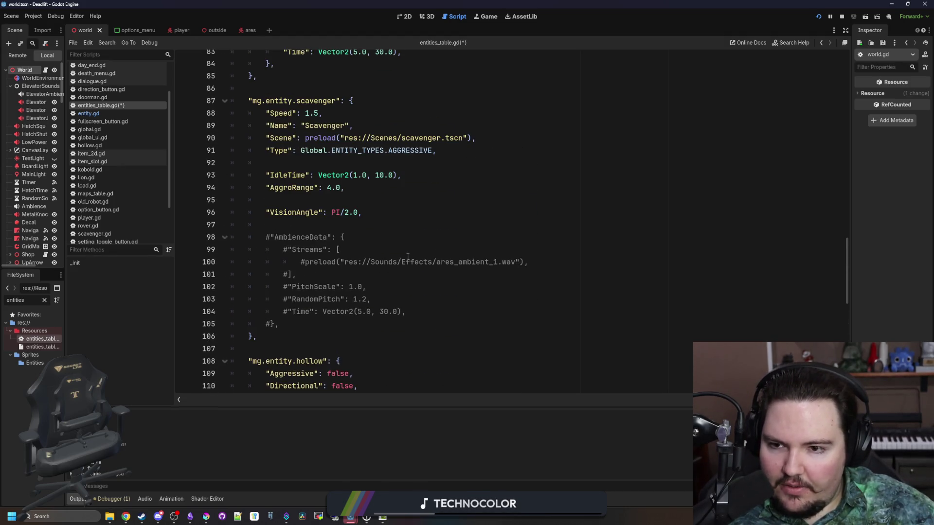
{"action": "left_click", "coordinate": [291, 325]}
{"action": "left_click_drag", "start_coordinate": [295, 326], "coordinate": [196, 233]}
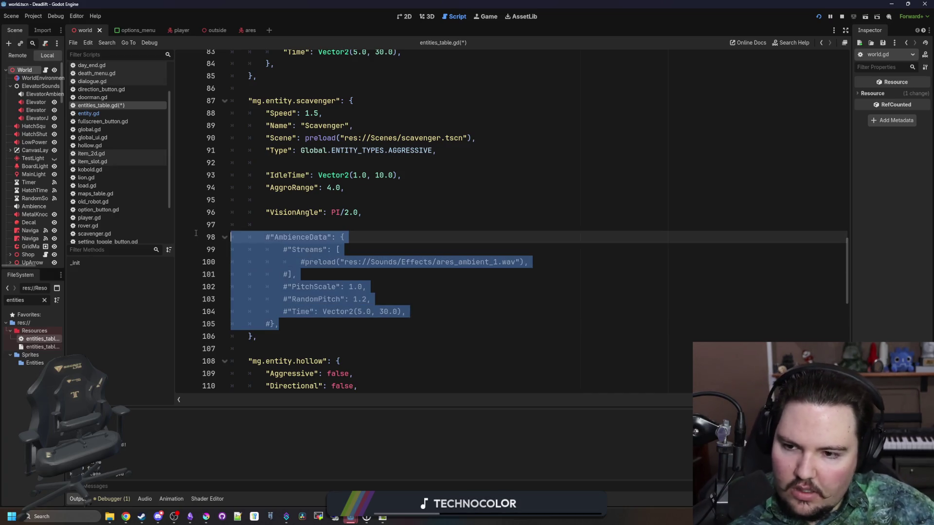
{"action": "key", "text": "Delete"}
{"action": "key", "text": "BackSpace"}
{"action": "key", "text": "BackSpace"}
{"action": "key", "text": "BackSpace"}
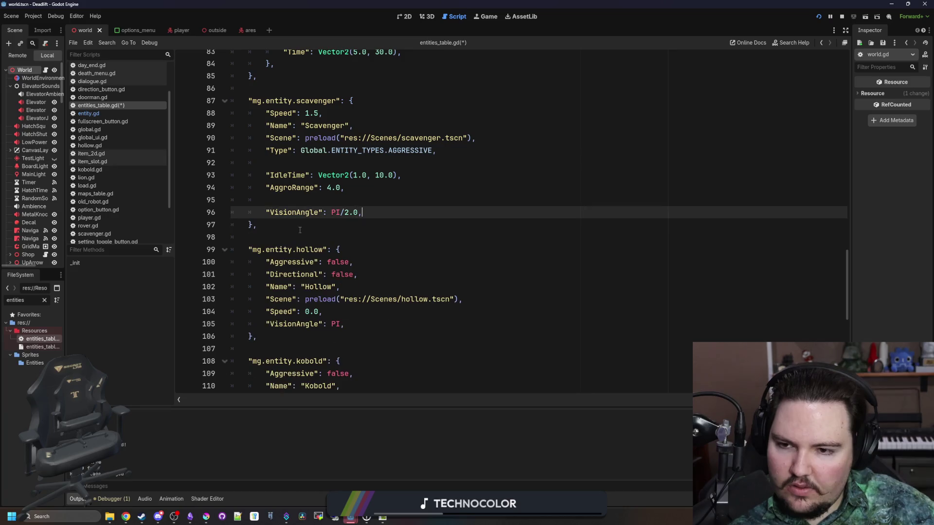
{"action": "scroll", "coordinate": [333, 222], "scroll_direction": "up", "scroll_amount": 20}
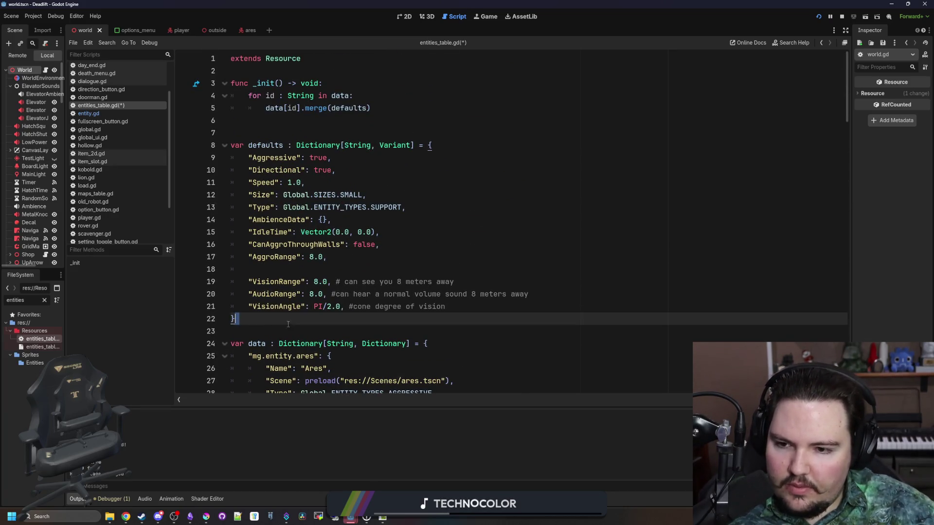
- Move the defaults' blank line above AggroRange and check the VisionRange setting
{"action": "left_click", "coordinate": [317, 268]}
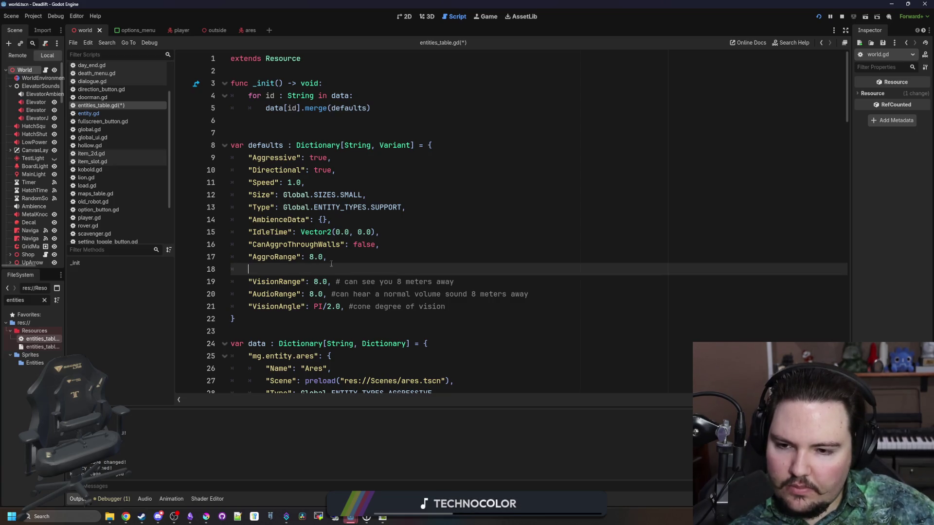
{"action": "key", "text": "alt+Up"}
{"action": "key", "text": "Down"}
{"action": "key", "text": "Down"}
{"action": "key", "text": "Up"}
{"action": "key", "text": "Up"}
{"action": "key", "text": "Down"}
{"action": "key", "text": "Down"}
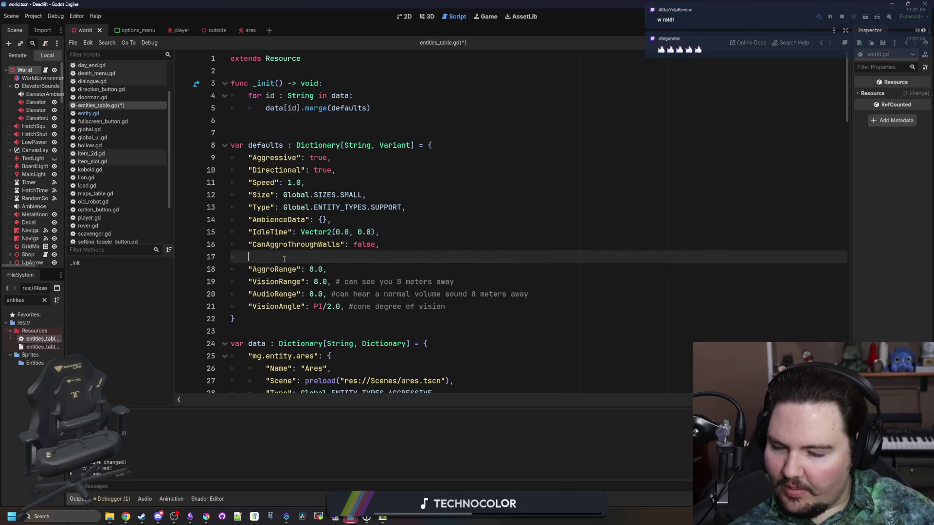
{"action": "left_click", "coordinate": [355, 274]}
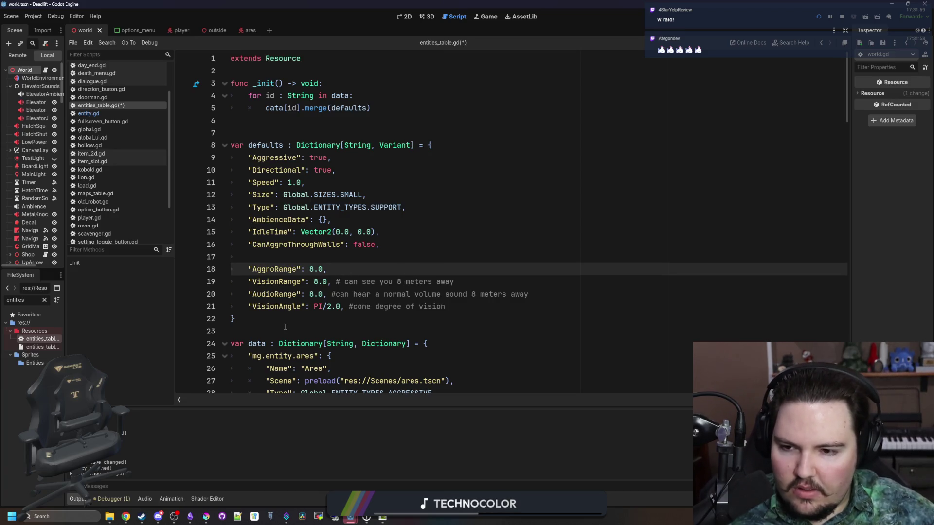
{"action": "mouse_move", "coordinate": [327, 281]}
{"action": "left_mouse_down"}
{"action": "mouse_move", "coordinate": [311, 295]}
{"action": "mouse_move", "coordinate": [242, 286]}
{"action": "left_mouse_up"}
{"action": "left_click", "coordinate": [331, 269]}
{"action": "mouse_move", "coordinate": [327, 282]}
{"action": "left_mouse_down"}
{"action": "mouse_move", "coordinate": [272, 295]}
{"action": "mouse_move", "coordinate": [242, 282]}
{"action": "left_mouse_up"}
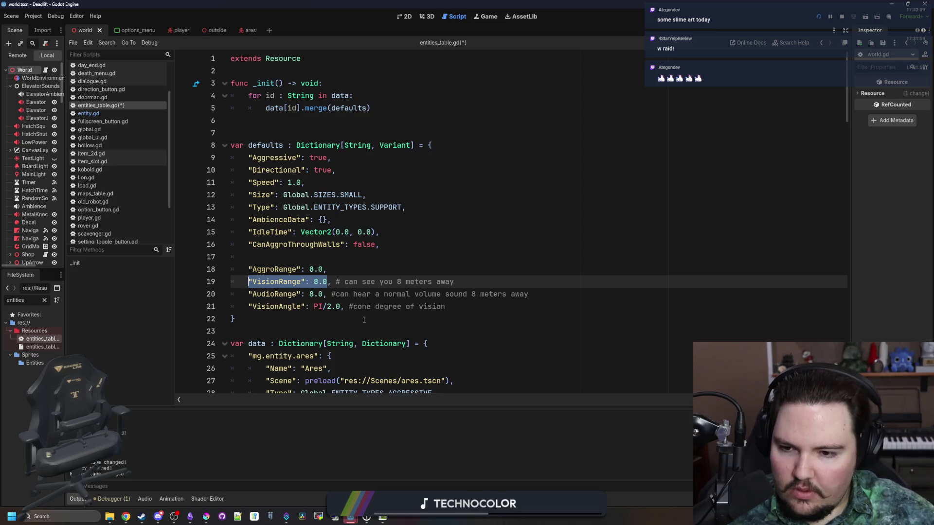
- Insert a blank line after AggroRange to set it apart, then switch to Krita
{"action": "scroll", "coordinate": [331, 302], "scroll_direction": "down", "scroll_amount": 3}
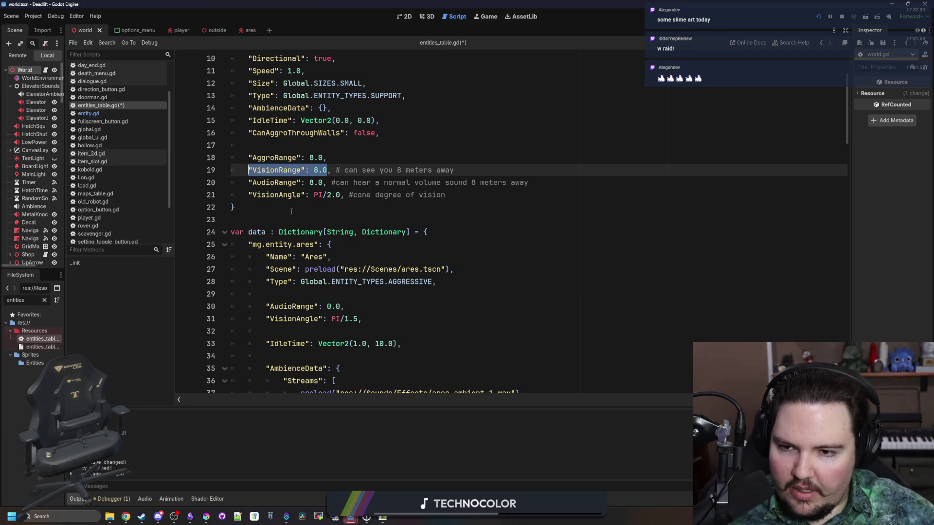
{"action": "scroll", "coordinate": [305, 208], "scroll_direction": "up", "scroll_amount": 3}
{"action": "left_click", "coordinate": [336, 270]}
{"action": "key", "text": "Return"}
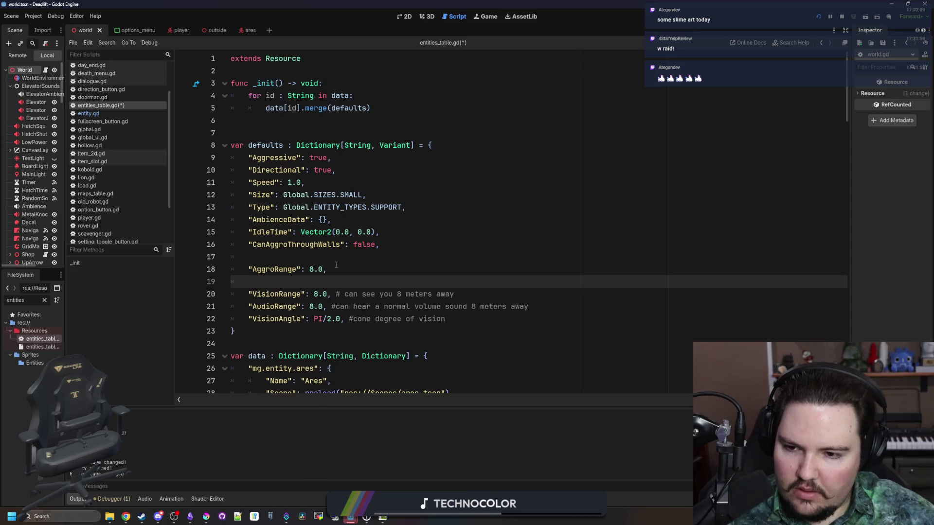
{"action": "left_click", "coordinate": [340, 257]}
{"action": "left_click", "coordinate": [313, 267]}
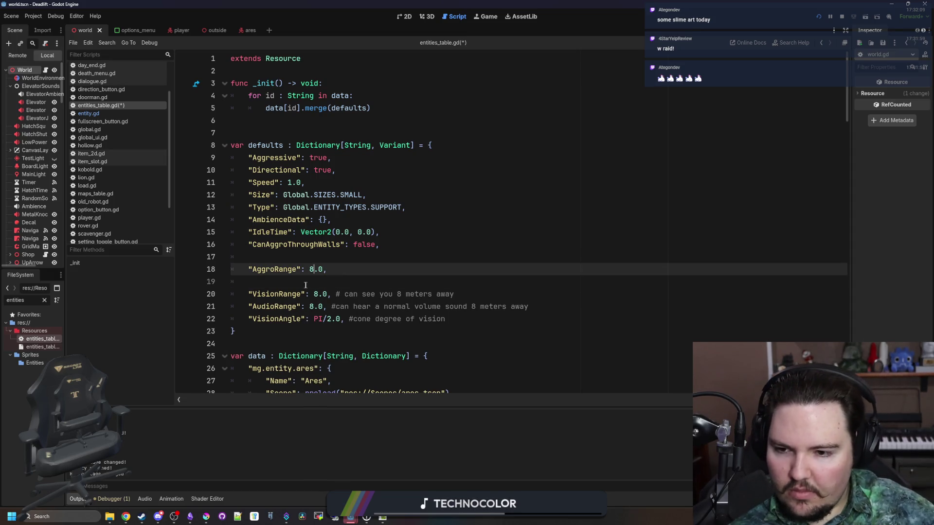
{"action": "left_click", "coordinate": [306, 285]}
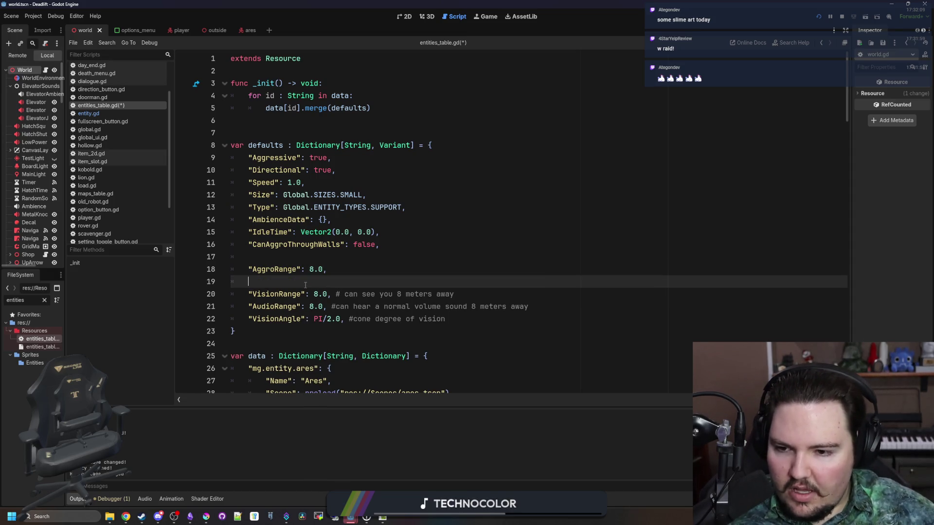
{"action": "left_click", "coordinate": [330, 295]}
{"action": "left_click", "coordinate": [345, 282]}
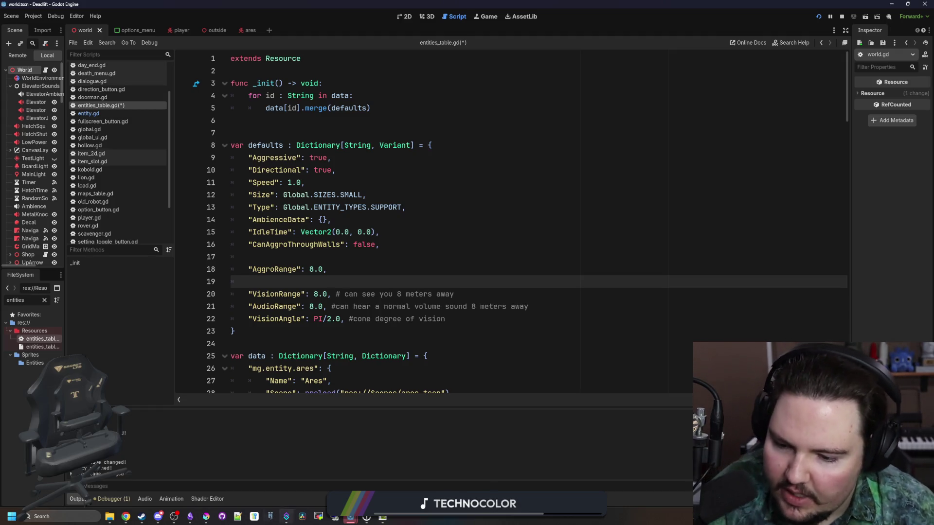
{"action": "mouse_move", "coordinate": [207, 517]}
{"action": "left_click", "coordinate": [428, 457]}
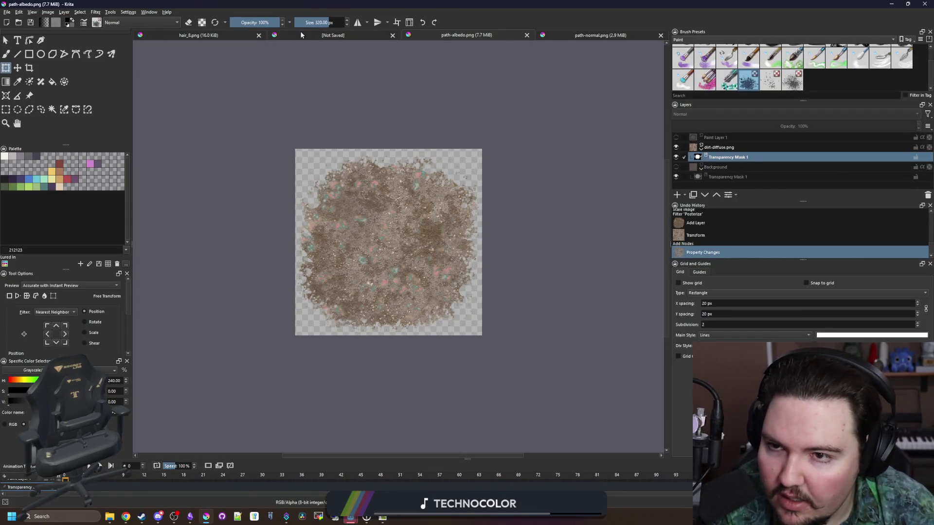
- On the unsaved canvas, shrink the brush and select the Pixel Art 1 px preset
{"action": "left_click", "coordinate": [308, 35]}
{"action": "scroll", "coordinate": [323, 177], "scroll_direction": "down", "scroll_amount": 3}
{"action": "mouse_move", "coordinate": [324, 177]}
{"action": "left_mouse_down"}
{"action": "mouse_move", "coordinate": [323, 198]}
{"action": "mouse_move", "coordinate": [292, 209]}
{"action": "mouse_move", "coordinate": [193, 210]}
{"action": "left_mouse_up"}
{"action": "left_click", "coordinate": [699, 40]}
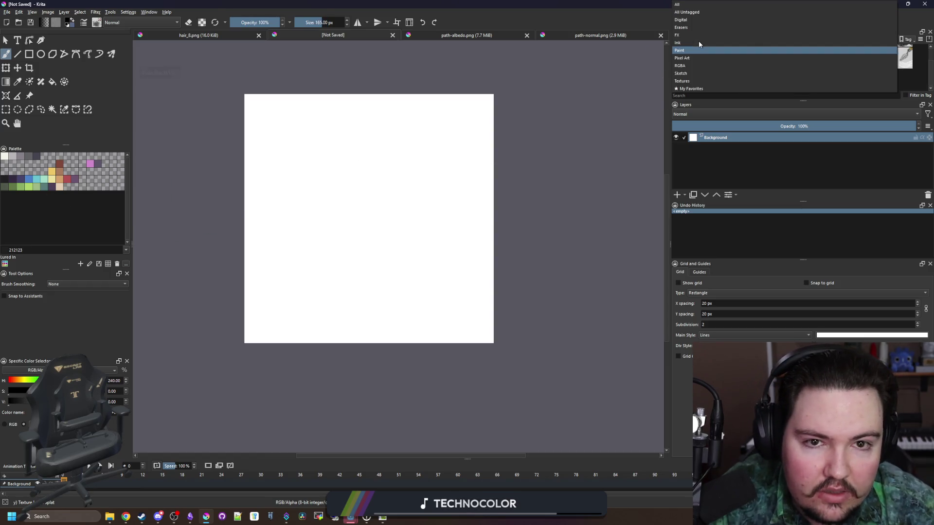
{"action": "left_click", "coordinate": [691, 58]}
{"action": "left_click", "coordinate": [682, 54]}
{"action": "scroll", "coordinate": [347, 198], "scroll_direction": "up", "scroll_amount": 4}
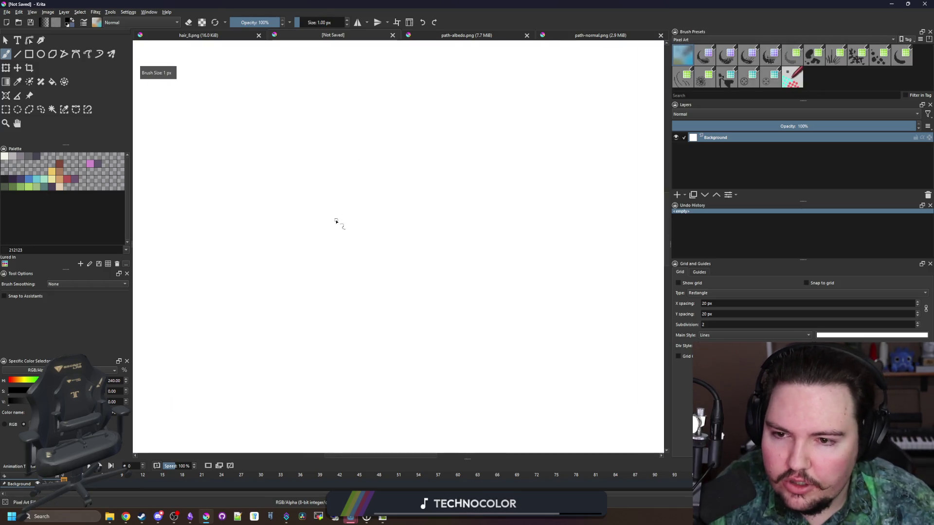
- Paint a black entity blob, then draw a blue pixel-line vision cone opening to its right
{"action": "mouse_move", "coordinate": [246, 219]}
{"action": "left_mouse_down"}
{"action": "mouse_move", "coordinate": [379, 219]}
{"action": "mouse_move", "coordinate": [301, 283]}
{"action": "mouse_move", "coordinate": [253, 253]}
{"action": "mouse_move", "coordinate": [338, 250]}
{"action": "left_mouse_up"}
{"action": "scroll", "coordinate": [337, 250], "scroll_direction": "down", "scroll_amount": 3}
{"action": "left_click", "coordinate": [30, 179]}
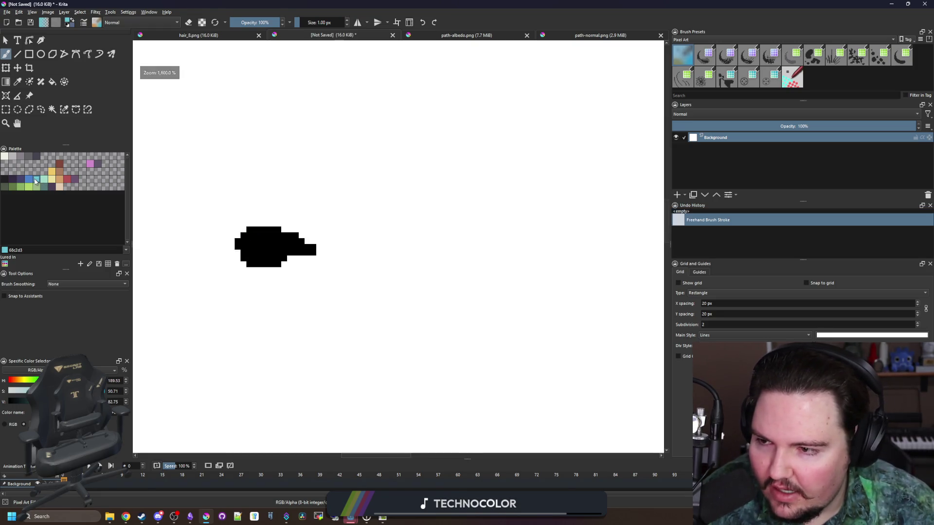
{"action": "left_click_drag", "start_coordinate": [280, 268], "coordinate": [484, 430]}
{"action": "scroll", "coordinate": [324, 258], "scroll_direction": "down", "scroll_amount": 2}
{"action": "mouse_move", "coordinate": [291, 232]}
{"action": "left_mouse_down"}
{"action": "mouse_move", "coordinate": [387, 106]}
{"action": "mouse_move", "coordinate": [454, 180]}
{"action": "mouse_move", "coordinate": [426, 374]}
{"action": "left_mouse_up"}
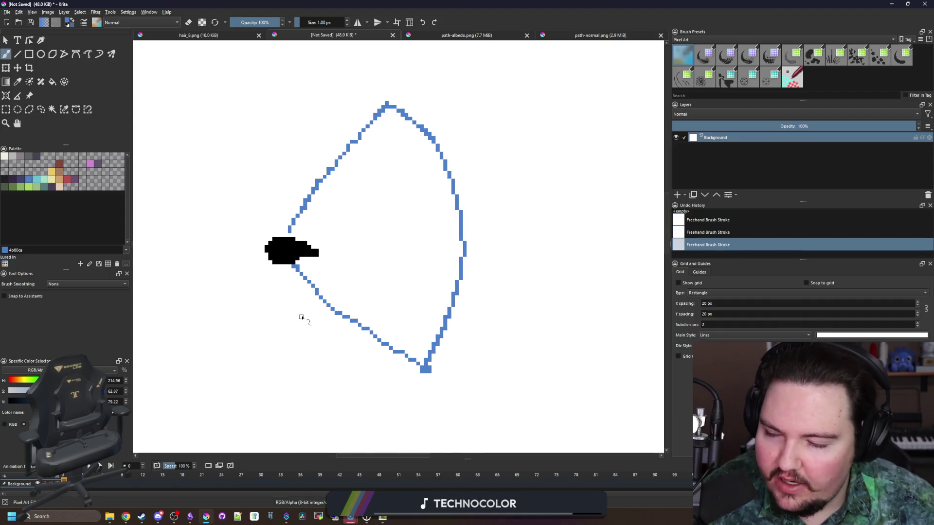
{"action": "scroll", "coordinate": [309, 319], "scroll_direction": "down", "scroll_amount": 2}
{"action": "scroll", "coordinate": [320, 290], "scroll_direction": "down", "scroll_amount": 2}
{"action": "scroll", "coordinate": [331, 287], "scroll_direction": "up", "scroll_amount": 4}
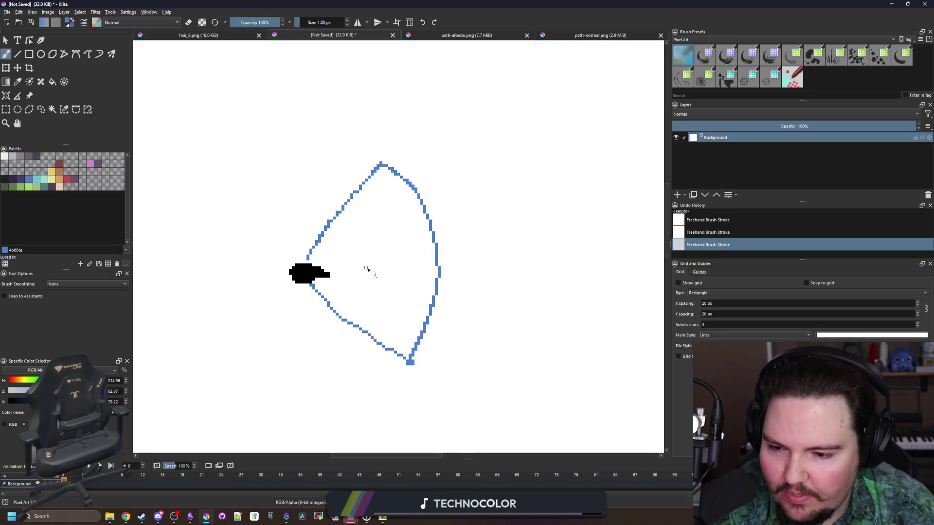
{"action": "scroll", "coordinate": [375, 271], "scroll_direction": "up", "scroll_amount": 3}
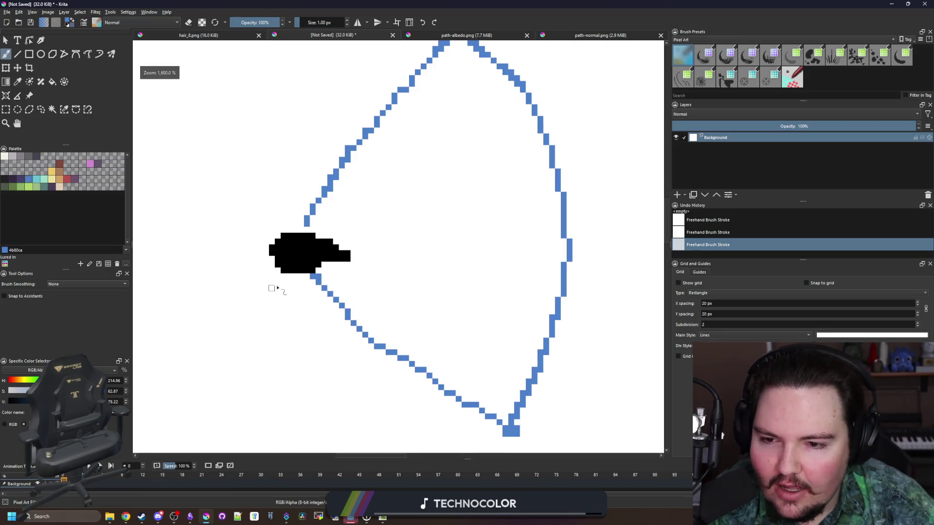
{"action": "scroll", "coordinate": [343, 224], "scroll_direction": "down", "scroll_amount": 4}
{"action": "left_click", "coordinate": [66, 180]}
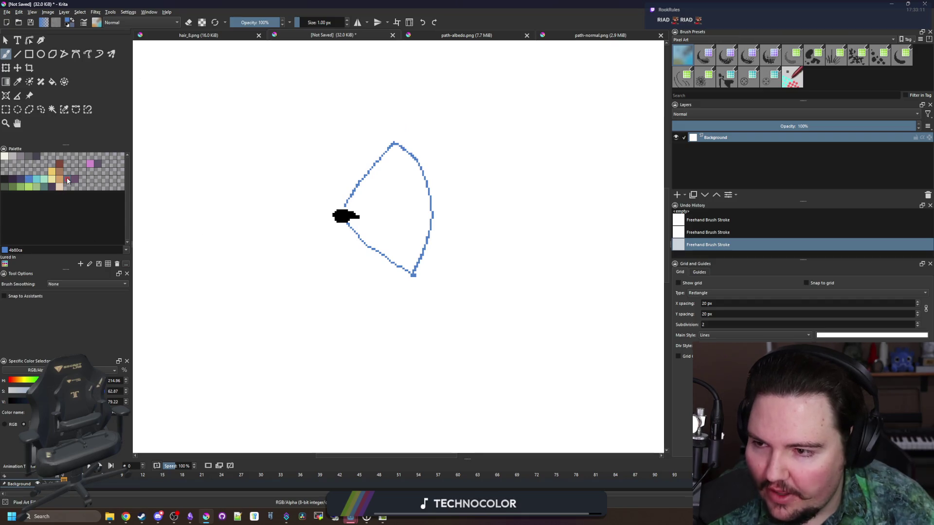
- Draw a red freehand range circle around the blob and cone, undoing stray red scribbles
{"action": "left_click_drag", "start_coordinate": [307, 278], "coordinate": [342, 298]}
{"action": "mouse_move", "coordinate": [444, 306]}
{"action": "left_mouse_down"}
{"action": "mouse_move", "coordinate": [462, 293]}
{"action": "mouse_move", "coordinate": [417, 145]}
{"action": "mouse_move", "coordinate": [254, 226]}
{"action": "mouse_move", "coordinate": [404, 349]}
{"action": "mouse_move", "coordinate": [460, 311]}
{"action": "mouse_move", "coordinate": [471, 257]}
{"action": "left_mouse_up"}
{"action": "scroll", "coordinate": [307, 247], "scroll_direction": "down", "scroll_amount": 2}
{"action": "scroll", "coordinate": [329, 240], "scroll_direction": "up", "scroll_amount": 2}
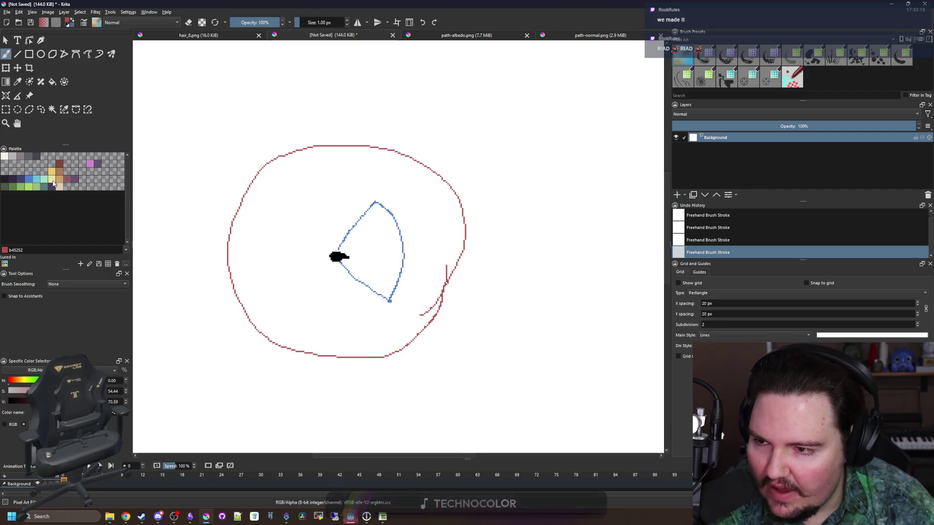
{"action": "scroll", "coordinate": [411, 236], "scroll_direction": "up", "scroll_amount": 3}
{"action": "mouse_move", "coordinate": [297, 167]}
{"action": "left_mouse_down"}
{"action": "mouse_move", "coordinate": [384, 301]}
{"action": "mouse_move", "coordinate": [416, 315]}
{"action": "mouse_move", "coordinate": [390, 273]}
{"action": "left_mouse_up"}
{"action": "scroll", "coordinate": [390, 273], "scroll_direction": "down", "scroll_amount": 3}
{"action": "key", "text": "ctrl+z"}
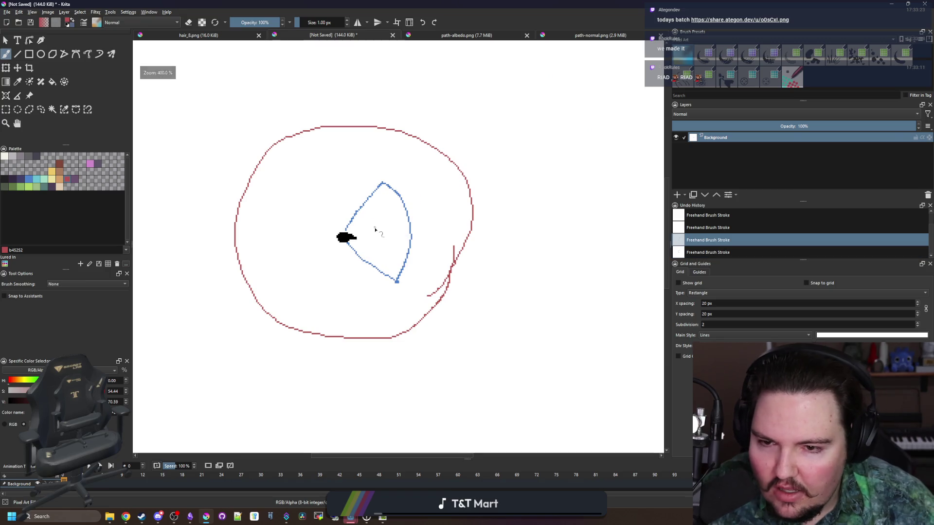
{"action": "scroll", "coordinate": [401, 200], "scroll_direction": "up", "scroll_amount": 2}
{"action": "scroll", "coordinate": [401, 200], "scroll_direction": "down", "scroll_amount": 3}
{"action": "scroll", "coordinate": [430, 297], "scroll_direction": "down", "scroll_amount": 2}
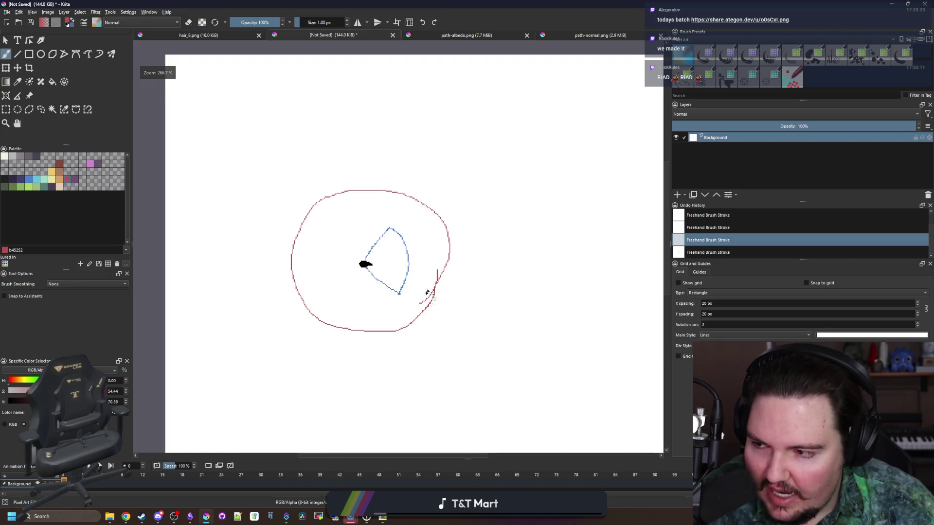
{"action": "scroll", "coordinate": [382, 249], "scroll_direction": "up", "scroll_amount": 2}
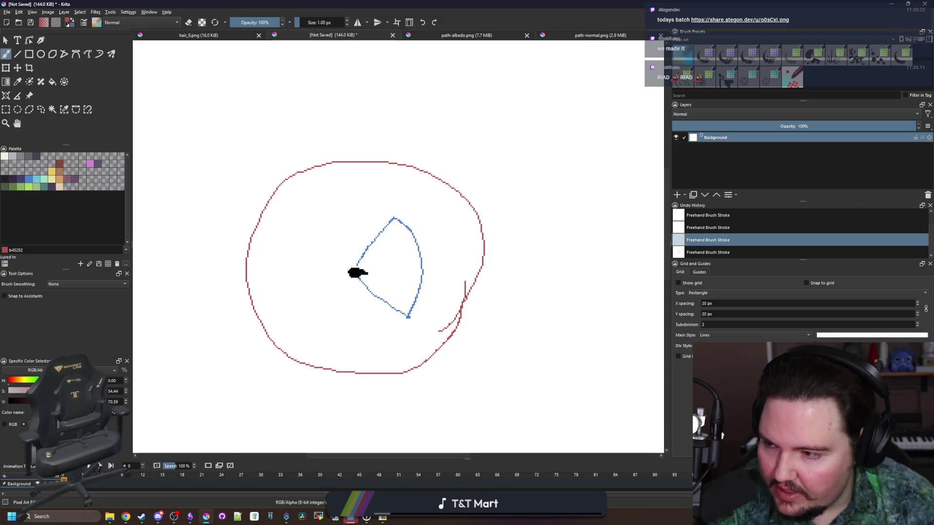